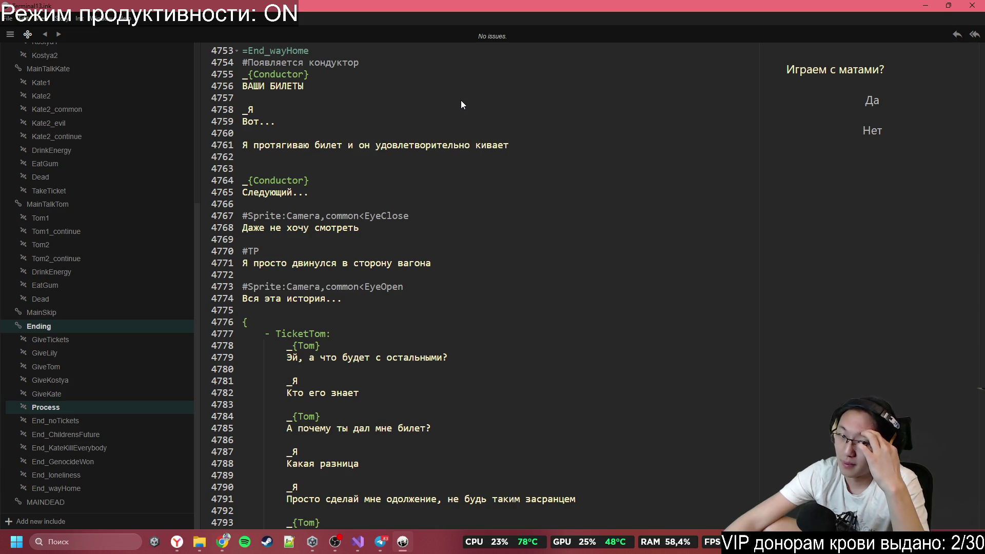
Step: Close the TicketTom branch with a closing brace on its own line and open a new brace below it
{"action": "scroll", "coordinate": [455, 260], "scroll_direction": "down", "scroll_amount": 10}
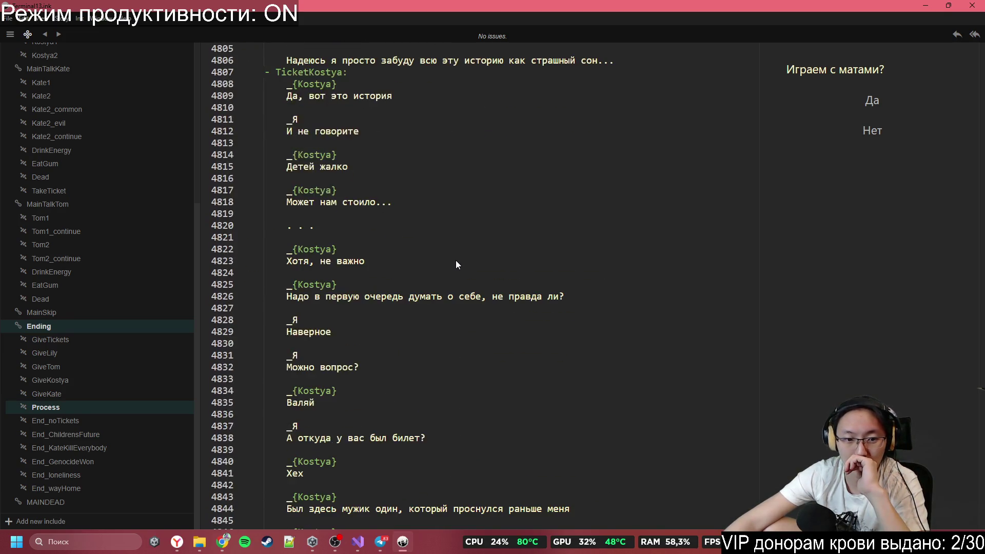
{"action": "scroll", "coordinate": [456, 260], "scroll_direction": "up", "scroll_amount": 8}
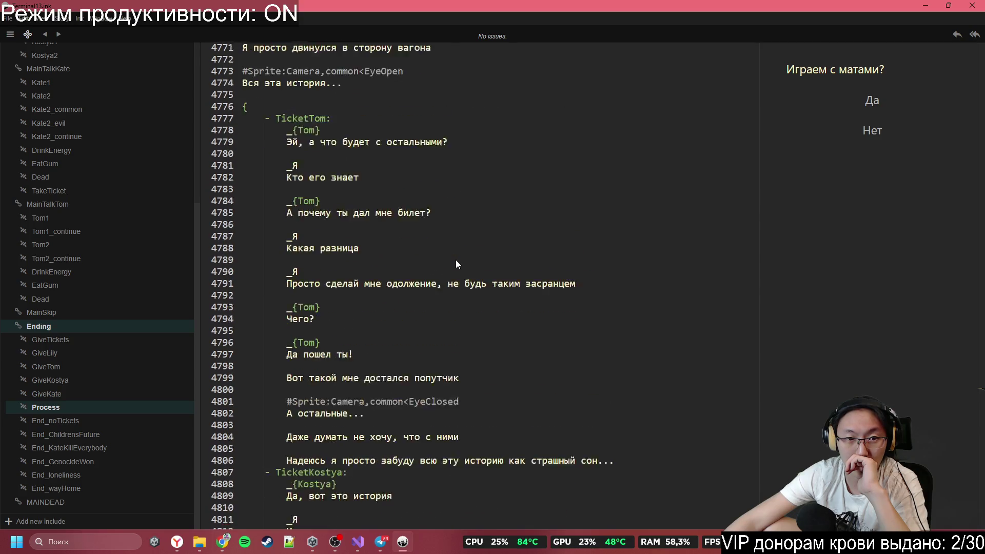
{"action": "scroll", "coordinate": [455, 259], "scroll_direction": "up", "scroll_amount": 7}
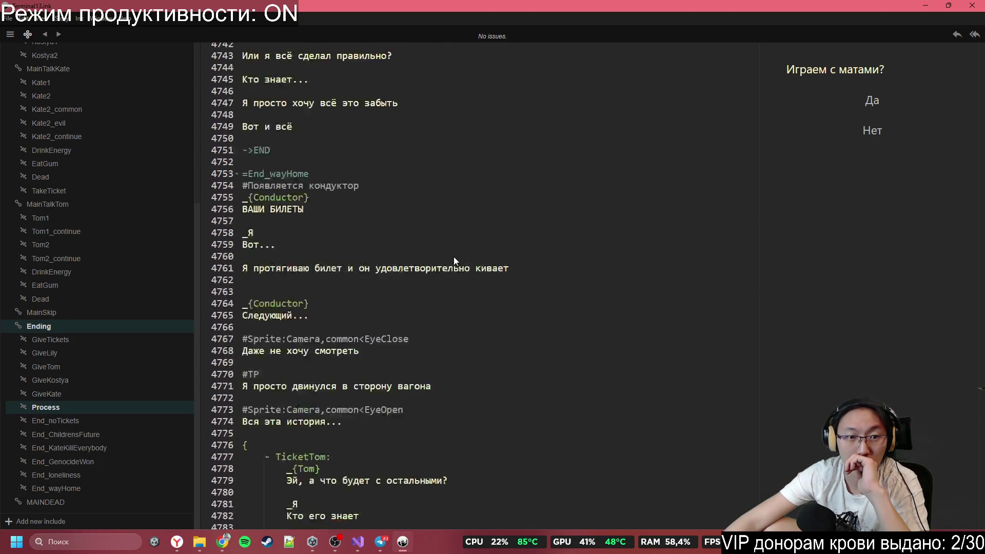
{"action": "scroll", "coordinate": [456, 262], "scroll_direction": "down", "scroll_amount": 3}
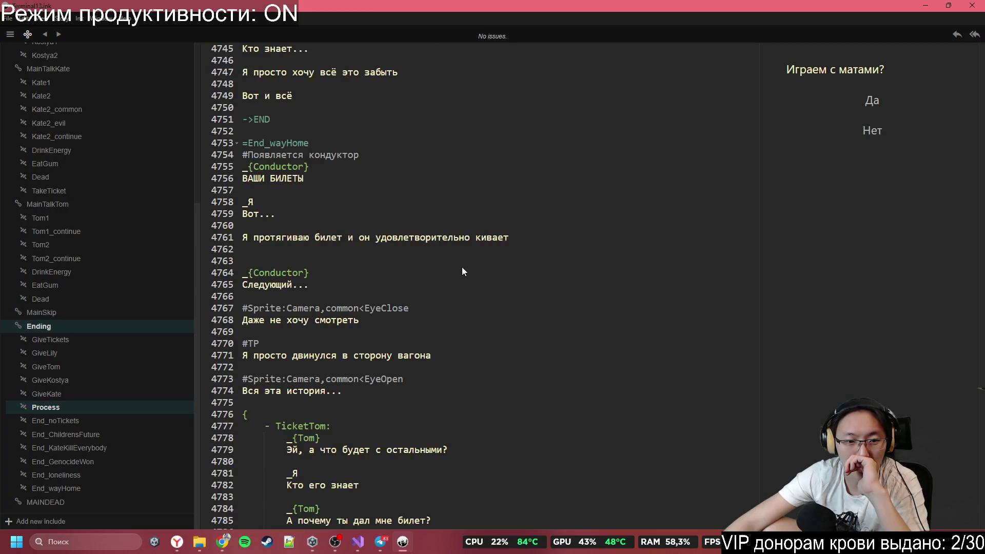
{"action": "scroll", "coordinate": [462, 267], "scroll_direction": "up", "scroll_amount": 6}
{"action": "scroll", "coordinate": [462, 271], "scroll_direction": "up", "scroll_amount": 5}
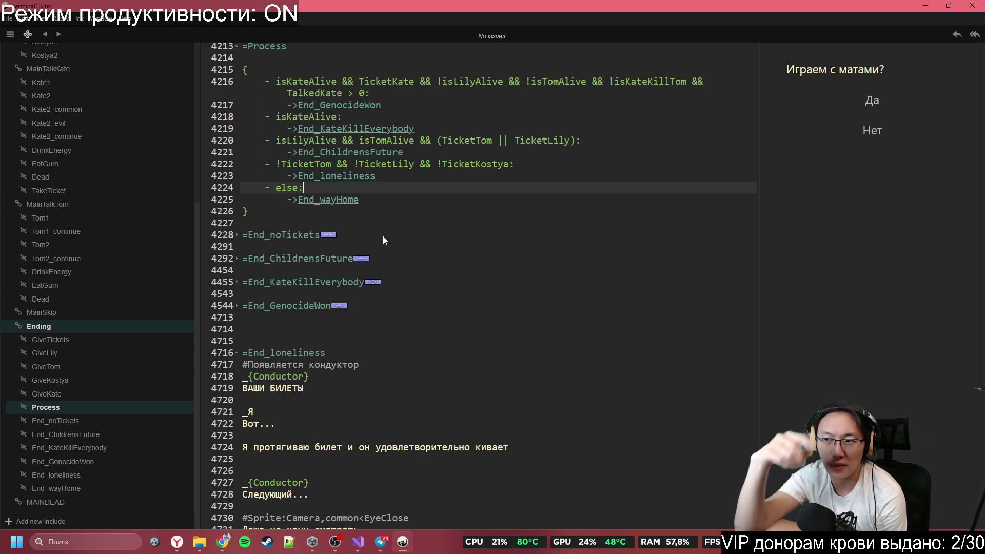
{"action": "scroll", "coordinate": [382, 235], "scroll_direction": "down", "scroll_amount": 20}
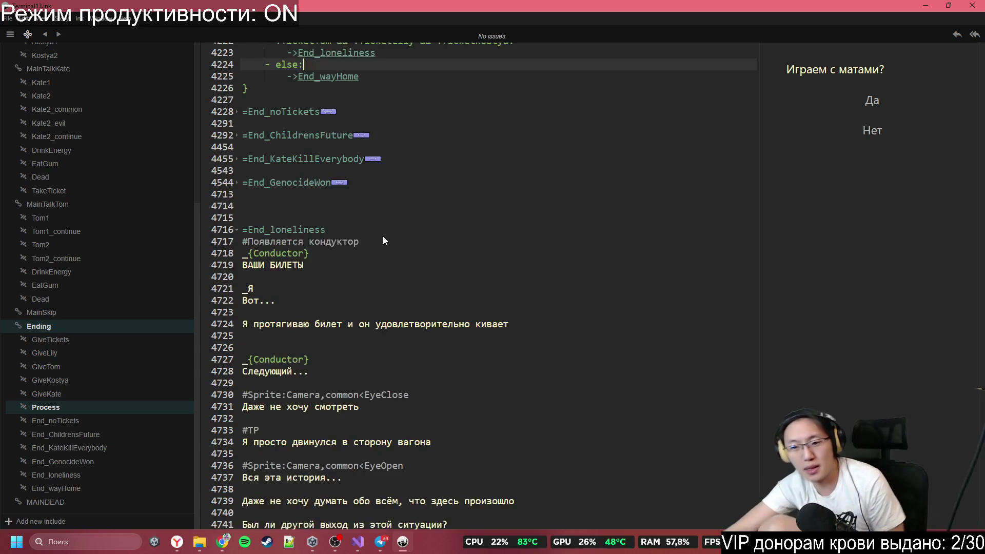
{"action": "scroll", "coordinate": [339, 289], "scroll_direction": "up", "scroll_amount": 3}
{"action": "scroll", "coordinate": [340, 289], "scroll_direction": "down", "scroll_amount": 3}
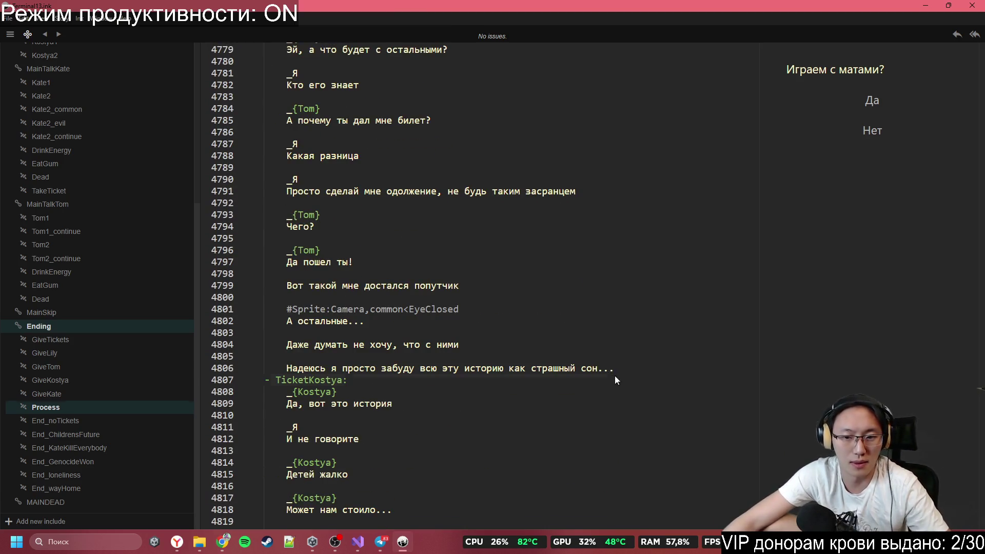
{"action": "left_click", "coordinate": [636, 366]}
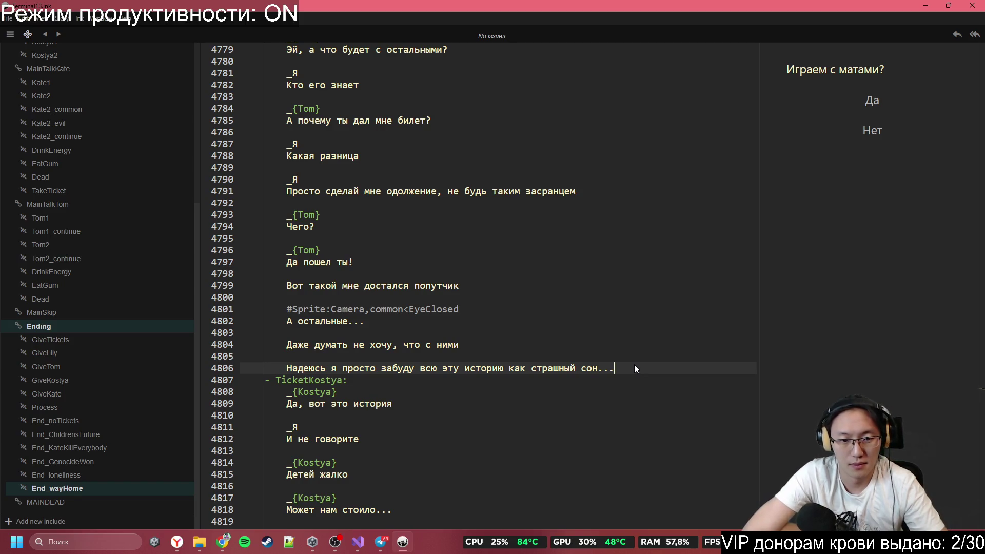
{"action": "key", "text": "Return"}
{"action": "key", "text": "BackSpace"}
{"action": "key", "text": "BackSpace"}
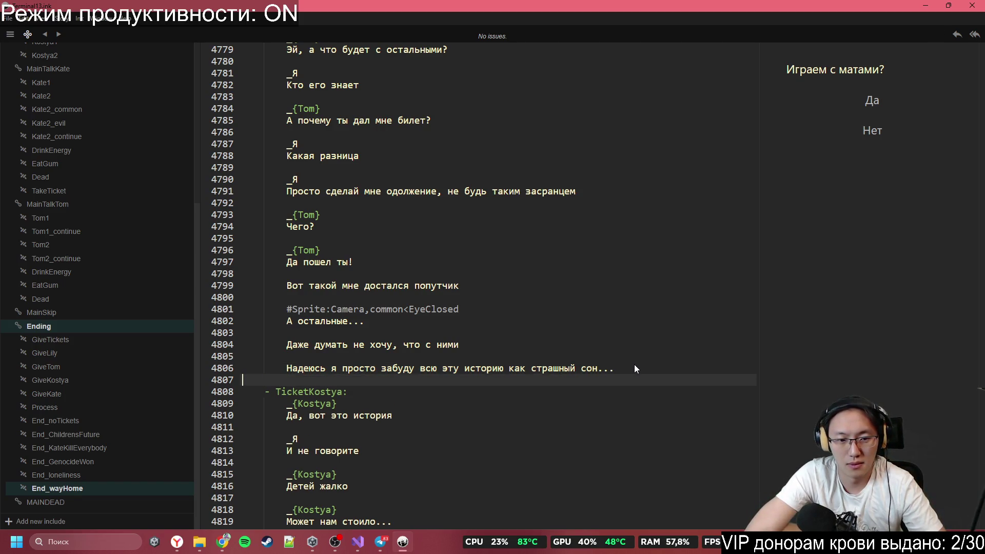
{"action": "type", "text": "}"}
{"action": "key", "text": "Return"}
{"action": "type", "text": "{"}
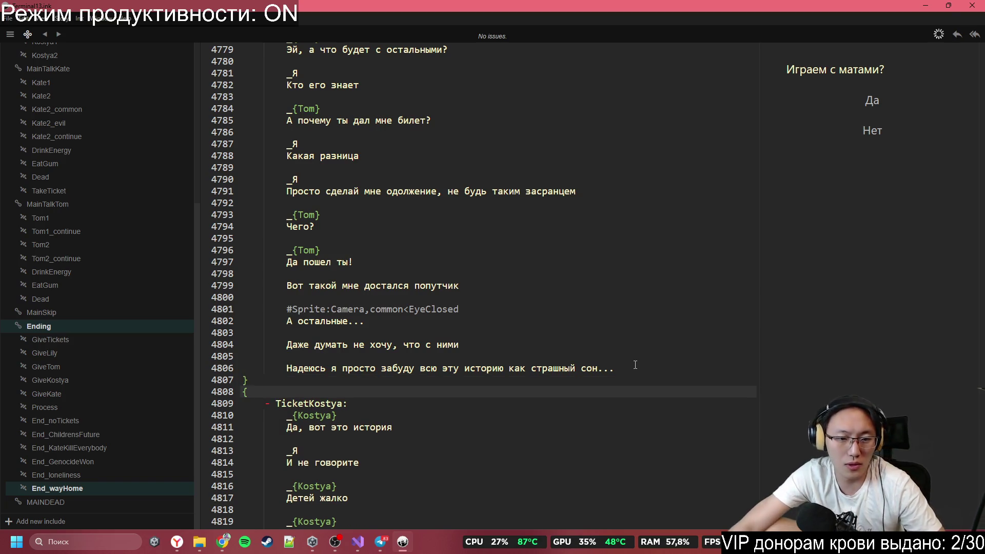
Step: Re-enter the TicketKostya label from the autocomplete suggestions inside the new braced block
{"action": "scroll", "coordinate": [437, 303], "scroll_direction": "up", "scroll_amount": 1}
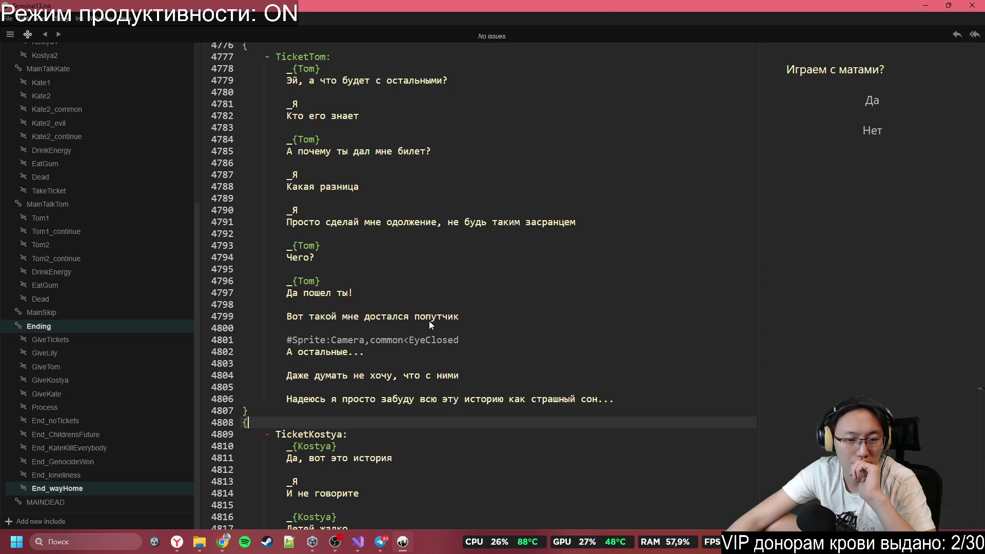
{"action": "left_click", "coordinate": [383, 442]}
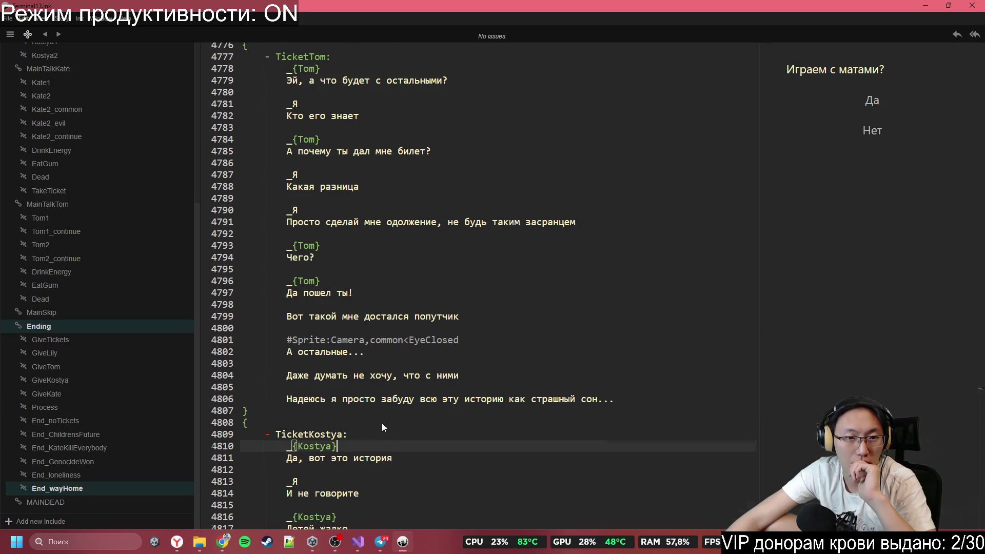
{"action": "scroll", "coordinate": [382, 423], "scroll_direction": "up", "scroll_amount": 3}
{"action": "scroll", "coordinate": [382, 423], "scroll_direction": "down", "scroll_amount": 5}
{"action": "left_click", "coordinate": [309, 361]}
{"action": "double_click", "coordinate": [315, 374]}
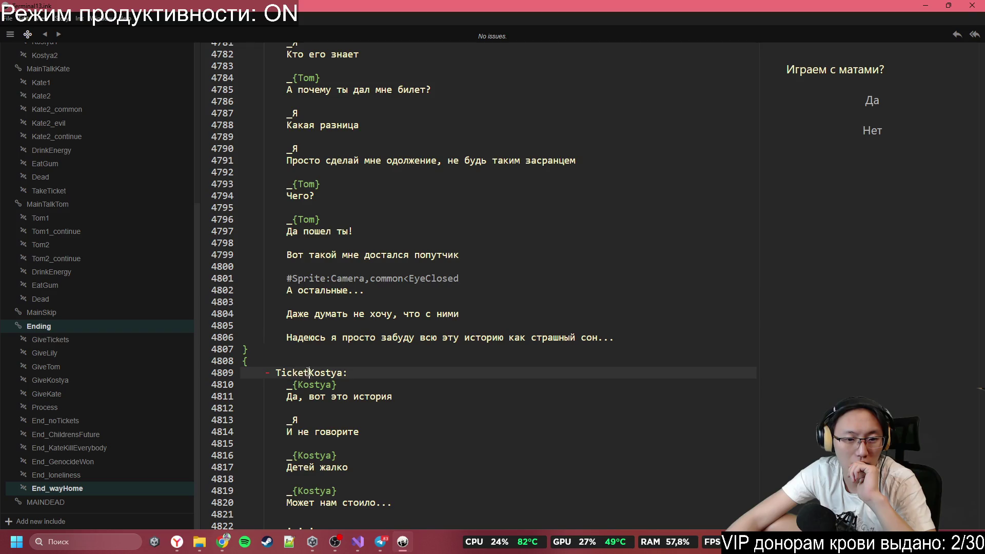
{"action": "type", "text": "Ti:"}
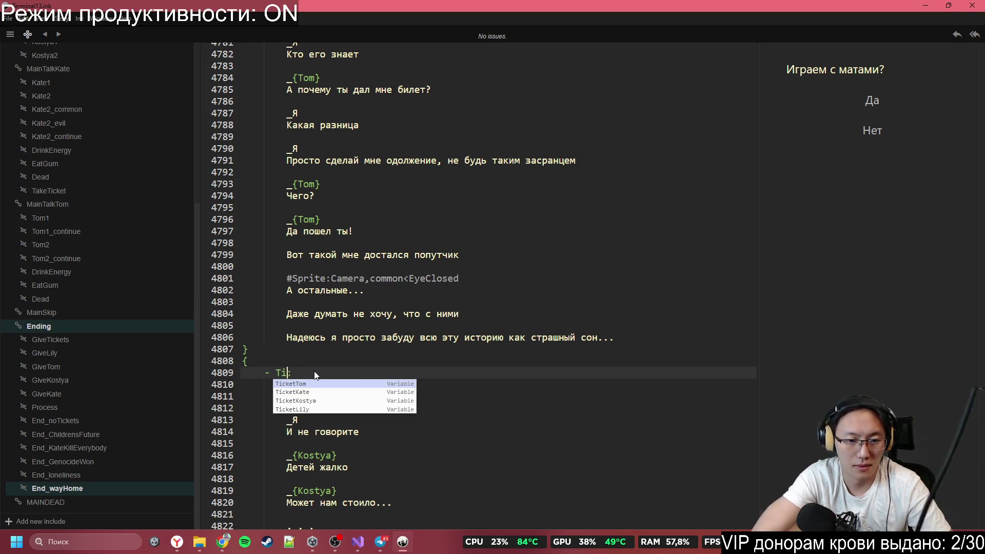
{"action": "key", "text": "Down"}
{"action": "key", "text": "Down"}
{"action": "key", "text": "Return"}
{"action": "left_click", "coordinate": [454, 291]}
{"action": "scroll", "coordinate": [468, 275], "scroll_direction": "up", "scroll_amount": 5}
{"action": "scroll", "coordinate": [365, 169], "scroll_direction": "down", "scroll_amount": 1}
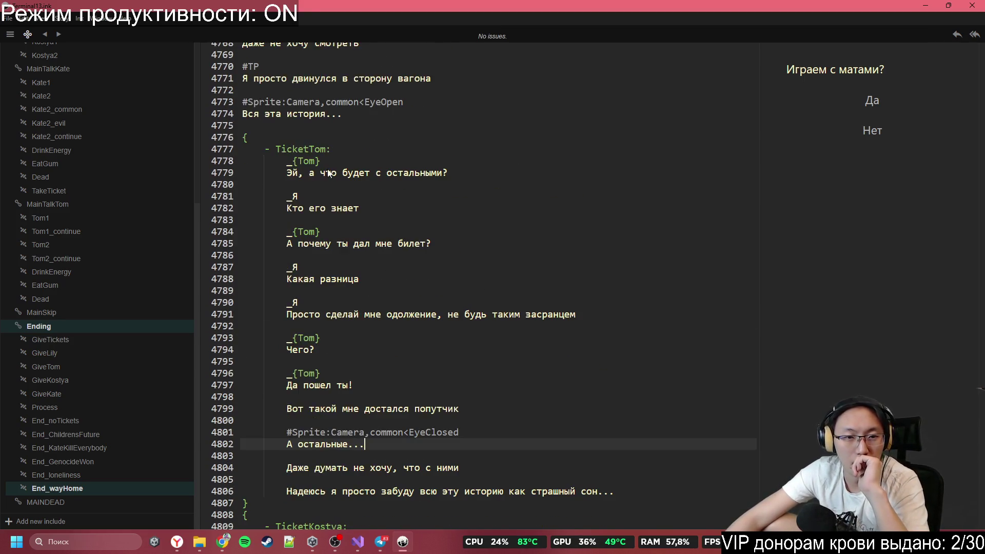
Step: Select and review the TicketTom branch through its closing brace
{"action": "scroll", "coordinate": [324, 149], "scroll_direction": "down", "scroll_amount": 1}
{"action": "left_click_drag", "start_coordinate": [272, 142], "coordinate": [308, 262]}
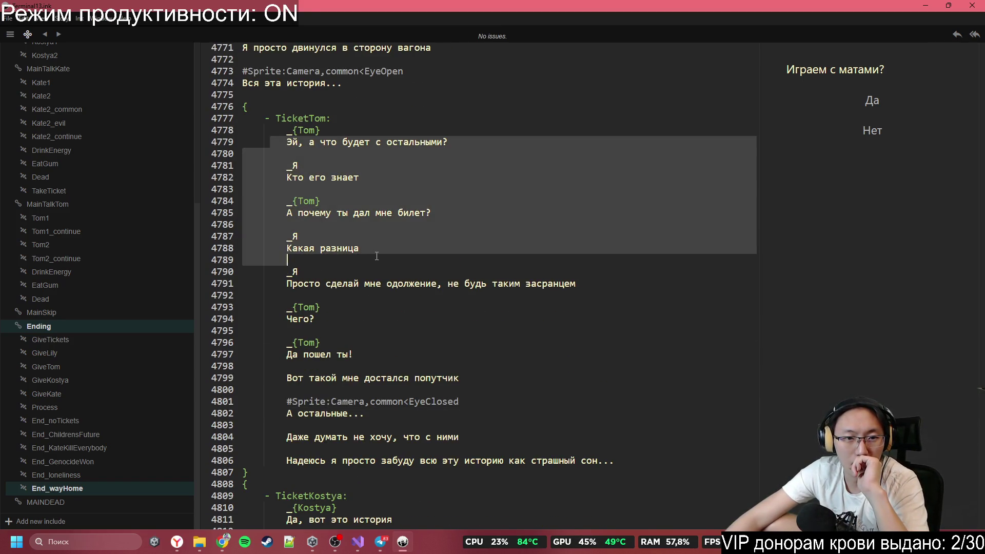
{"action": "left_click", "coordinate": [371, 193]}
{"action": "left_click", "coordinate": [286, 142]}
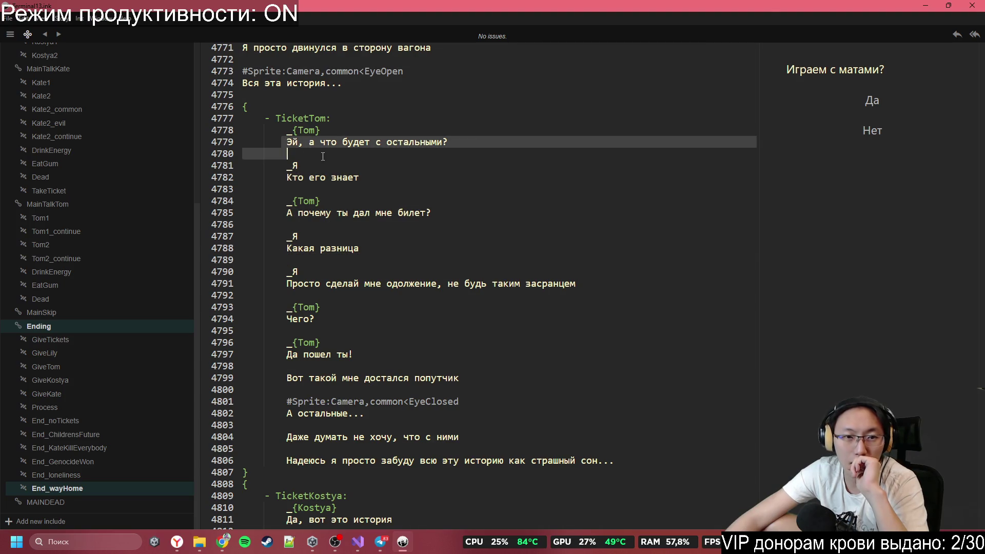
{"action": "left_click", "coordinate": [451, 142]}
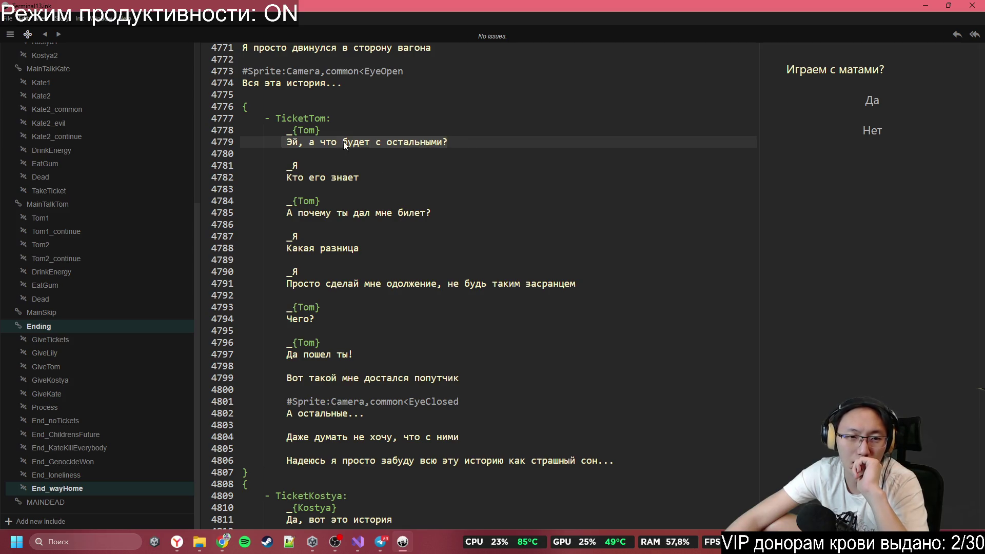
{"action": "mouse_move", "coordinate": [291, 129]}
{"action": "left_mouse_down"}
{"action": "mouse_move", "coordinate": [513, 146]}
{"action": "mouse_move", "coordinate": [565, 441]}
{"action": "mouse_move", "coordinate": [641, 462]}
{"action": "mouse_move", "coordinate": [643, 471]}
{"action": "left_mouse_up"}
{"action": "scroll", "coordinate": [624, 447], "scroll_direction": "up", "scroll_amount": 3}
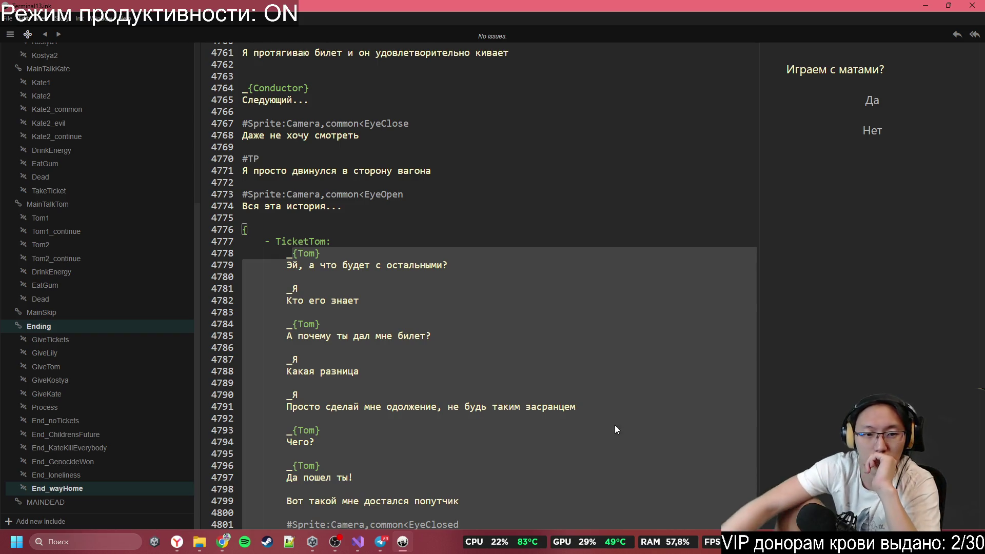
{"action": "left_click", "coordinate": [421, 268]}
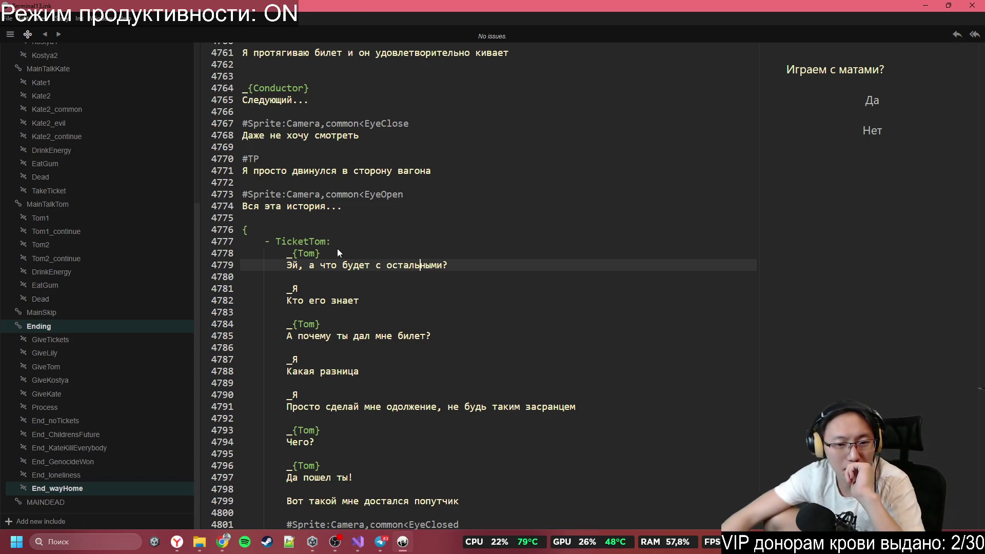
Step: Cut the #Sprite EyeClosed tag and the three closing monologue lines from the end of TicketTom
{"action": "scroll", "coordinate": [333, 254], "scroll_direction": "down", "scroll_amount": 1}
{"action": "left_click", "coordinate": [408, 305]}
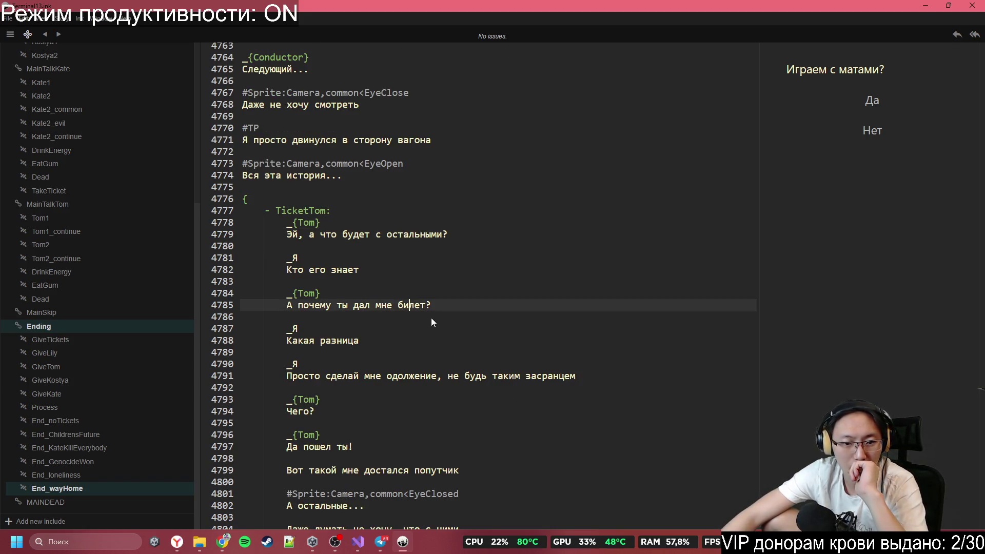
{"action": "left_click", "coordinate": [447, 343]}
{"action": "scroll", "coordinate": [448, 344], "scroll_direction": "down", "scroll_amount": 4}
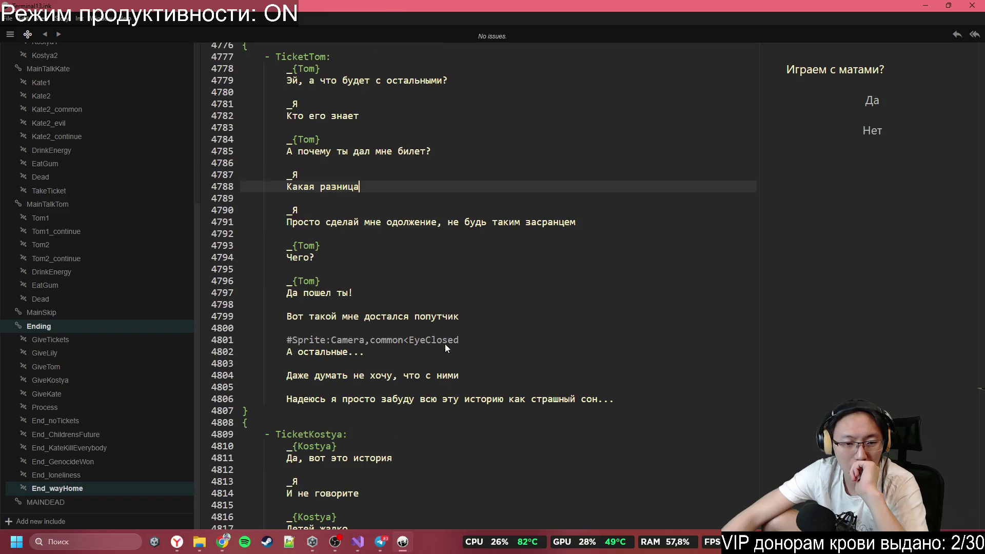
{"action": "left_click", "coordinate": [286, 308]}
{"action": "left_click", "coordinate": [321, 331]}
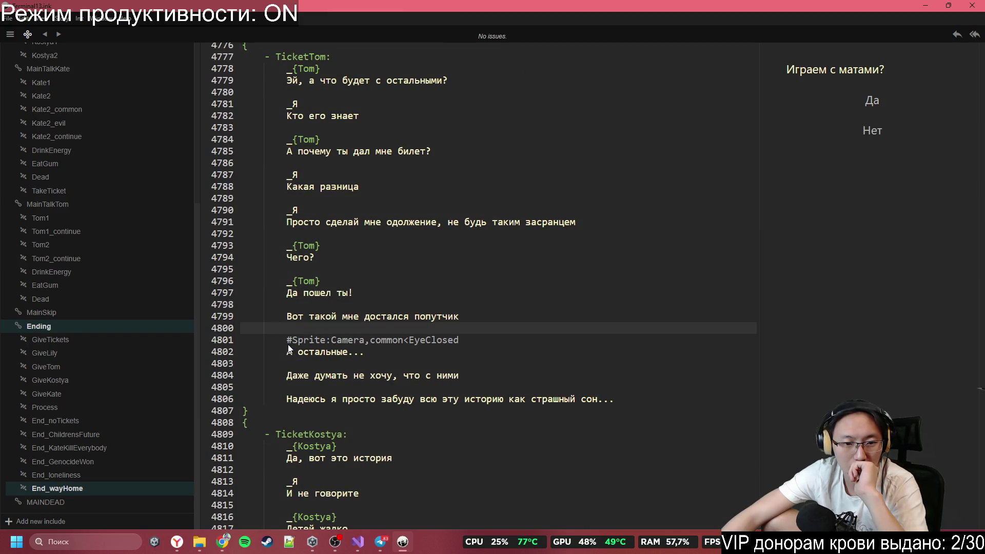
{"action": "mouse_move", "coordinate": [282, 341]}
{"action": "left_mouse_down"}
{"action": "mouse_move", "coordinate": [539, 411]}
{"action": "mouse_move", "coordinate": [627, 407]}
{"action": "left_mouse_up"}
{"action": "key", "text": "ctrl+c"}
{"action": "key", "text": "Delete"}
{"action": "scroll", "coordinate": [551, 385], "scroll_direction": "down", "scroll_amount": 3}
Step: Paste the EyeClosed tag and closing monologue after the last branch's brace, before ->DONE
{"action": "scroll", "coordinate": [552, 384], "scroll_direction": "down", "scroll_amount": 15}
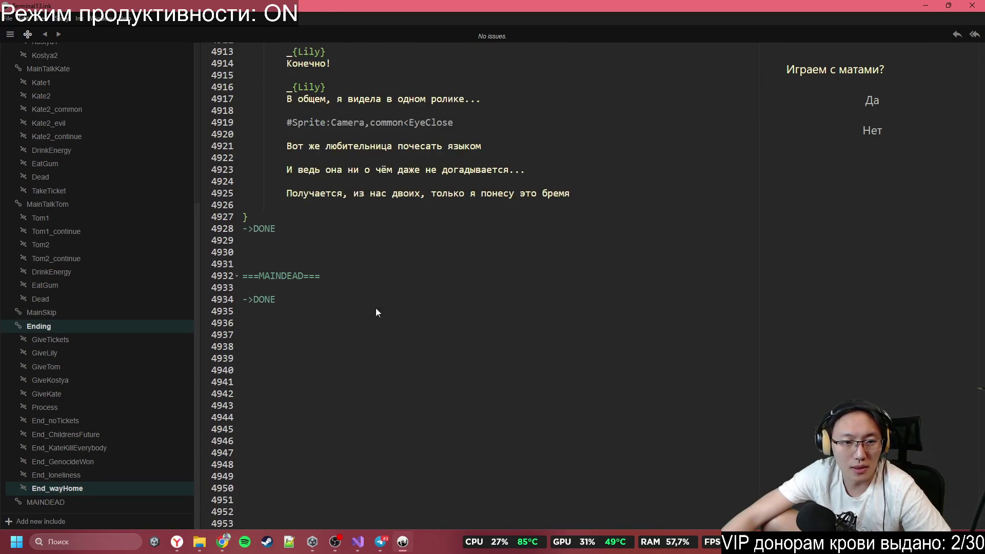
{"action": "left_click", "coordinate": [348, 211]}
{"action": "key", "text": "Return"}
{"action": "key", "text": "ctrl+v"}
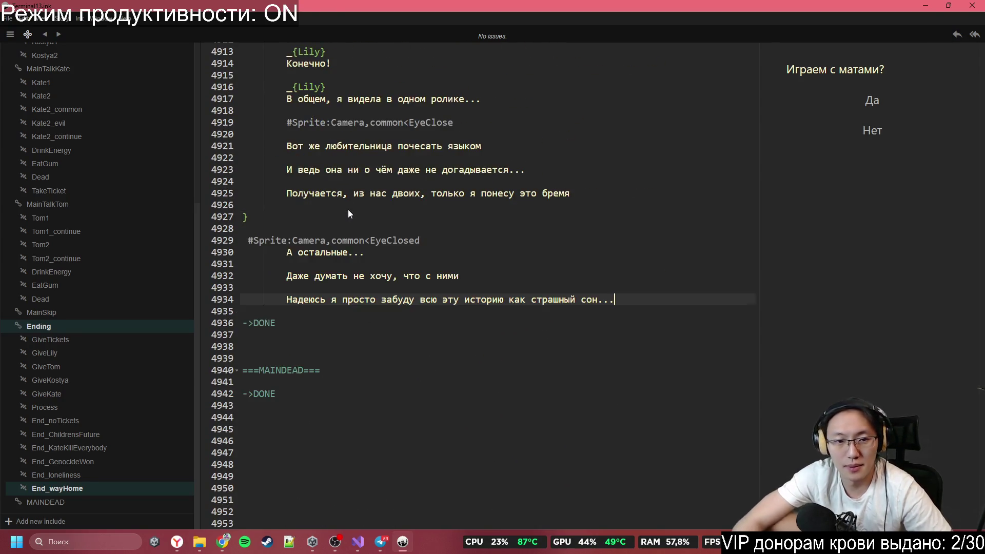
Step: Delete the leftover blank line before the TicketTom closing brace
{"action": "scroll", "coordinate": [404, 207], "scroll_direction": "up", "scroll_amount": 13}
{"action": "scroll", "coordinate": [368, 258], "scroll_direction": "up", "scroll_amount": 10}
{"action": "scroll", "coordinate": [294, 247], "scroll_direction": "down", "scroll_amount": 2}
{"action": "mouse_move", "coordinate": [288, 181]}
{"action": "left_mouse_down"}
{"action": "mouse_move", "coordinate": [359, 197]}
{"action": "mouse_move", "coordinate": [410, 390]}
{"action": "mouse_move", "coordinate": [462, 436]}
{"action": "left_mouse_up"}
{"action": "left_click", "coordinate": [473, 450]}
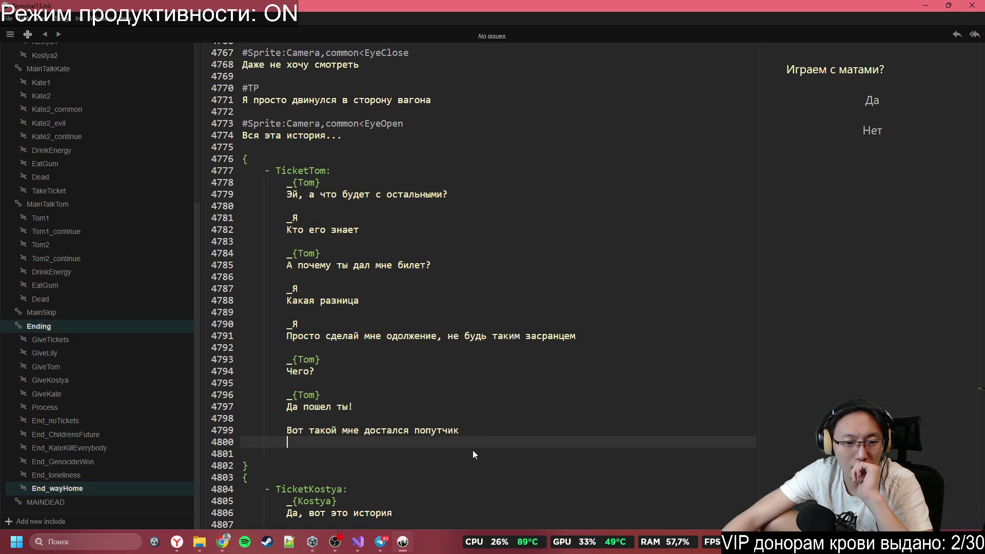
{"action": "key", "text": "Delete"}
Step: Review Kostya's dialogue from 'И не говорите' down to the Детей жалко lines
{"action": "scroll", "coordinate": [486, 438], "scroll_direction": "down", "scroll_amount": 3}
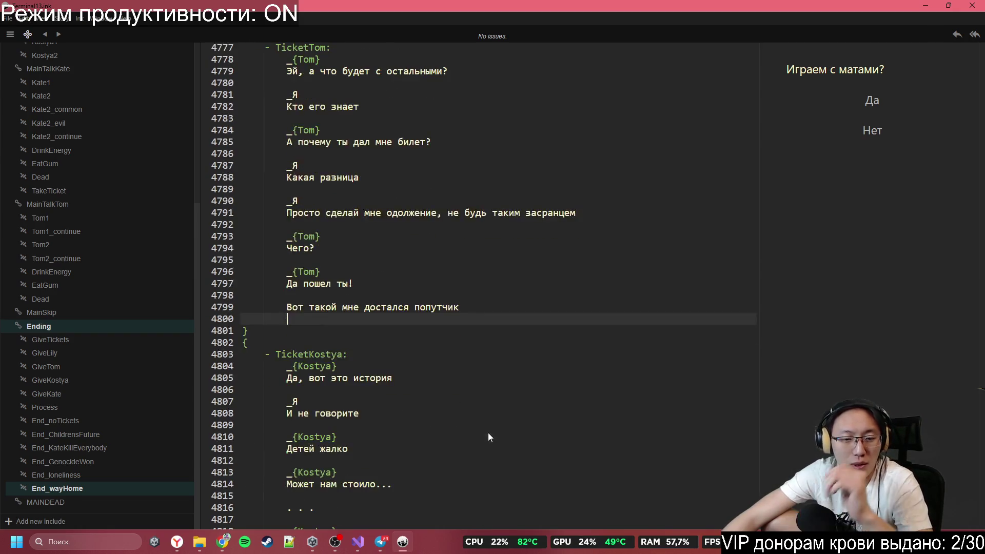
{"action": "left_click_drag", "start_coordinate": [285, 390], "coordinate": [385, 412]}
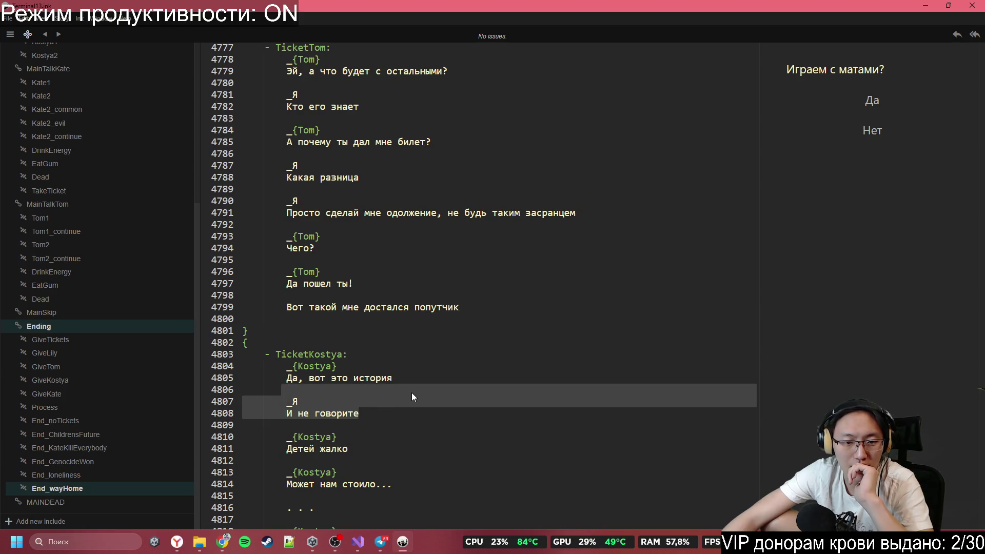
{"action": "key", "text": "Right"}
{"action": "scroll", "coordinate": [412, 393], "scroll_direction": "down", "scroll_amount": 5}
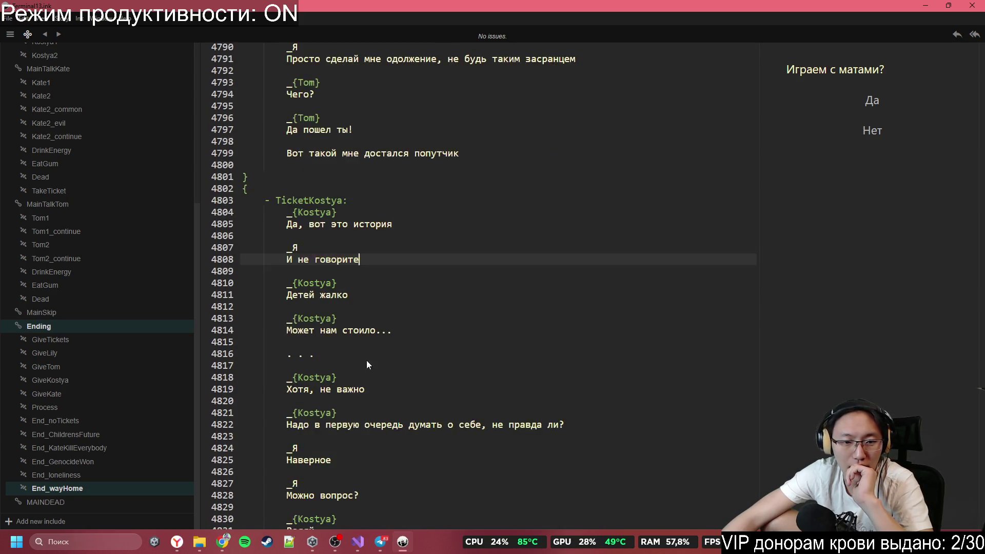
{"action": "mouse_move", "coordinate": [282, 283]}
{"action": "left_mouse_down"}
{"action": "mouse_move", "coordinate": [308, 283]}
{"action": "mouse_move", "coordinate": [443, 349]}
{"action": "left_mouse_up"}
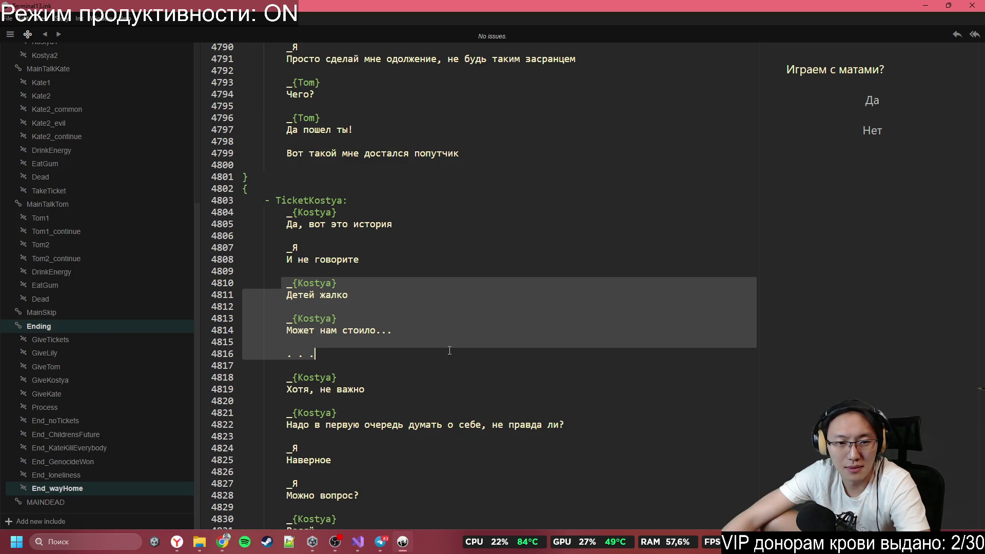
{"action": "left_click", "coordinate": [410, 319]}
{"action": "left_click", "coordinate": [358, 295]}
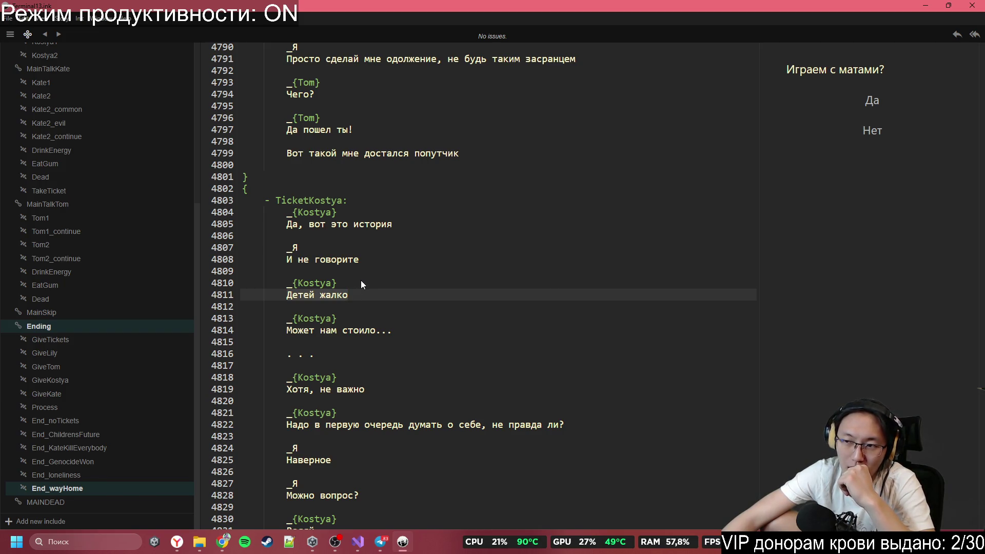
{"action": "left_click", "coordinate": [353, 305]}
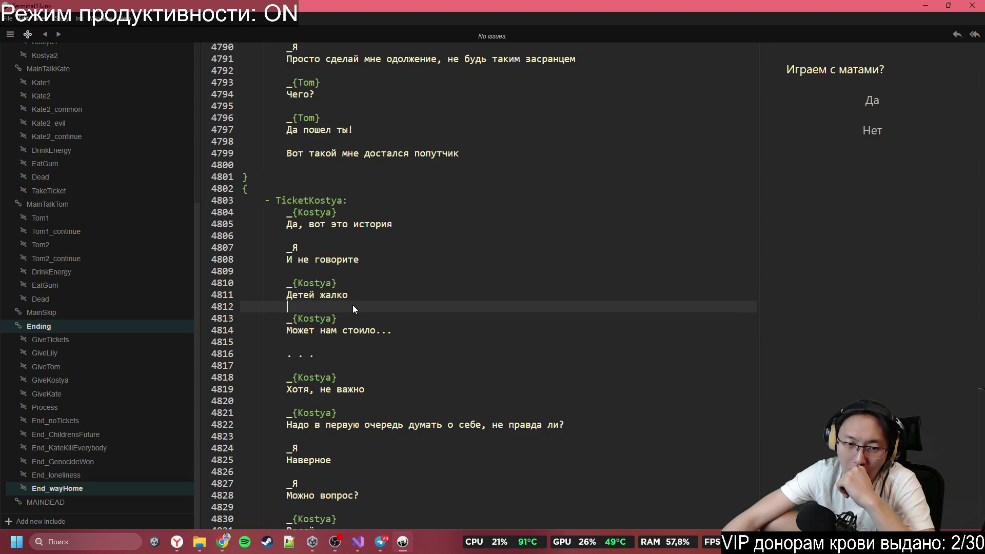
Step: Delete Kostya's Детей жалко line
{"action": "left_click_drag", "start_coordinate": [364, 305], "coordinate": [376, 272]}
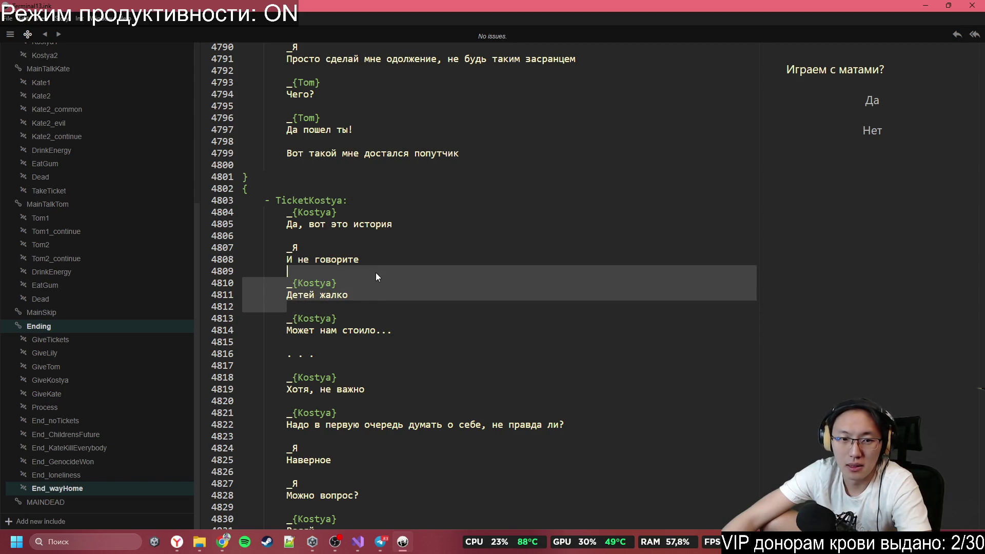
{"action": "key", "text": "BackSpace"}
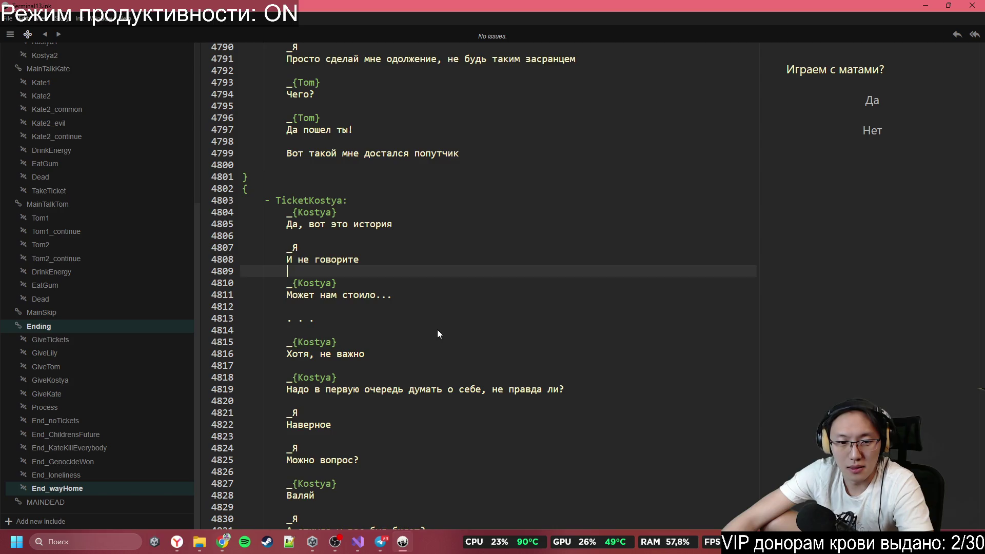
{"action": "scroll", "coordinate": [438, 328], "scroll_direction": "down", "scroll_amount": 2}
{"action": "left_click_drag", "start_coordinate": [310, 329], "coordinate": [522, 328]}
{"action": "left_click", "coordinate": [479, 388]}
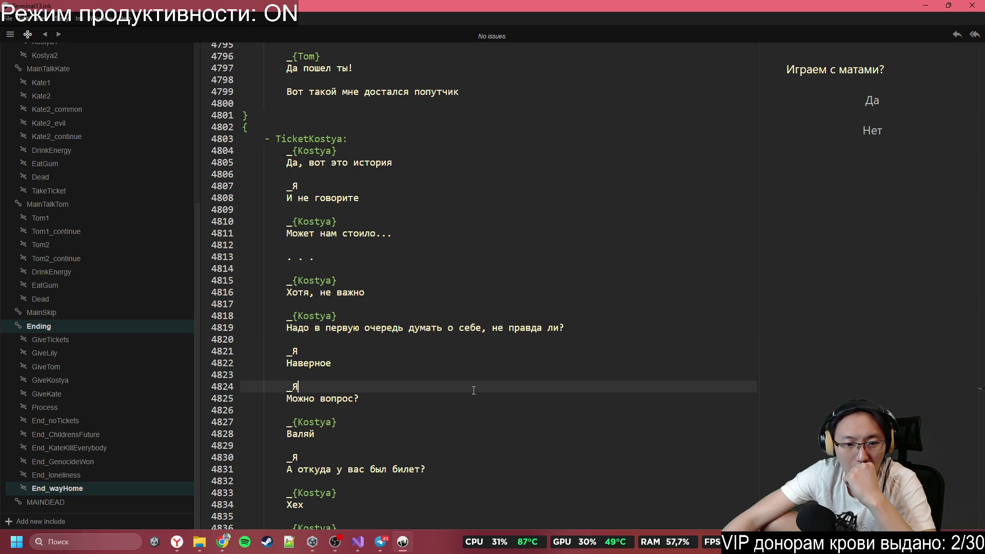
Step: Delete the lines from 'Кто знает...' through 'Забыть, как страшный сон...'
{"action": "scroll", "coordinate": [480, 386], "scroll_direction": "down", "scroll_amount": 1}
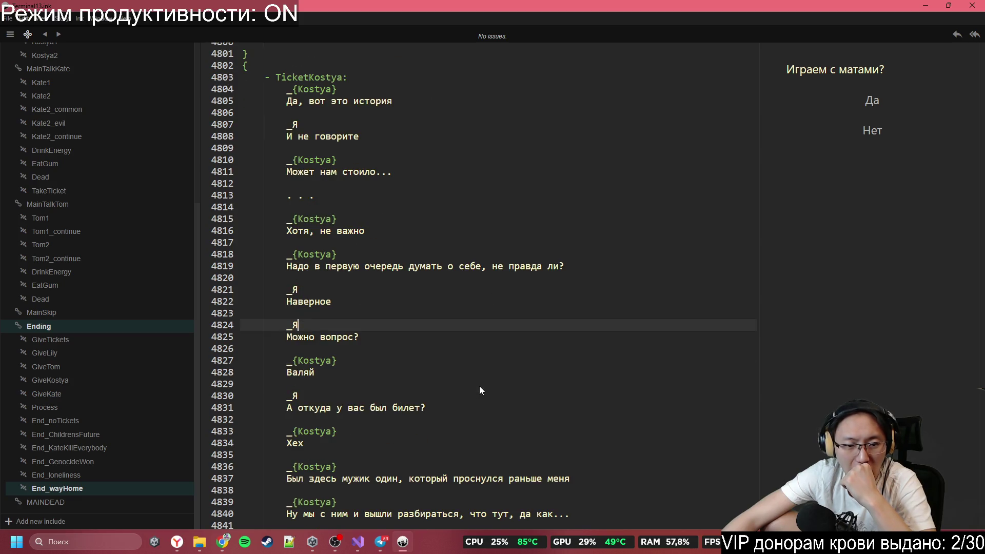
{"action": "scroll", "coordinate": [479, 386], "scroll_direction": "down", "scroll_amount": 1}
{"action": "scroll", "coordinate": [445, 376], "scroll_direction": "down", "scroll_amount": 1}
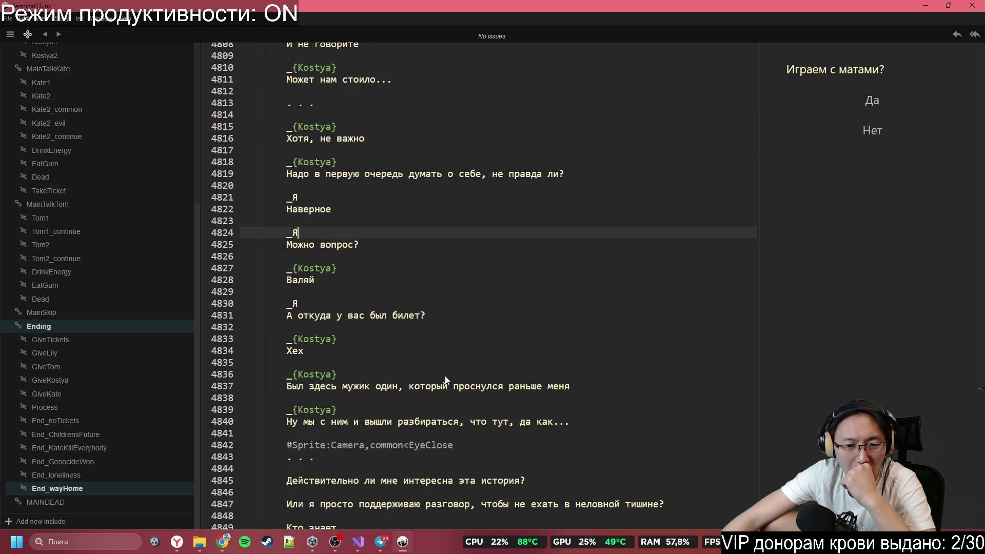
{"action": "scroll", "coordinate": [444, 375], "scroll_direction": "down", "scroll_amount": 2}
{"action": "scroll", "coordinate": [365, 376], "scroll_direction": "down", "scroll_amount": 1}
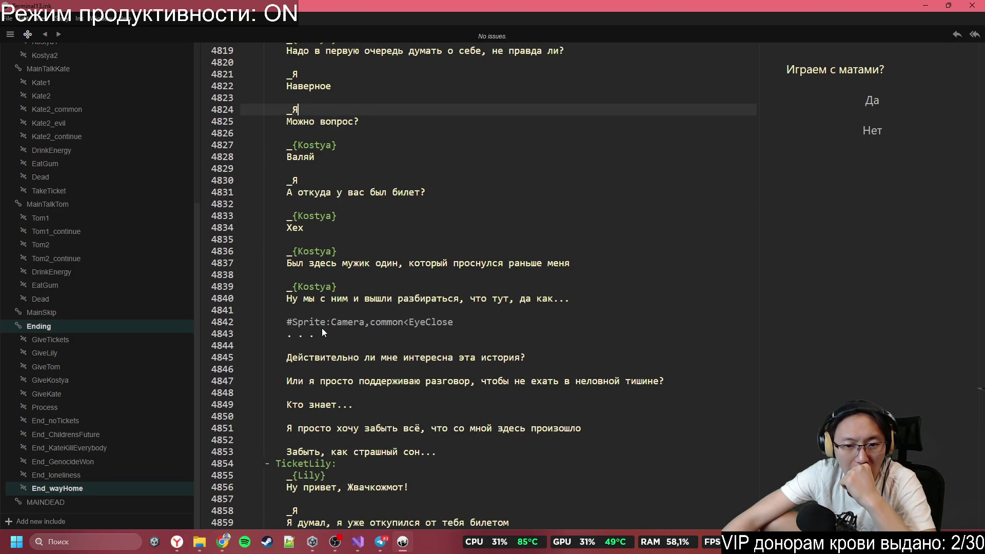
{"action": "mouse_move", "coordinate": [305, 342]}
{"action": "left_mouse_down"}
{"action": "mouse_move", "coordinate": [302, 354]}
{"action": "mouse_move", "coordinate": [516, 405]}
{"action": "mouse_move", "coordinate": [516, 416]}
{"action": "left_mouse_up"}
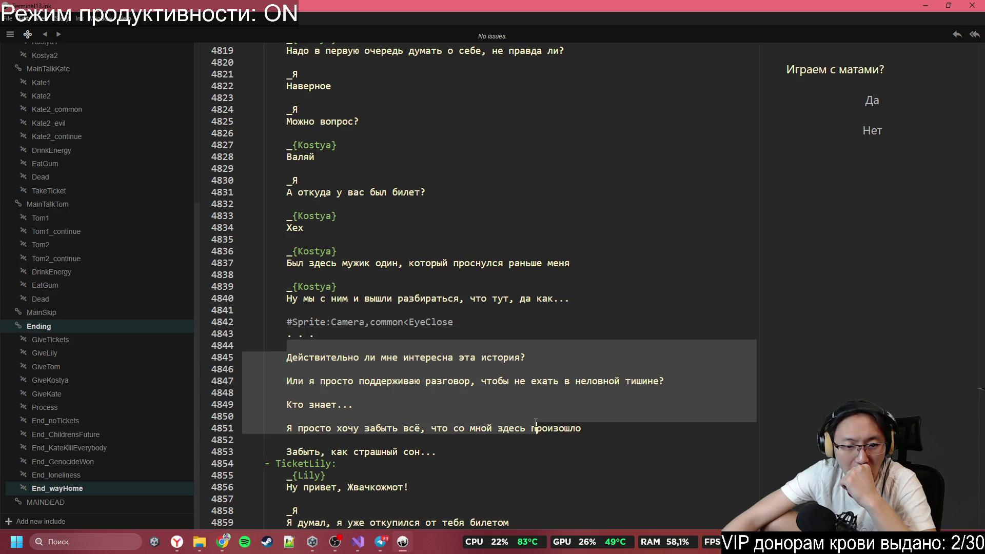
{"action": "left_click", "coordinate": [536, 427]}
{"action": "left_click", "coordinate": [489, 448]}
{"action": "left_click_drag", "start_coordinate": [489, 448], "coordinate": [636, 393]}
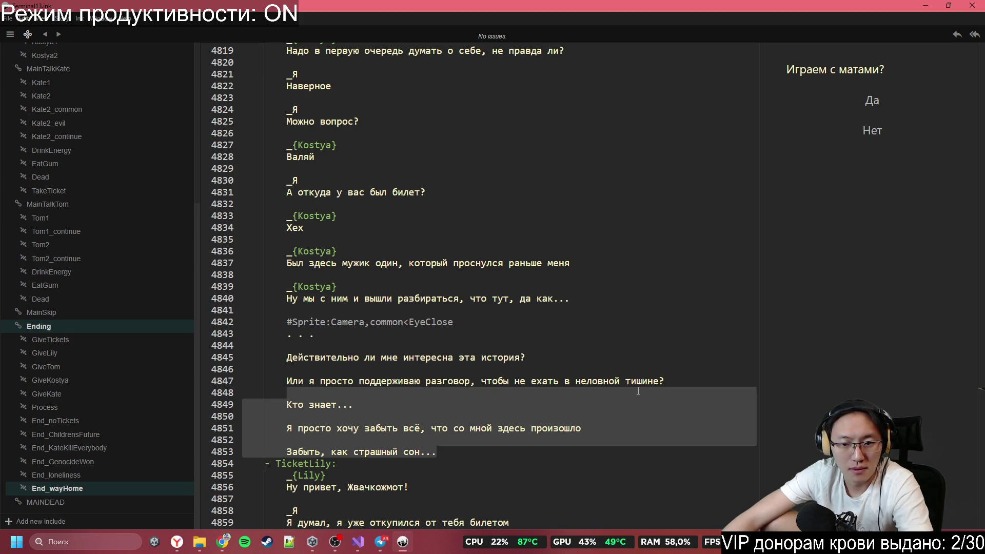
{"action": "key", "text": "BackSpace"}
Step: Close the TicketKostya block with a closing brace before TicketLily
{"action": "scroll", "coordinate": [635, 390], "scroll_direction": "down", "scroll_amount": 3}
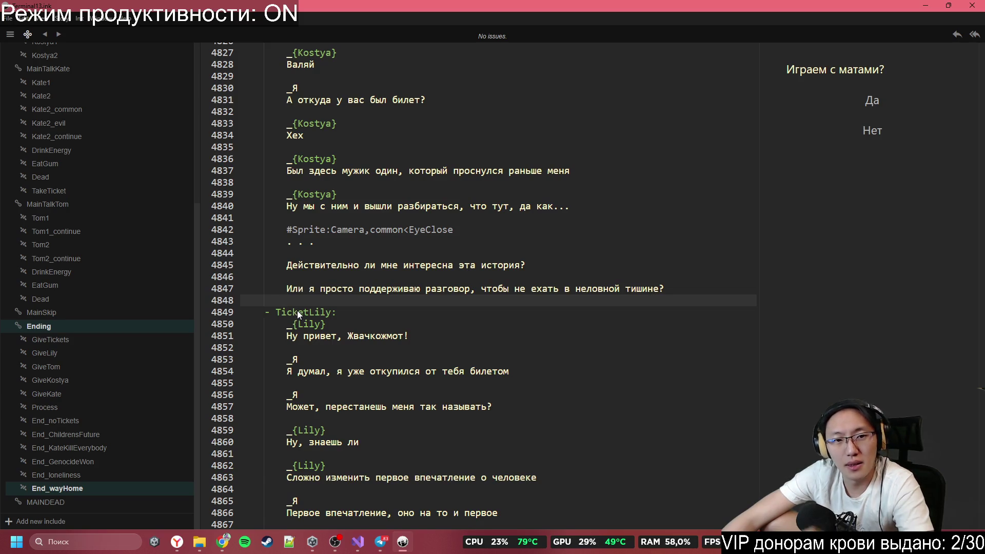
{"action": "scroll", "coordinate": [299, 318], "scroll_direction": "down", "scroll_amount": 3}
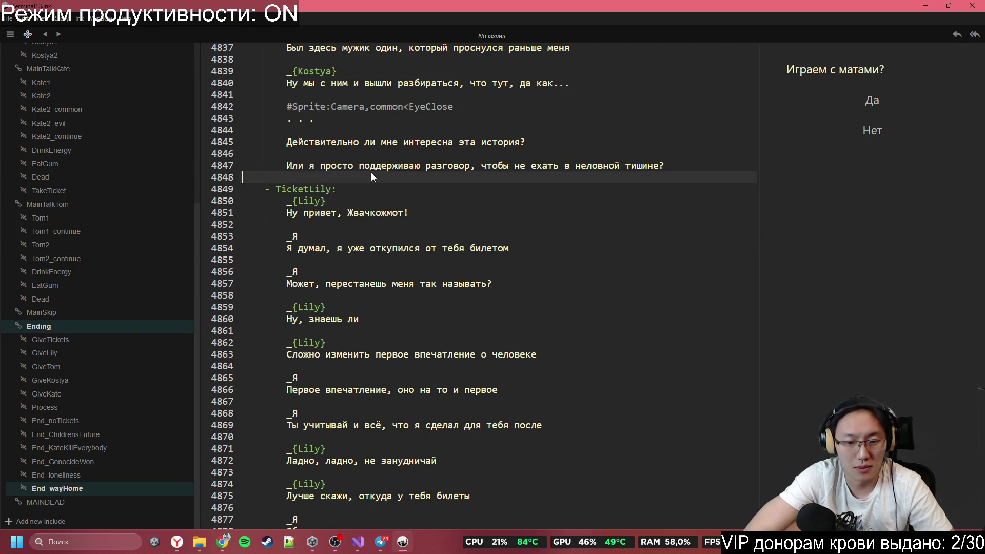
{"action": "type", "text": "}"}
{"action": "key", "text": "Return"}
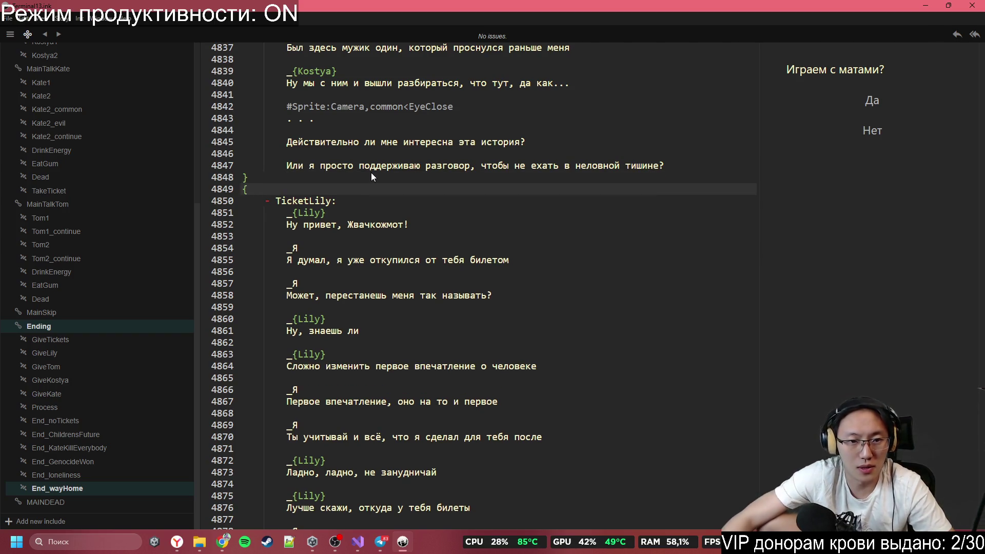
Step: Open a brace above TicketLily and restore the TicketLily label from autocomplete
{"action": "type", "text": "{"}
{"action": "double_click", "coordinate": [319, 201]}
{"action": "type", "text": "Tic:"}
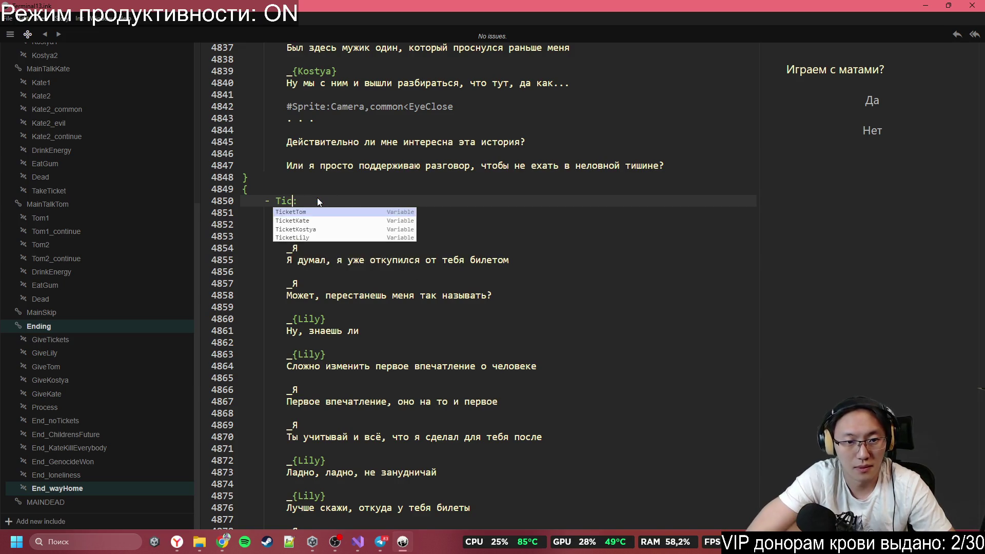
{"action": "type", "text": "ketLily"}
{"action": "key", "text": "Return"}
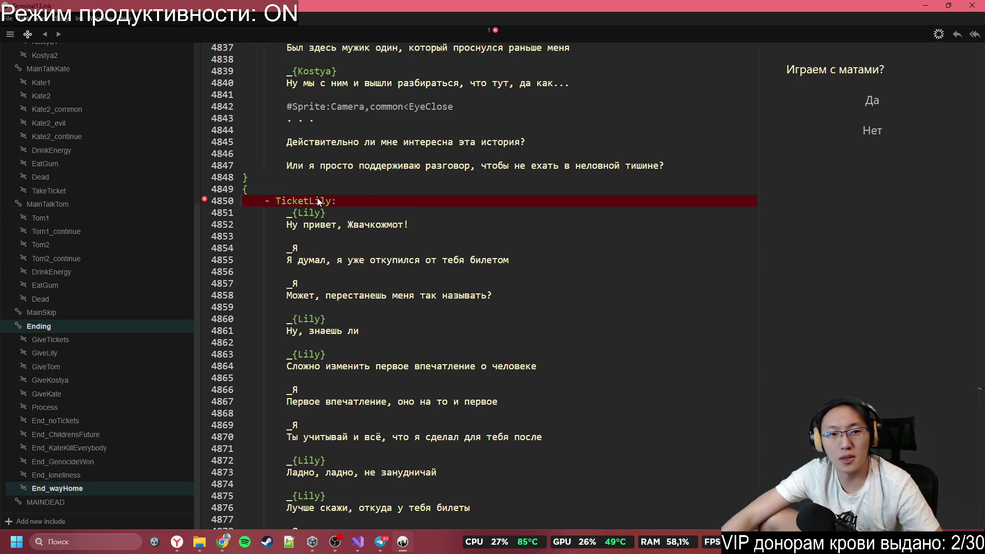
{"action": "left_click", "coordinate": [365, 210]}
Step: Remove the Sprite EyeClose tag line from Lily's dialogue
{"action": "scroll", "coordinate": [408, 290], "scroll_direction": "down", "scroll_amount": 3}
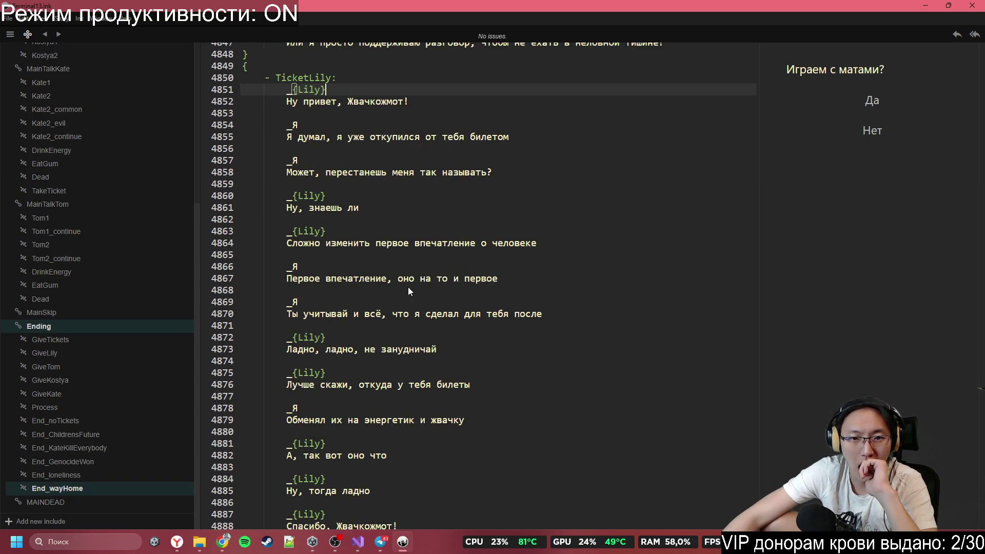
{"action": "scroll", "coordinate": [408, 292], "scroll_direction": "down", "scroll_amount": 7}
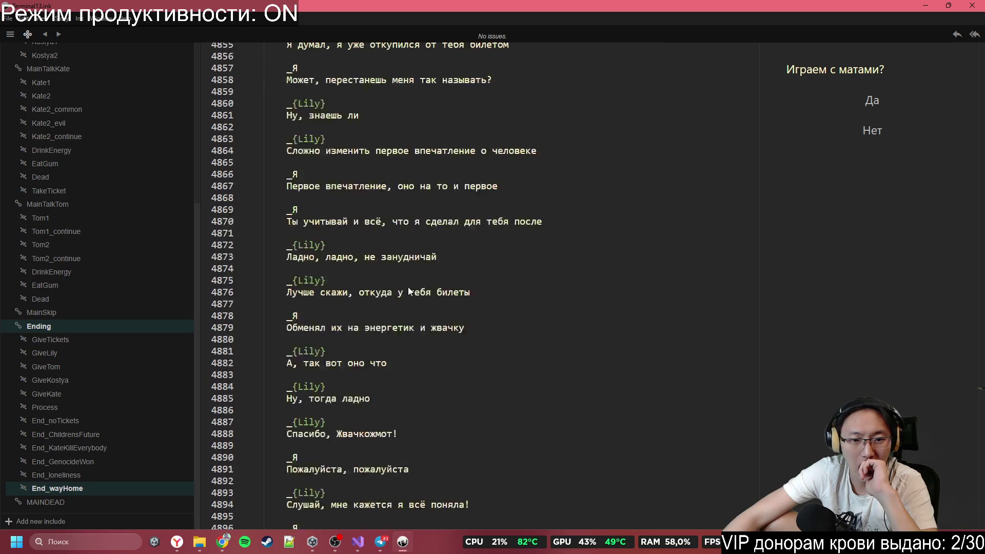
{"action": "scroll", "coordinate": [409, 292], "scroll_direction": "down", "scroll_amount": 5}
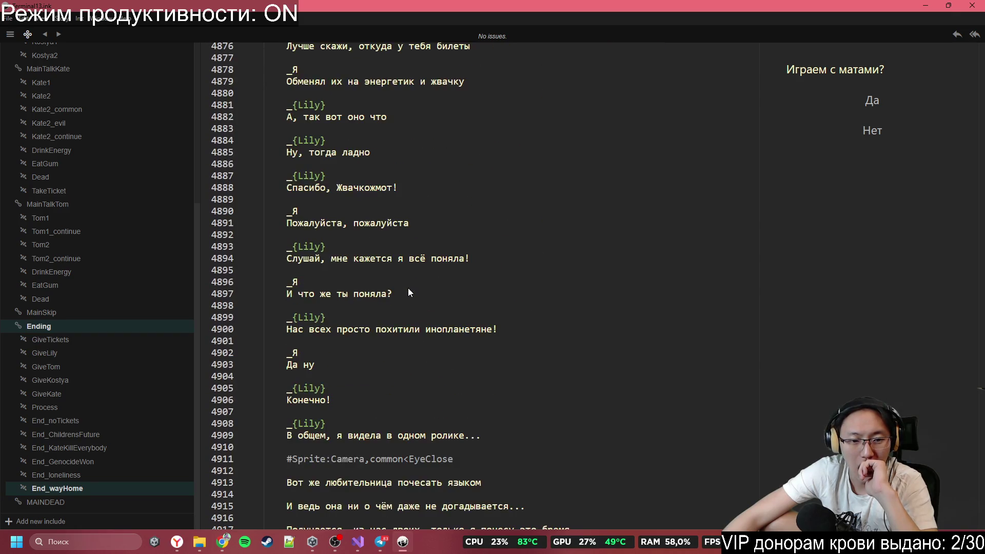
{"action": "left_click_drag", "start_coordinate": [286, 366], "coordinate": [578, 438]}
{"action": "left_click", "coordinate": [593, 370]}
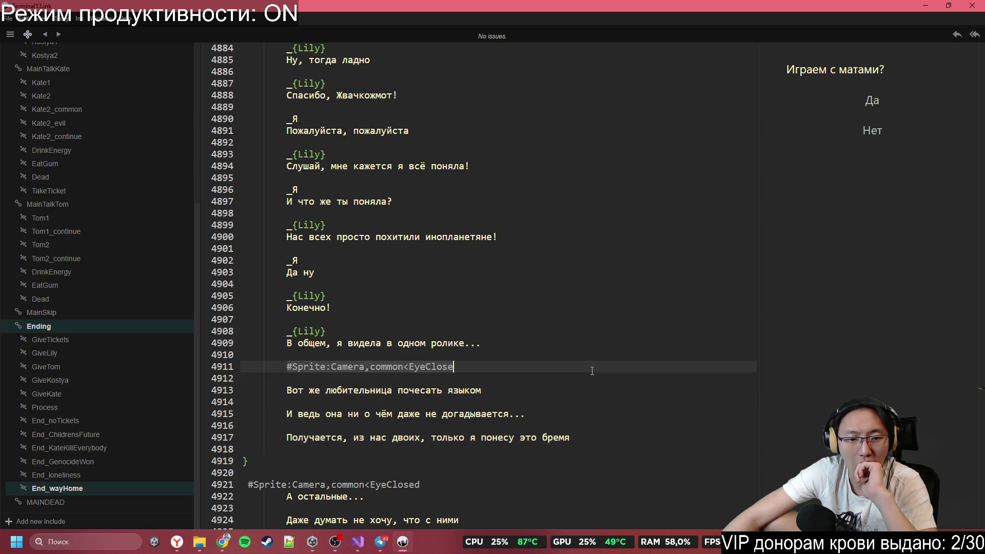
{"action": "key", "text": "ctrl+z"}
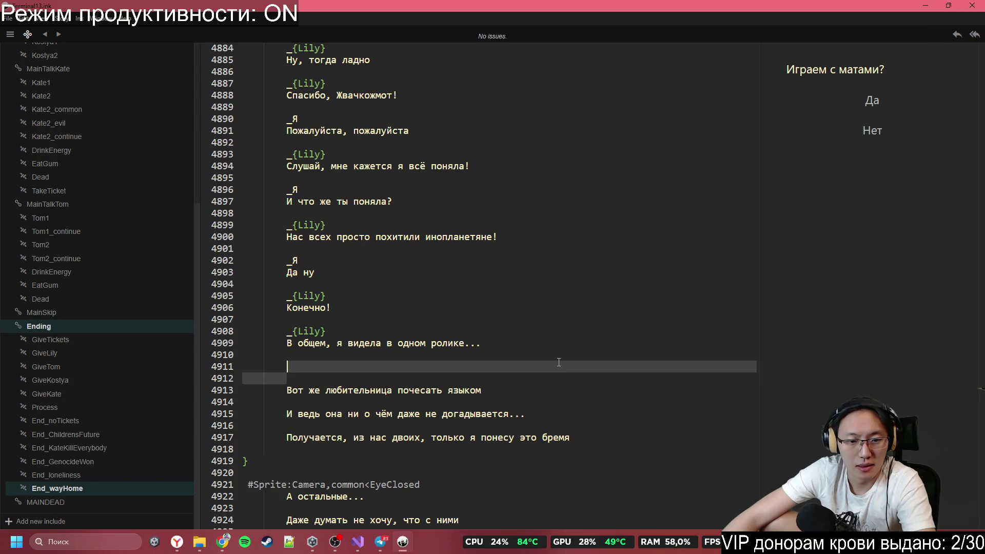
{"action": "key", "text": "Delete"}
{"action": "key", "text": "BackSpace"}
{"action": "key", "text": "BackSpace"}
{"action": "key", "text": "BackSpace"}
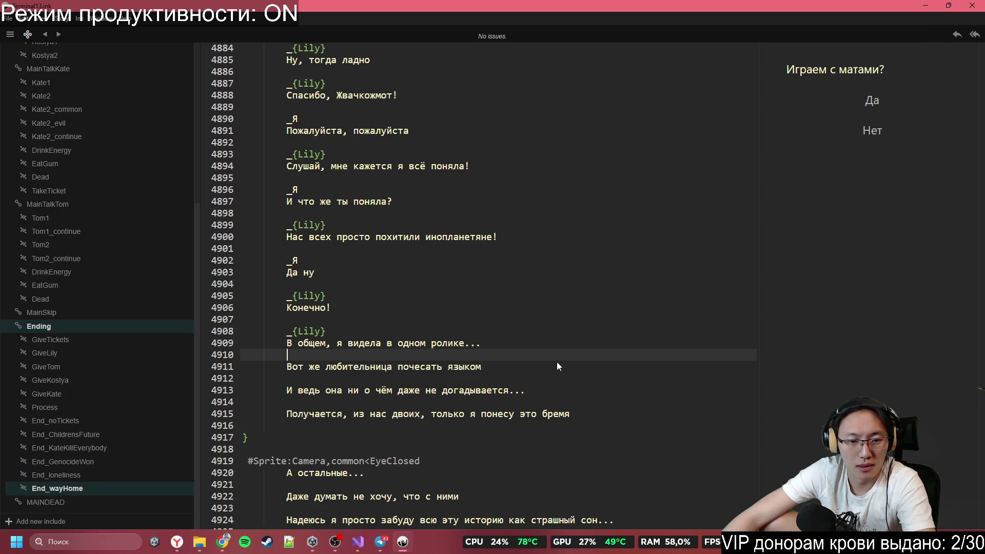
Step: Delete the final 'Получается... понесу это бремя' line so Lily's branch ends at 'догадывается...'
{"action": "left_click", "coordinate": [542, 388]}
{"action": "scroll", "coordinate": [541, 387], "scroll_direction": "down", "scroll_amount": 1}
{"action": "left_click", "coordinate": [548, 353]}
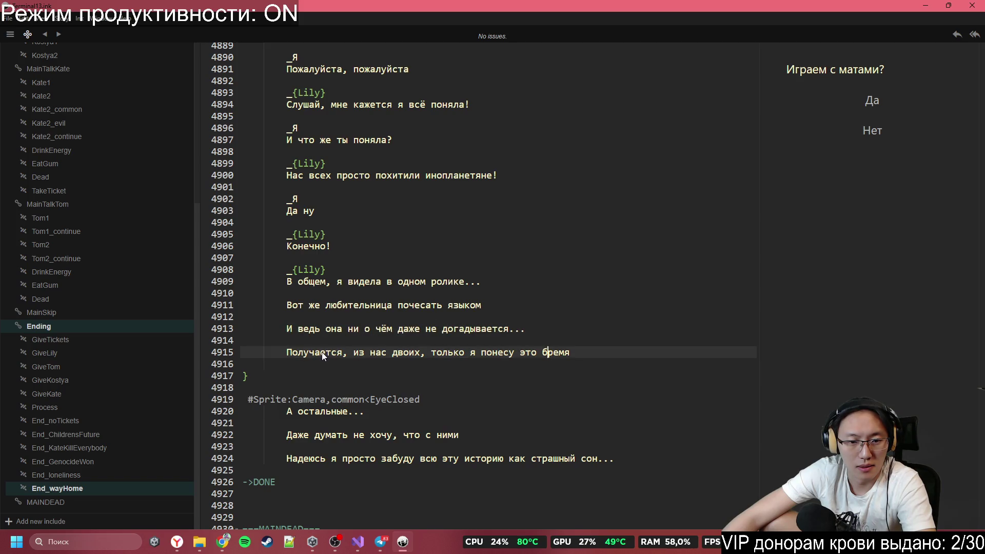
{"action": "left_click_drag", "start_coordinate": [585, 349], "coordinate": [596, 331]}
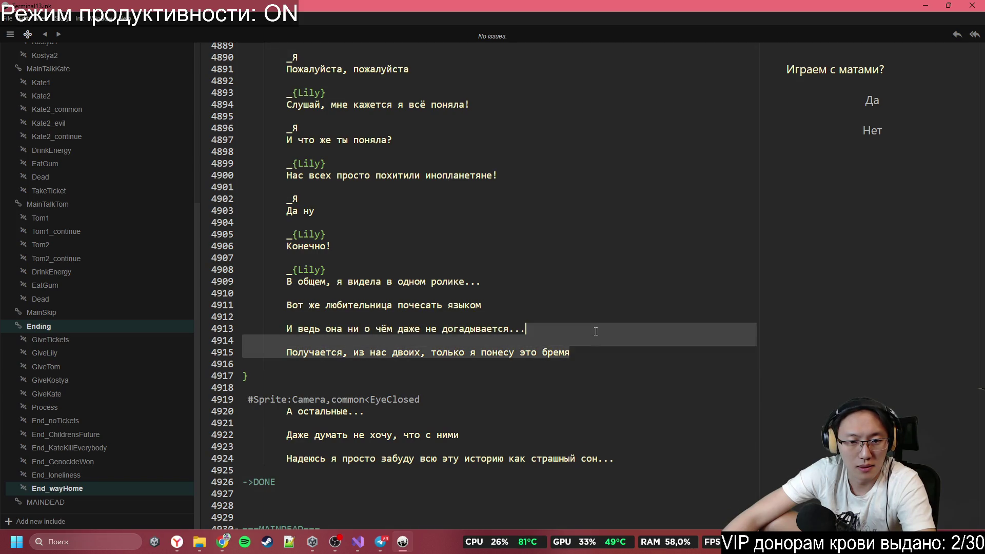
{"action": "key", "text": "BackSpace"}
{"action": "scroll", "coordinate": [567, 368], "scroll_direction": "down", "scroll_amount": 2}
{"action": "left_click", "coordinate": [283, 297]}
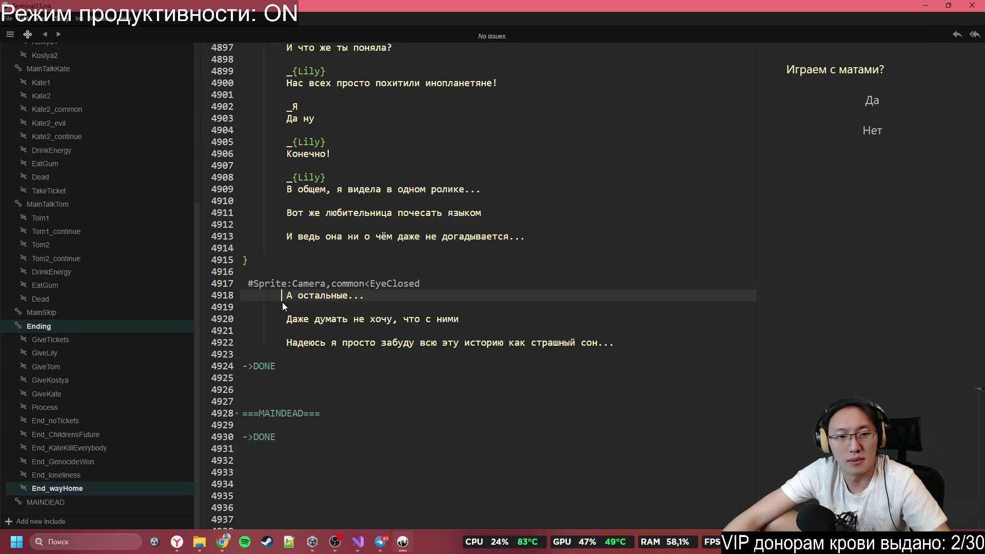
Step: Remove the indentation from the sprite tag and closing lines after Lily's branch
{"action": "left_click", "coordinate": [279, 307]}
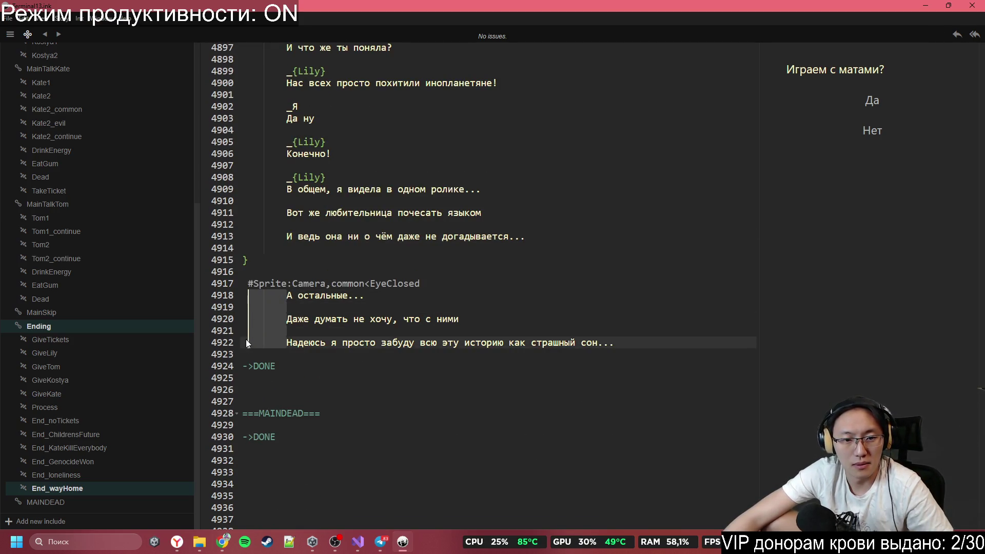
{"action": "left_click_drag", "start_coordinate": [286, 295], "coordinate": [243, 343]}
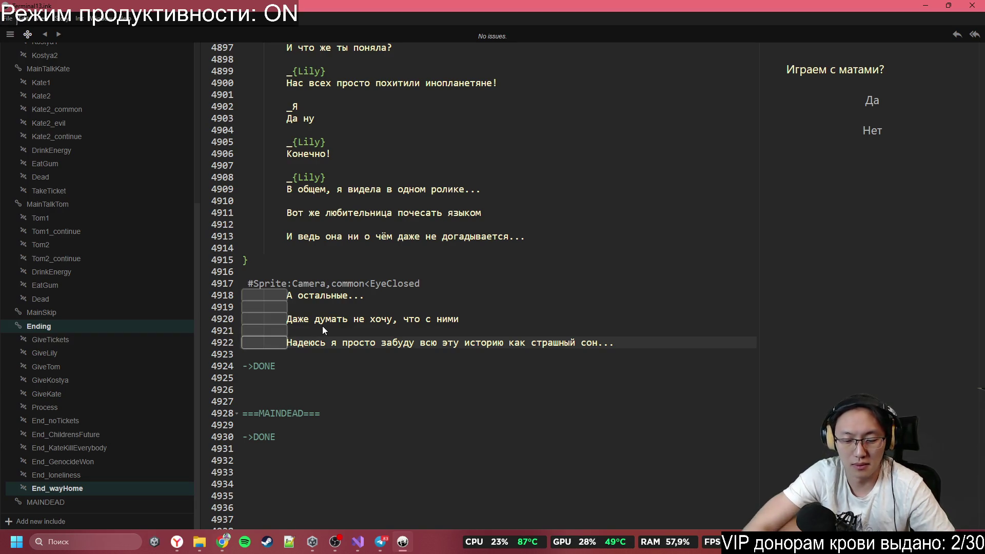
{"action": "key", "text": "BackSpace"}
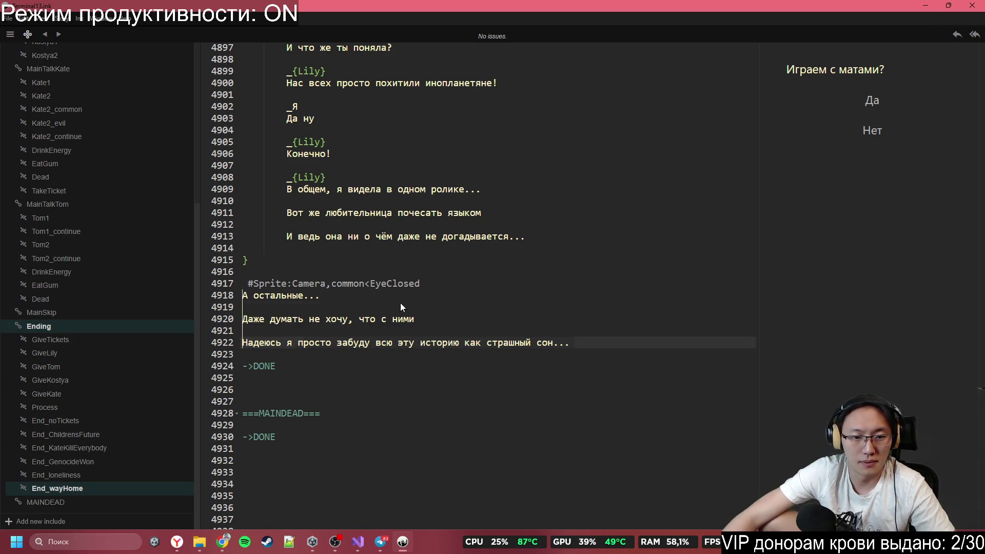
{"action": "left_click_drag", "start_coordinate": [438, 317], "coordinate": [243, 296]}
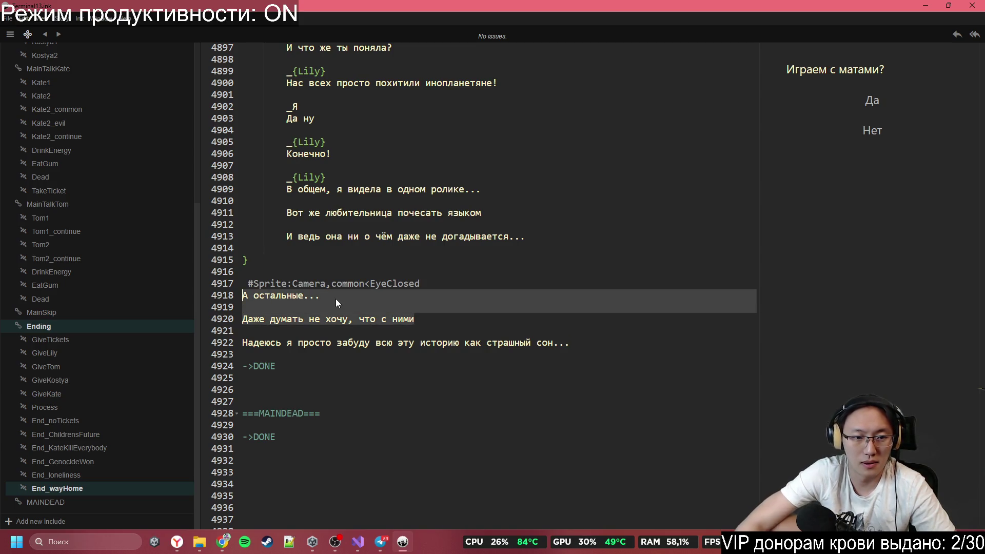
{"action": "key", "text": "Up"}
{"action": "key", "text": "Delete"}
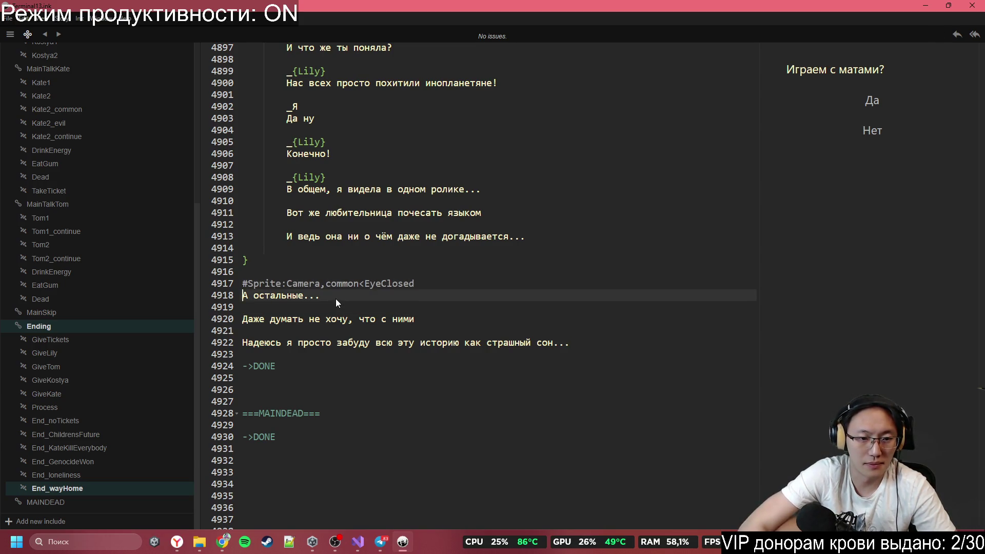
Step: Replace the two closing lines with 'Что-то я совсем устал'
{"action": "left_click", "coordinate": [470, 330]}
{"action": "left_click", "coordinate": [392, 319]}
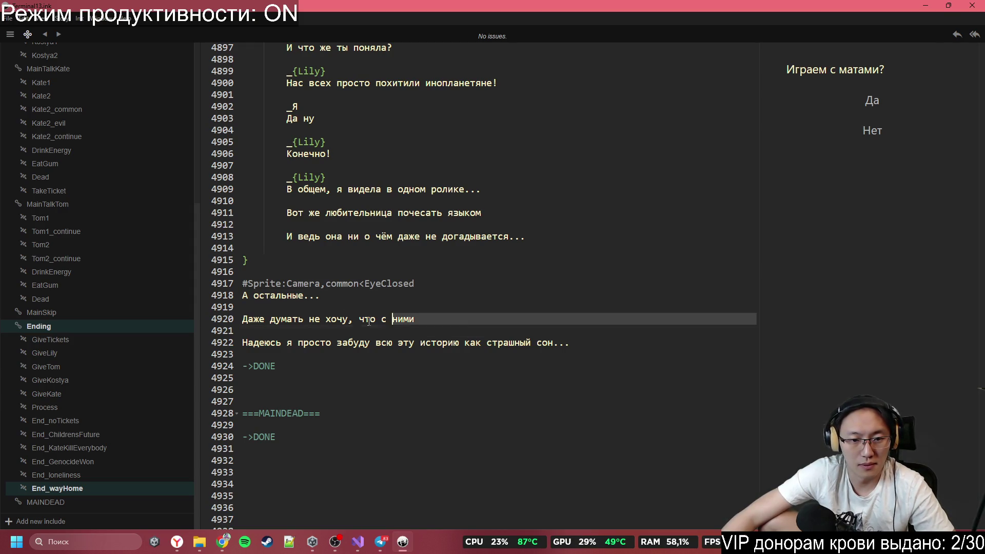
{"action": "mouse_move", "coordinate": [455, 323]}
{"action": "left_mouse_down"}
{"action": "mouse_move", "coordinate": [241, 308]}
{"action": "mouse_move", "coordinate": [217, 293]}
{"action": "left_mouse_up"}
{"action": "type", "text": "Х"}
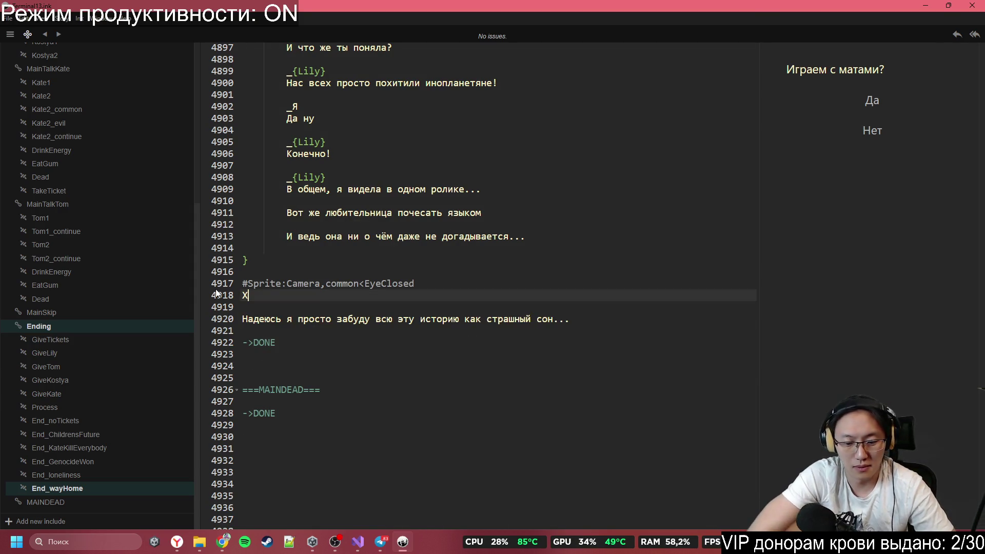
{"action": "type", "text": "о-то"}
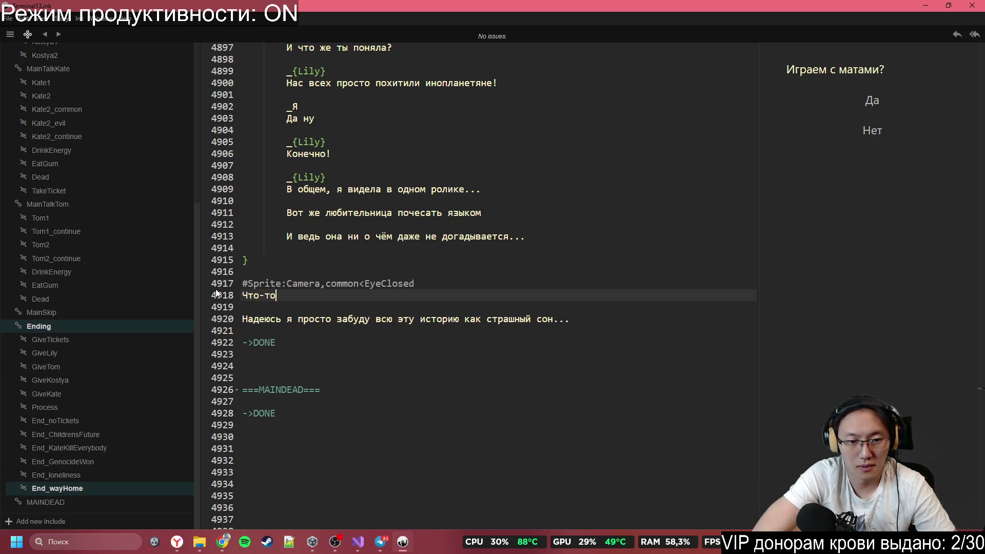
{"action": "type", "text": " я совсемуста"}
{"action": "key", "text": "Return"}
{"action": "key", "text": "Return"}
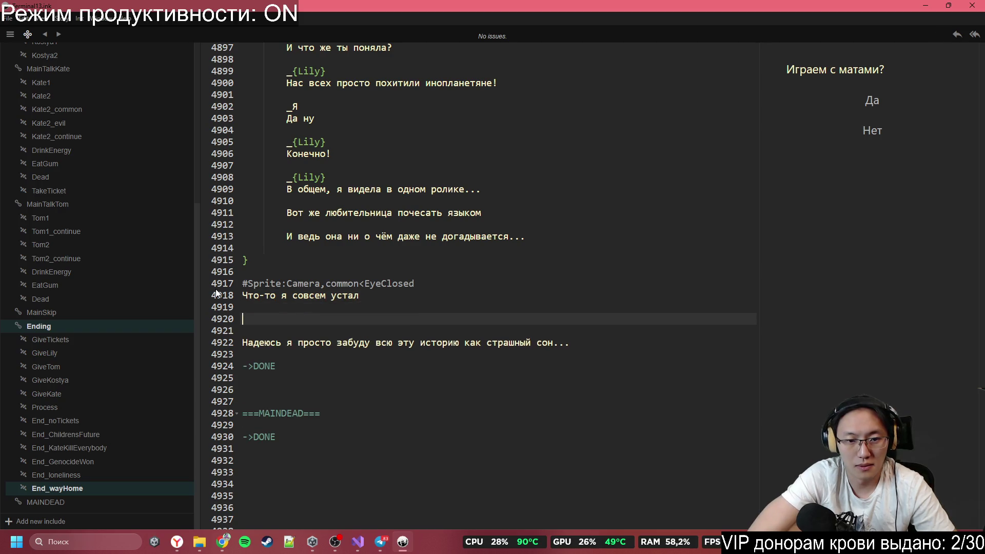
{"action": "key", "text": "BackSpace"}
{"action": "key", "text": "BackSpace"}
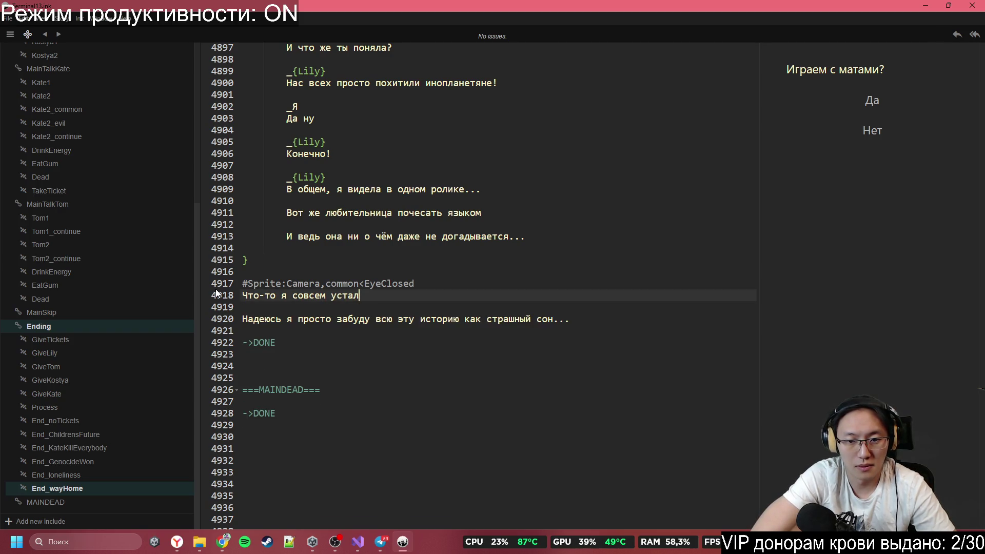
Step: Add 'Со всей этой историей...' and change 'всю эту историю' to 'всё это'
{"action": "key", "text": "Return"}
{"action": "key", "text": "Return"}
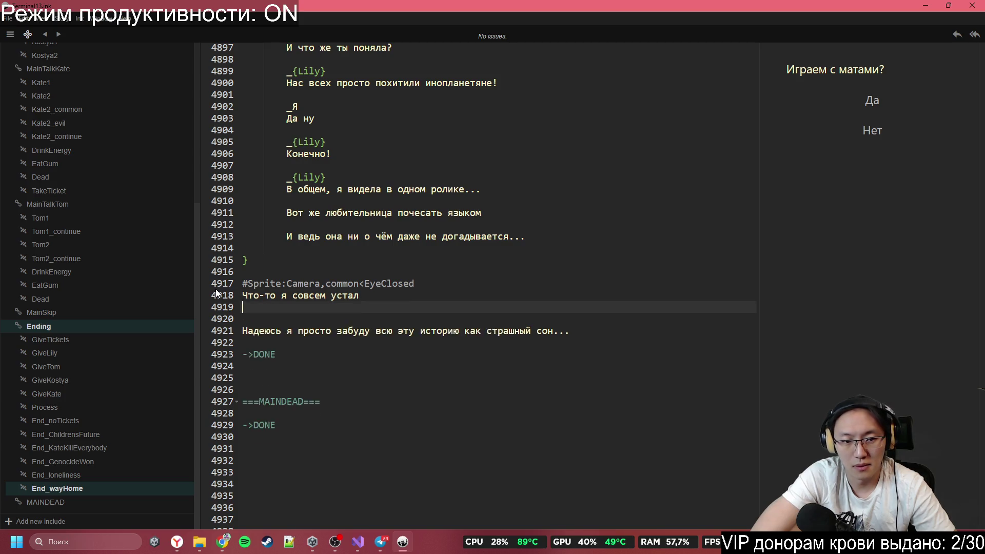
{"action": "type", "text": "Со всей этой "}
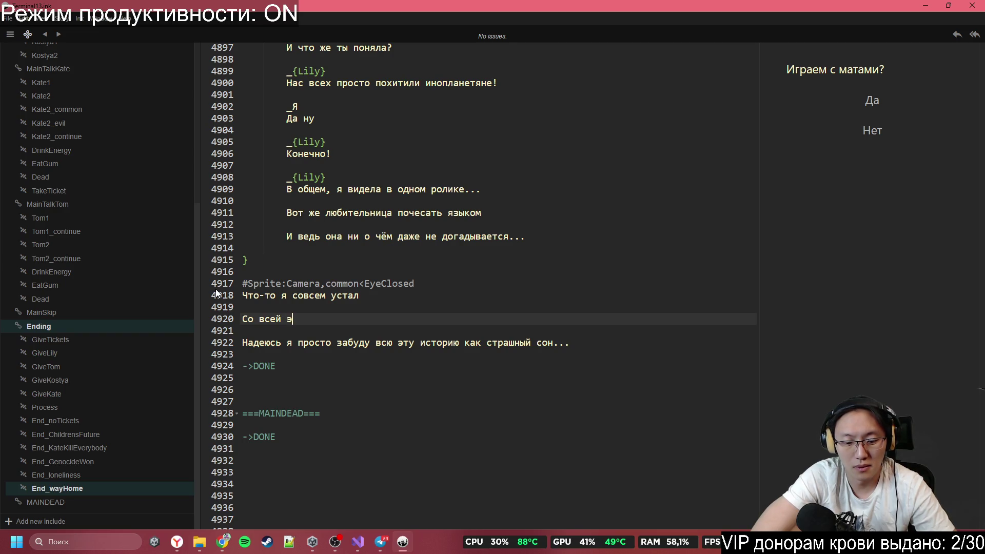
{"action": "type", "text": "истор"}
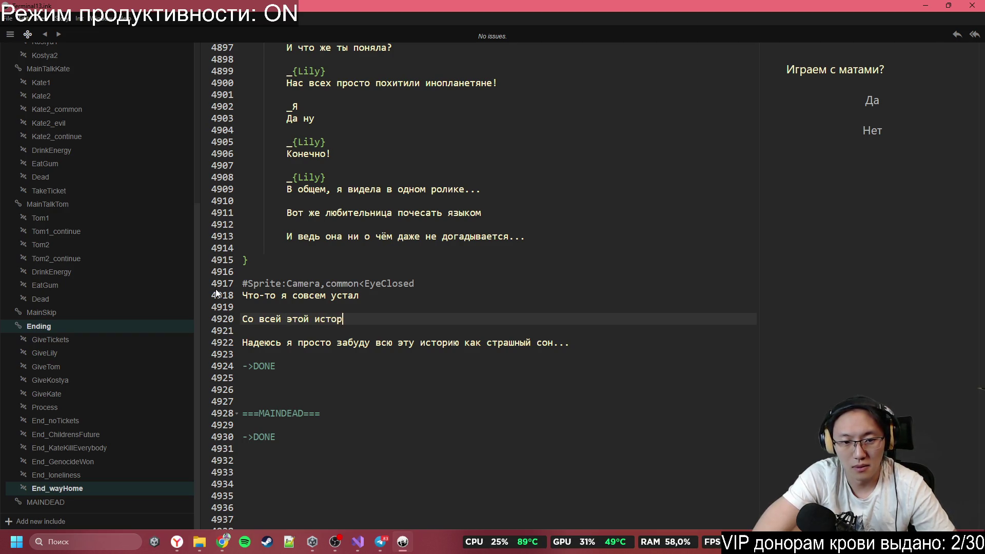
{"action": "type", "text": "ией..."}
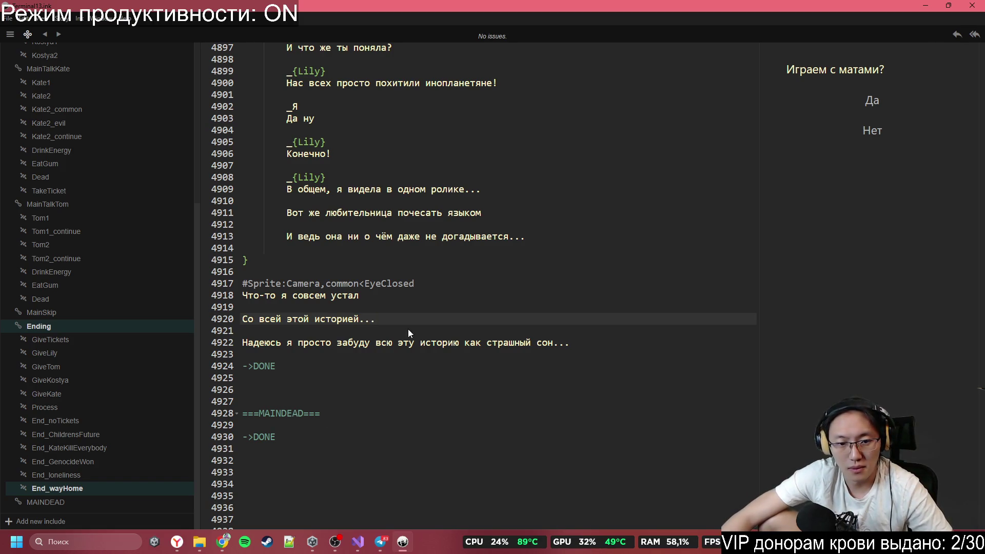
{"action": "double_click", "coordinate": [420, 343]}
{"action": "left_click_drag", "start_coordinate": [394, 343], "coordinate": [385, 336]}
{"action": "type", "text": "всё это"}
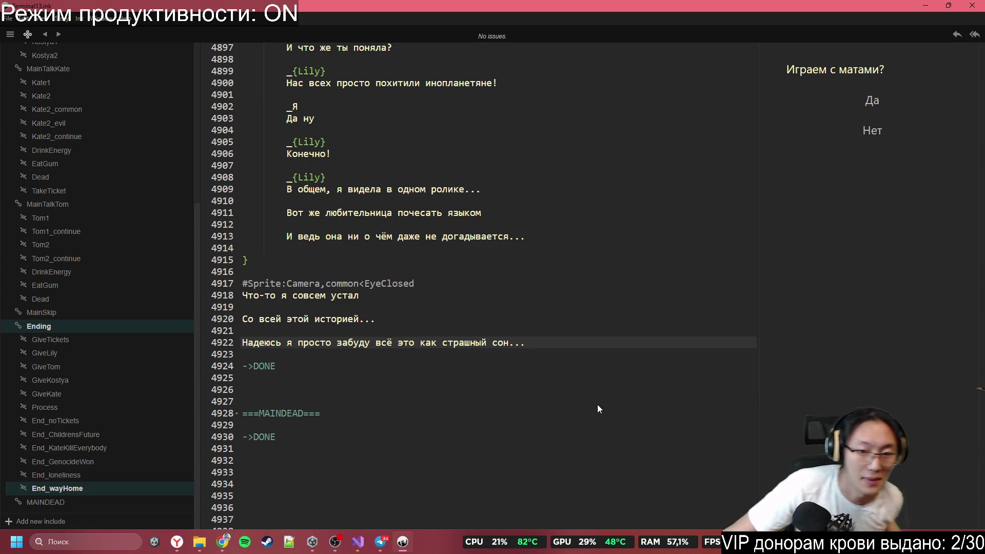
{"action": "left_click", "coordinate": [401, 359]}
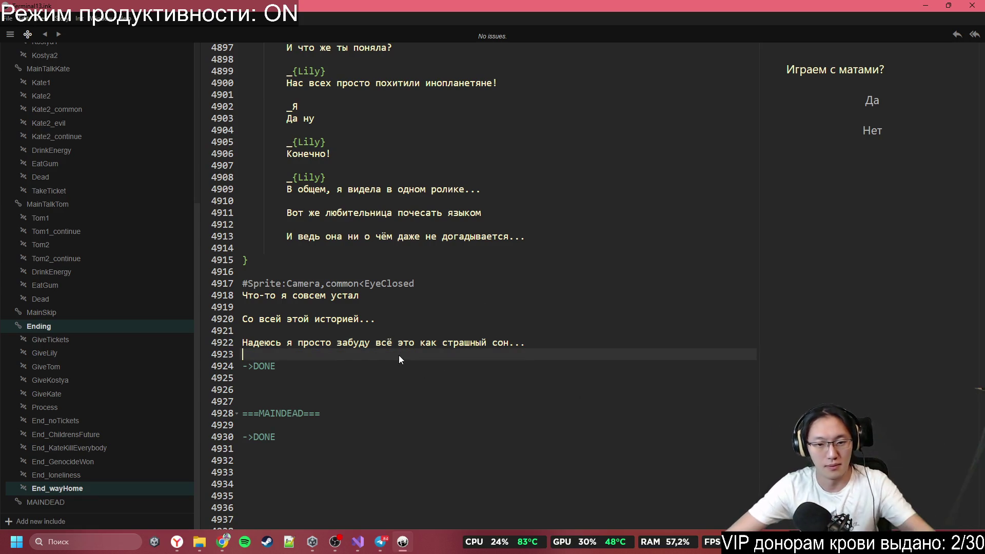
Step: Change the ending's divert on line 4924 from ->DONE to ->END, correcting an invalid Exit attempt
{"action": "double_click", "coordinate": [272, 368]}
{"action": "type", "text": "EX"}
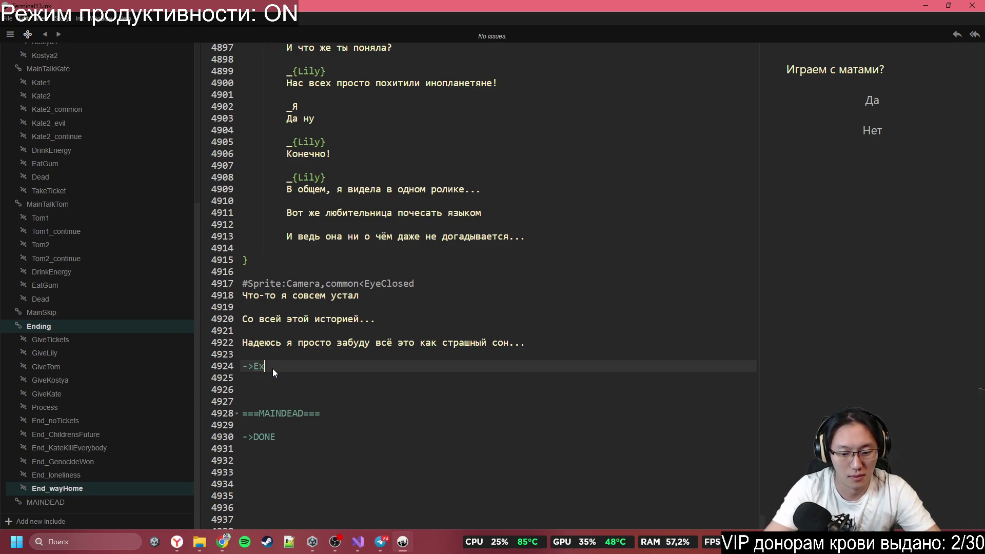
{"action": "left_click", "coordinate": [442, 403]}
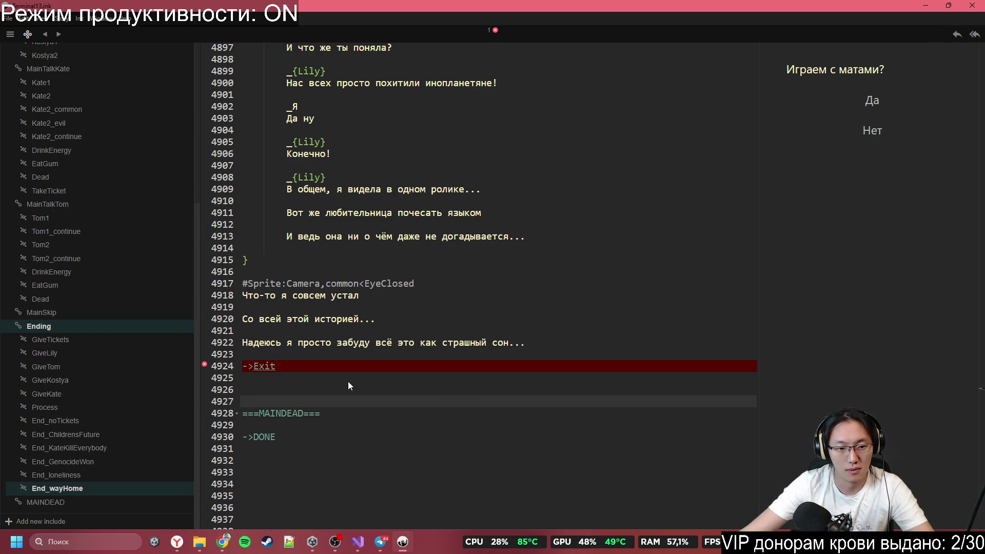
{"action": "double_click", "coordinate": [265, 366]}
{"action": "type", "text": "END"}
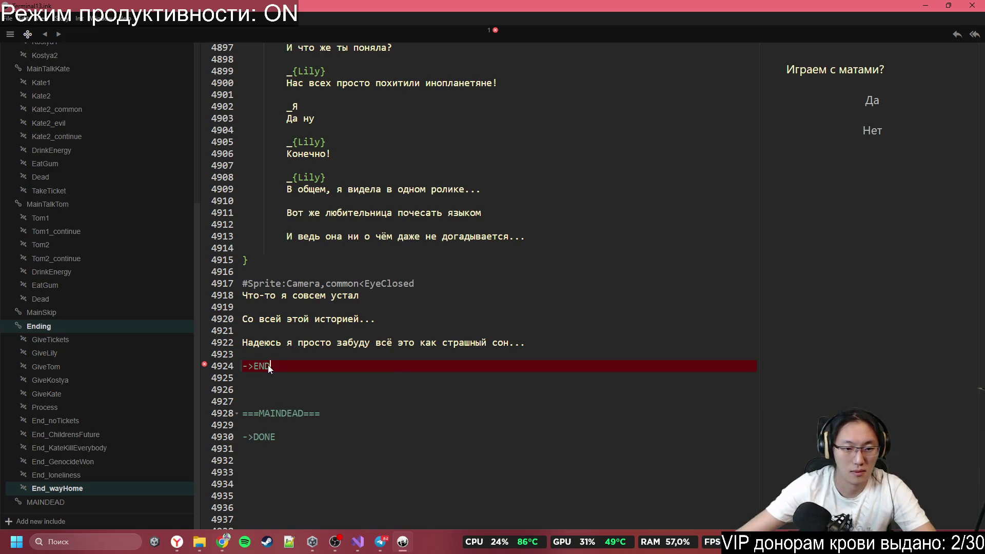
{"action": "left_click", "coordinate": [338, 343]}
{"action": "left_click", "coordinate": [348, 423]}
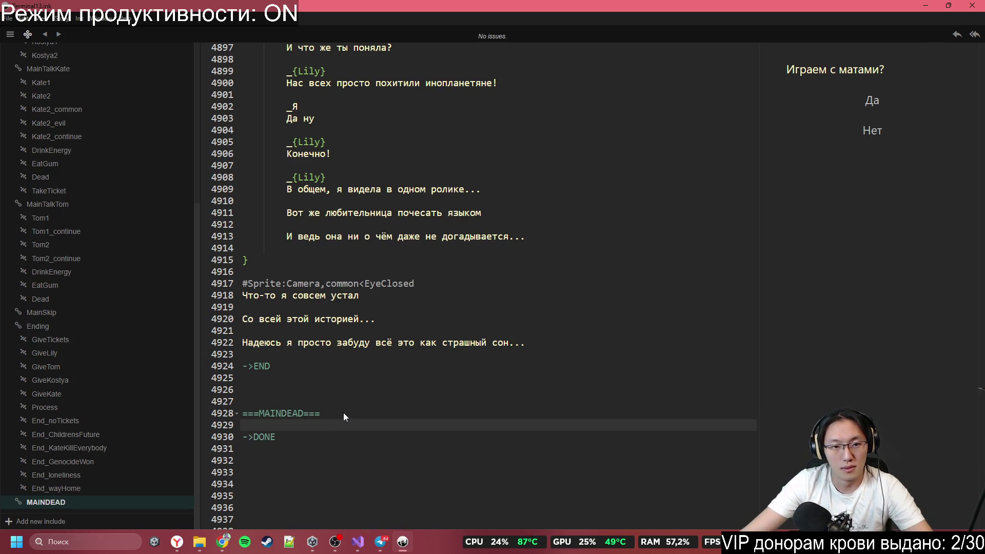
{"action": "left_click", "coordinate": [259, 413]}
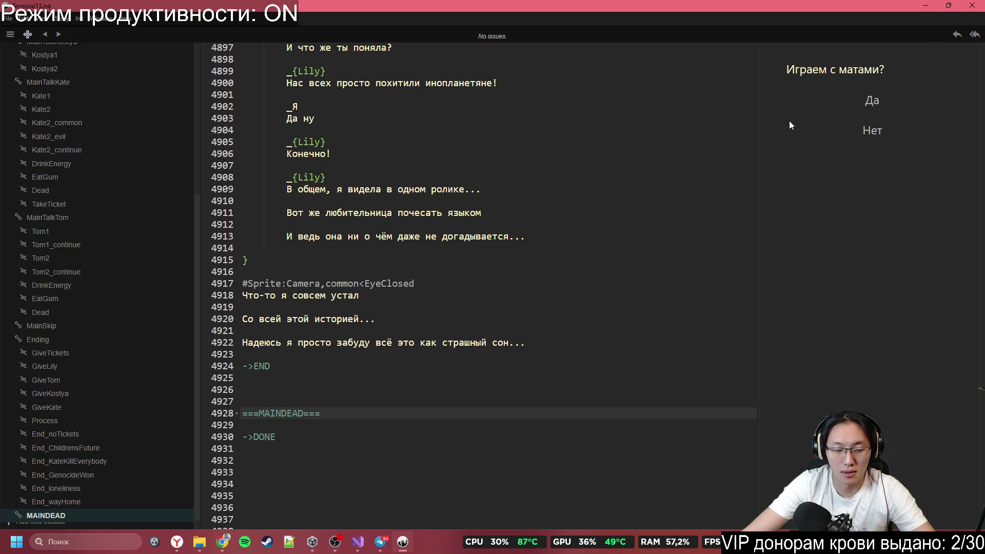
Step: Search for MAINDEAD and step through its matches, including the ->MAINDEAD divert on line 4290
{"action": "left_click", "coordinate": [529, 302]}
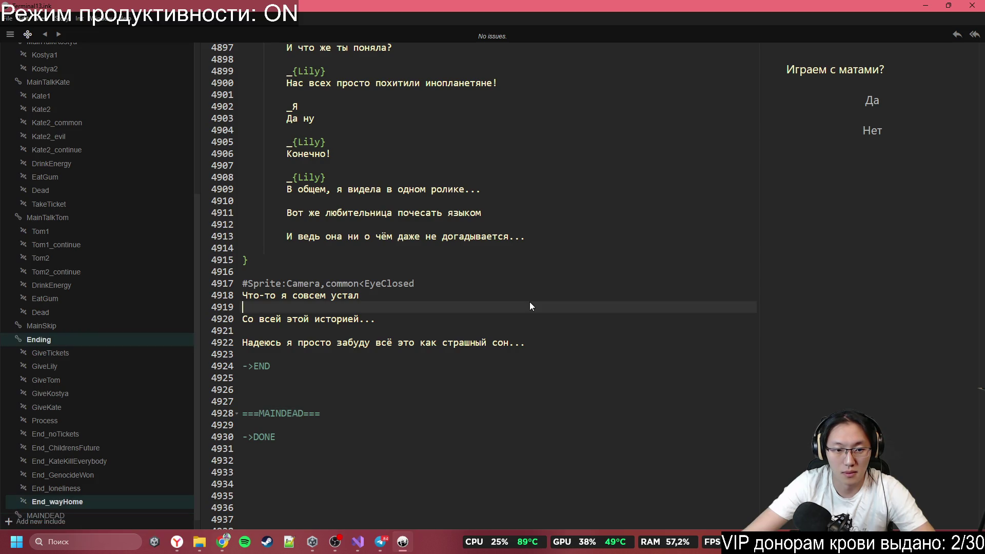
{"action": "double_click", "coordinate": [278, 416]}
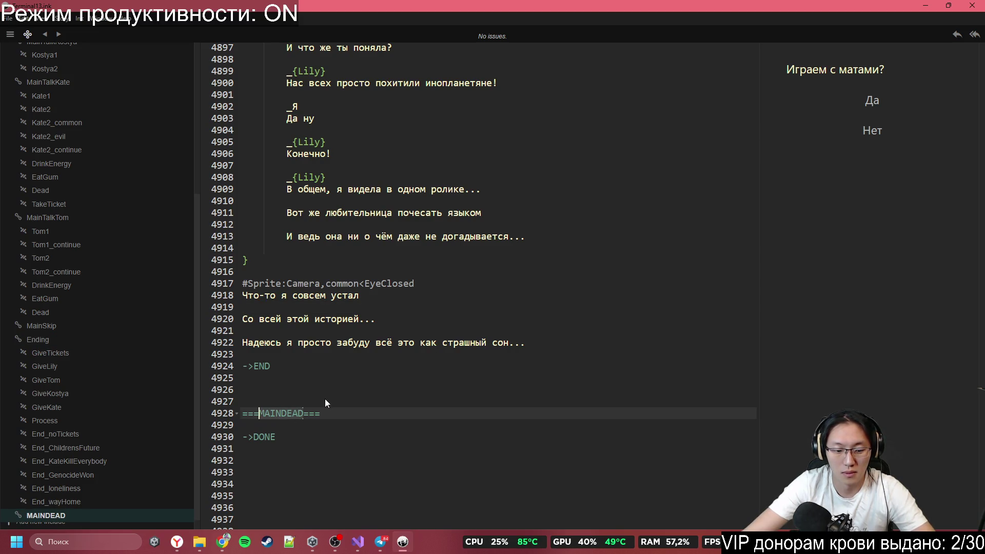
{"action": "key", "text": "ctrl+f"}
{"action": "left_click", "coordinate": [737, 67]}
{"action": "left_click", "coordinate": [736, 67]}
{"action": "left_click", "coordinate": [736, 67]}
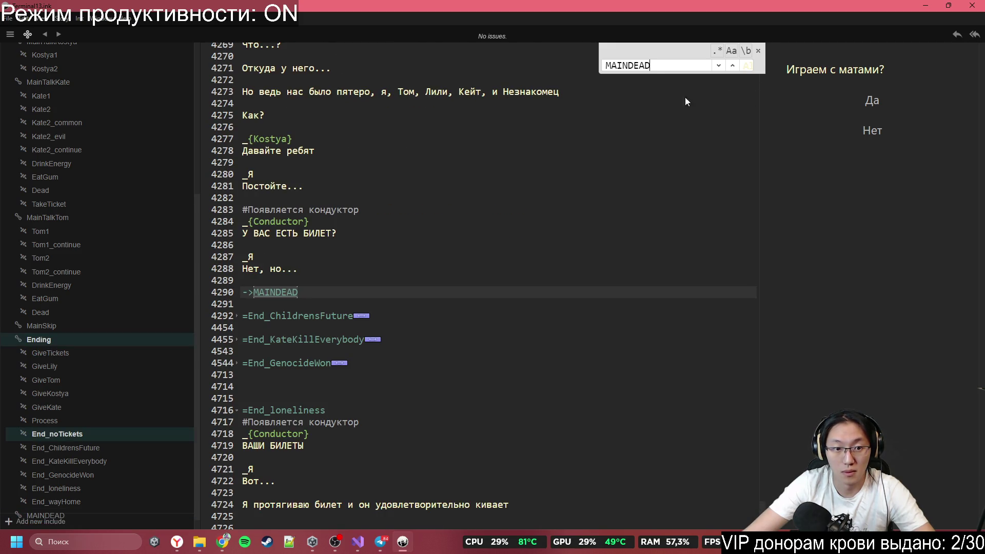
{"action": "scroll", "coordinate": [271, 334], "scroll_direction": "up", "scroll_amount": 3}
{"action": "scroll", "coordinate": [267, 362], "scroll_direction": "down", "scroll_amount": 2}
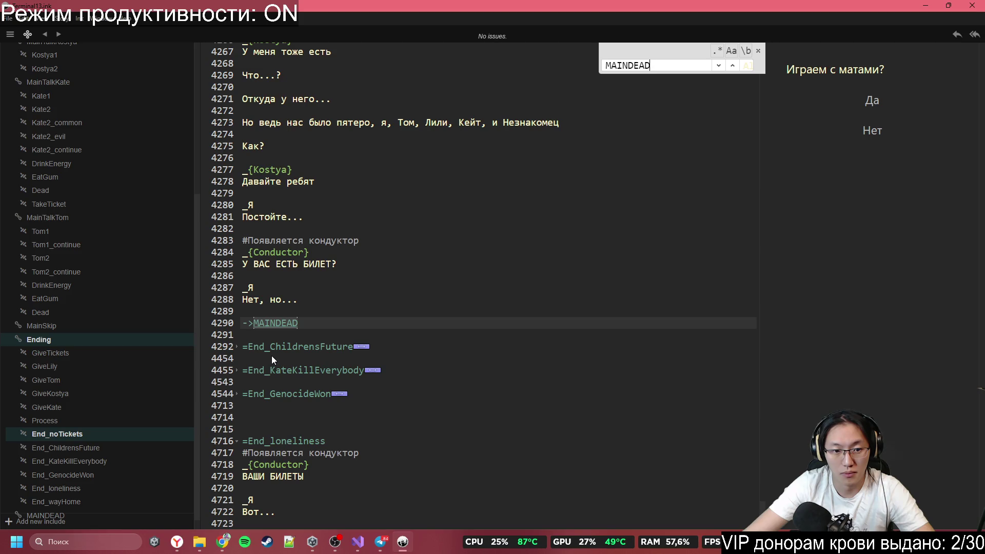
{"action": "left_click", "coordinate": [320, 323]}
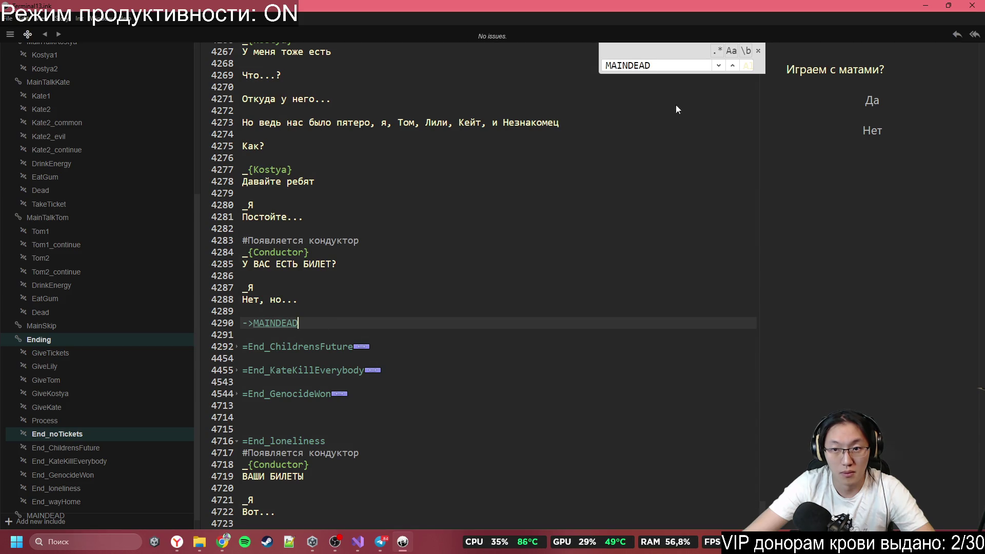
{"action": "left_click", "coordinate": [732, 67]}
{"action": "left_click", "coordinate": [731, 67]}
{"action": "left_click", "coordinate": [346, 295]}
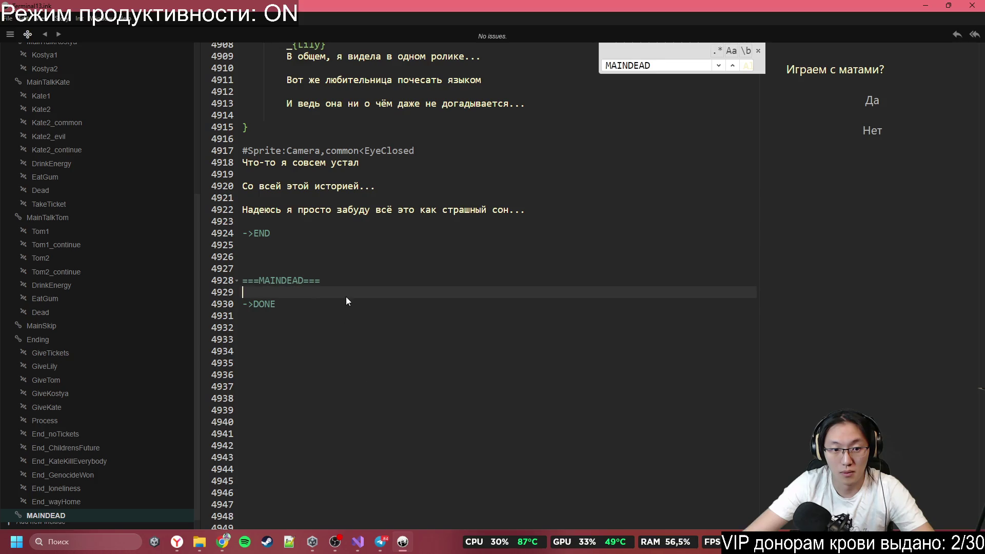
Step: Add a '...' line and a #КРовь tag above it inside the MAINDEAD knot
{"action": "key", "text": "Return"}
{"action": "key", "text": "Return"}
{"action": "key", "text": "Up"}
{"action": "key", "text": "Up"}
{"action": "key", "text": "Down"}
{"action": "type", "text": ".."}
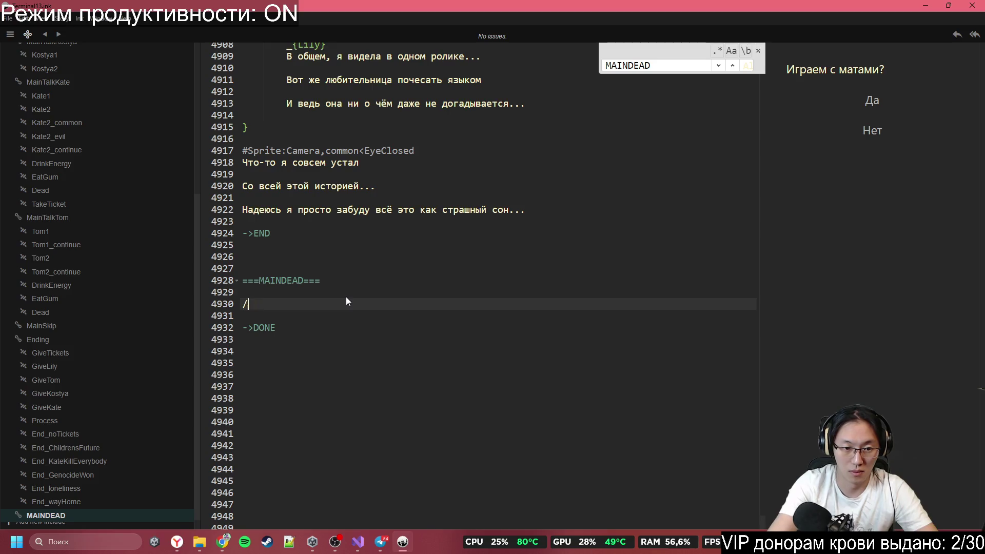
{"action": "type", "text": "."}
{"action": "key", "text": "Up"}
{"action": "key", "text": "Return"}
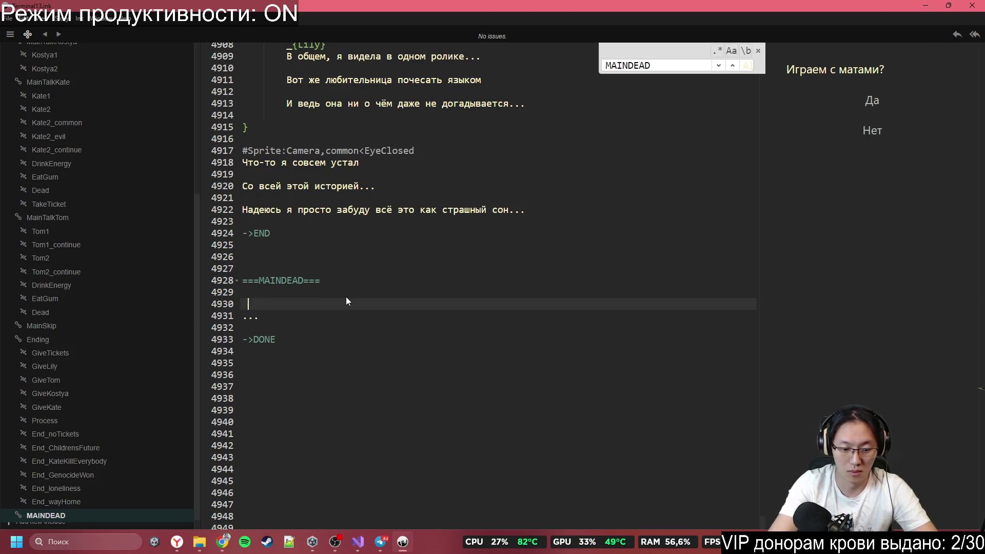
{"action": "type", "text": "№"}
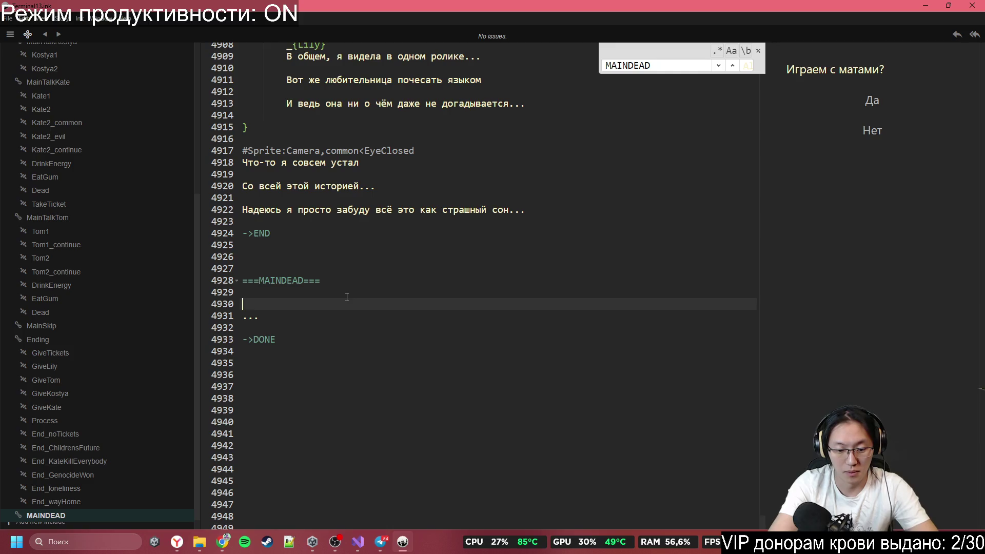
{"action": "key", "text": "BackSpace"}
{"action": "type", "text": "#"}
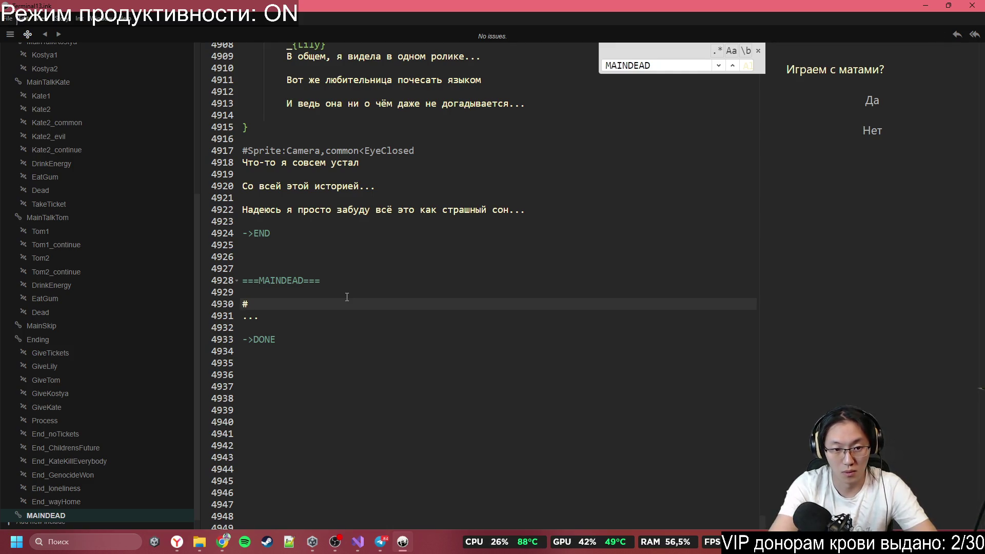
{"action": "type", "text": "КРовь"}
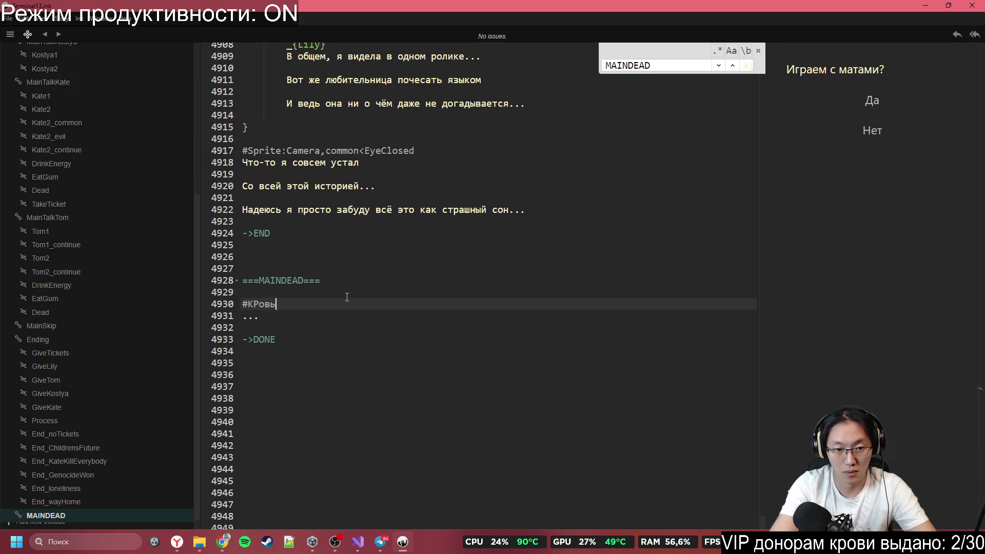
Step: Change the MAINDEAD knot's final divert from ->DONE to ->END
{"action": "key", "text": "Down"}
{"action": "key", "text": "Down"}
{"action": "key", "text": "Down"}
{"action": "key", "text": "BackSpace"}
{"action": "key", "text": "BackSpace"}
{"action": "key", "text": "BackSpace"}
{"action": "type", "text": "END"}
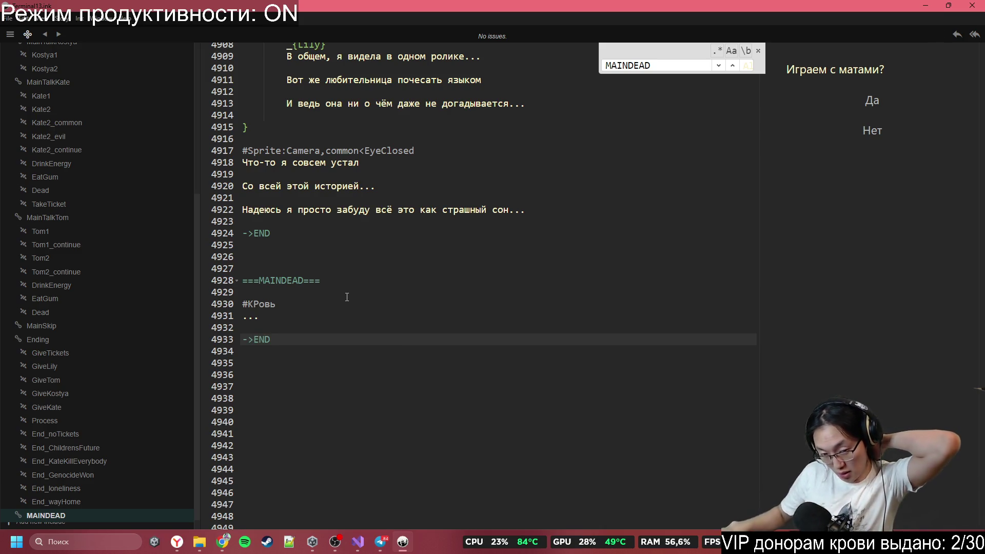
Step: Scroll back to the top of the script and open the Story menu
{"action": "scroll", "coordinate": [346, 297], "scroll_direction": "up", "scroll_amount": 10}
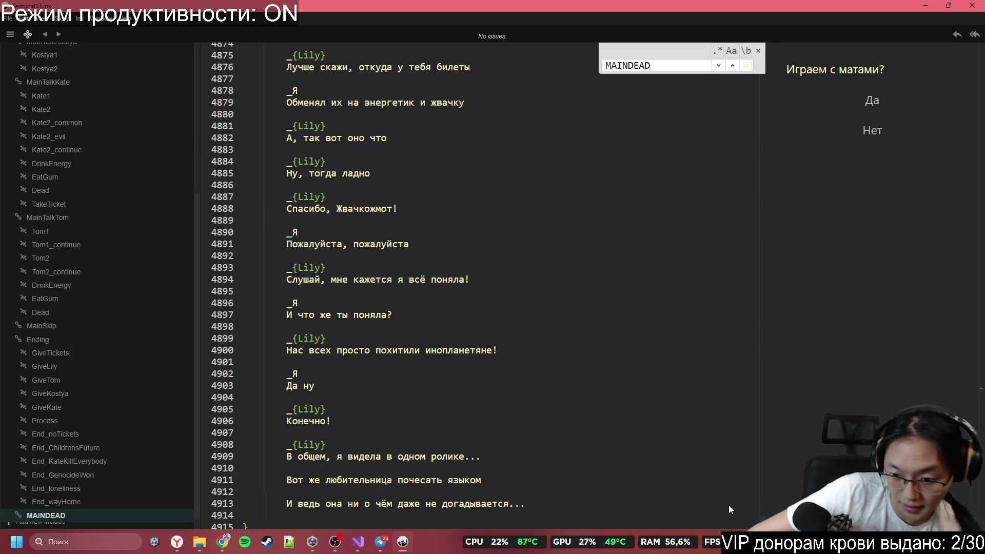
{"action": "left_click", "coordinate": [756, 370]}
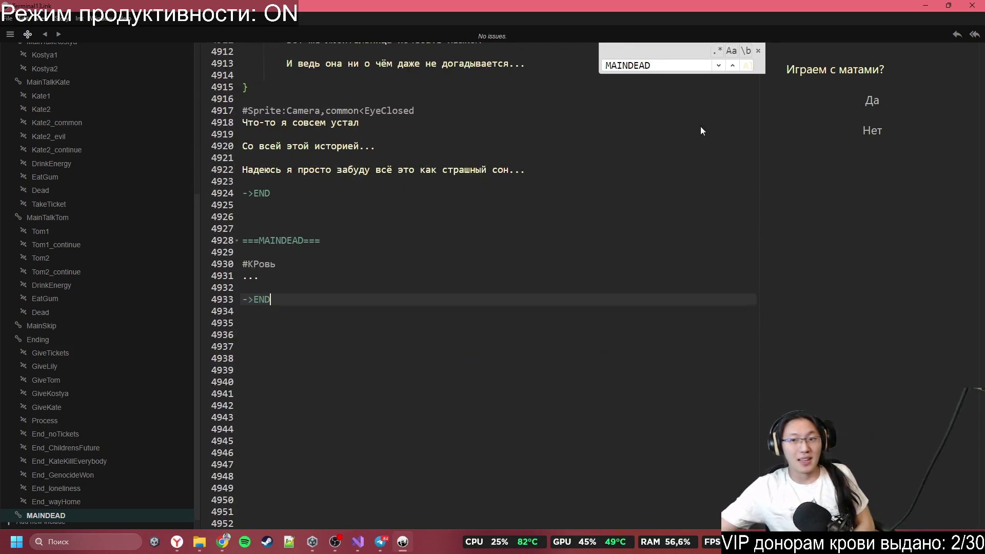
{"action": "left_click", "coordinate": [753, 85]}
{"action": "left_click_drag", "start_coordinate": [754, 91], "coordinate": [752, 50]}
{"action": "left_click", "coordinate": [71, 21]}
Step: Show Story > Word count and more (11027 words) and snip the statistics text
{"action": "left_click", "coordinate": [99, 94]}
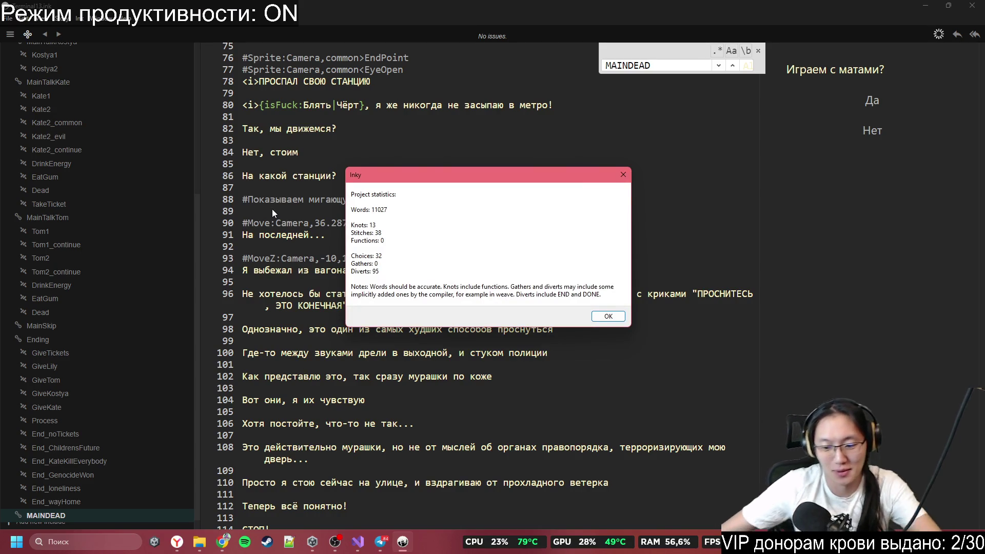
{"action": "key", "text": "shift+super+s"}
{"action": "mouse_move", "coordinate": [348, 191]}
{"action": "left_mouse_down"}
{"action": "mouse_move", "coordinate": [407, 270]}
{"action": "mouse_move", "coordinate": [400, 217]}
{"action": "left_mouse_up"}
{"action": "left_click", "coordinate": [381, 541]}
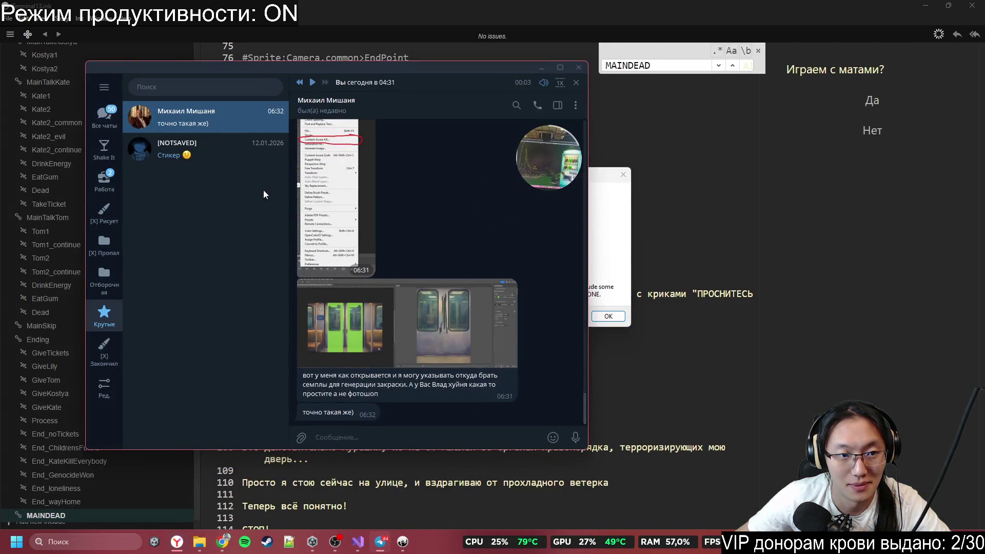
Step: Browse Telegram's all-chats list, Shake It folder and Tentacle Team topics, then close Telegram
{"action": "left_click", "coordinate": [102, 116]}
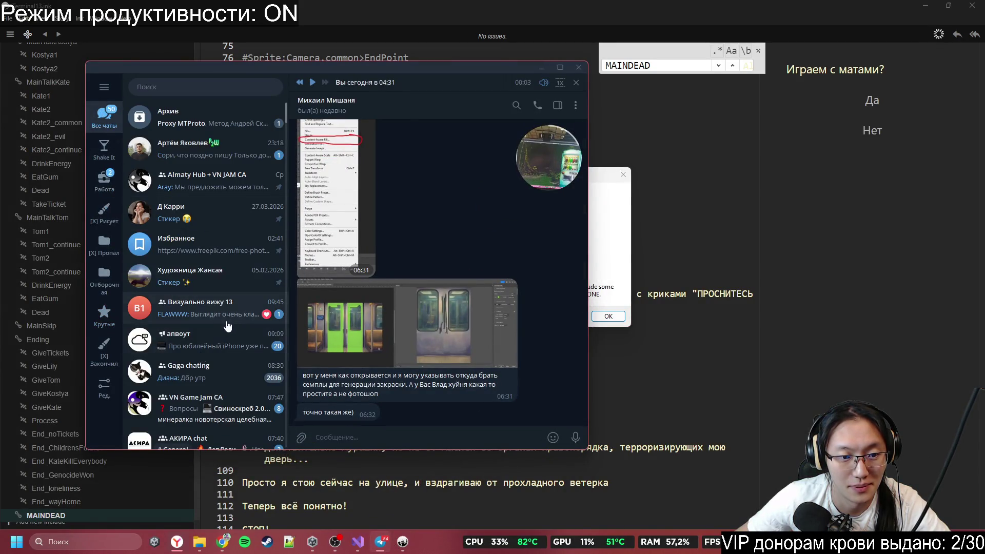
{"action": "left_click", "coordinate": [215, 308]}
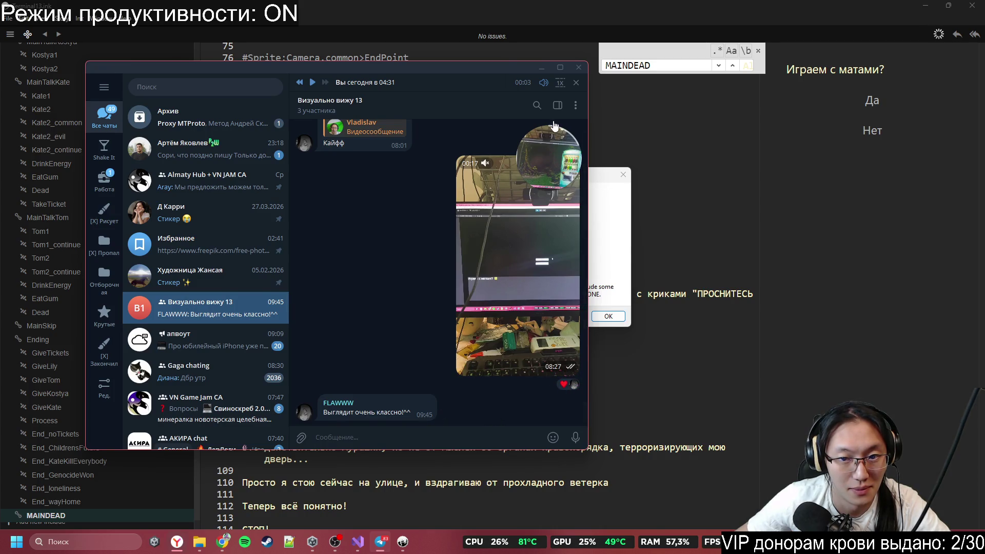
{"action": "left_click", "coordinate": [105, 149]}
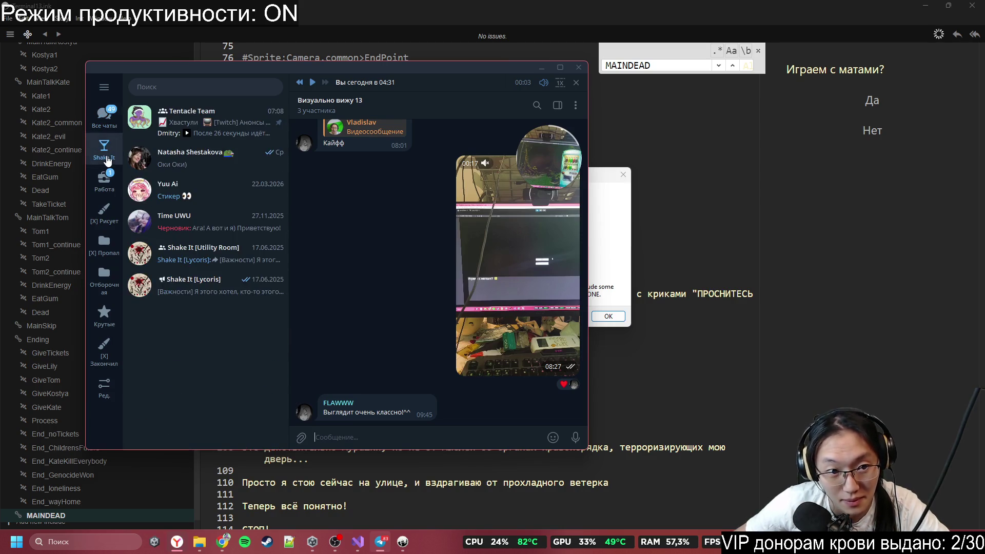
{"action": "left_click", "coordinate": [166, 126]}
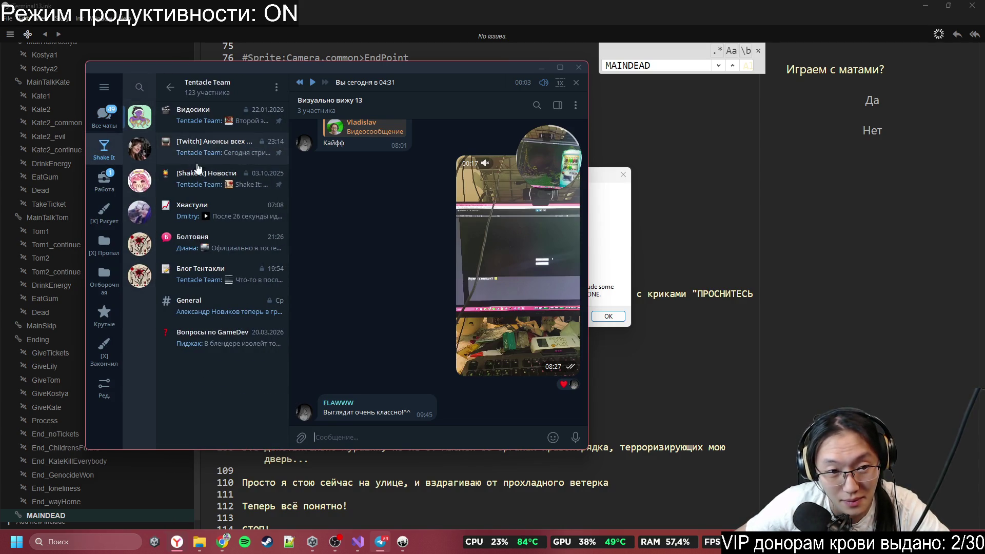
{"action": "left_click", "coordinate": [222, 117]}
{"action": "left_click", "coordinate": [261, 155]}
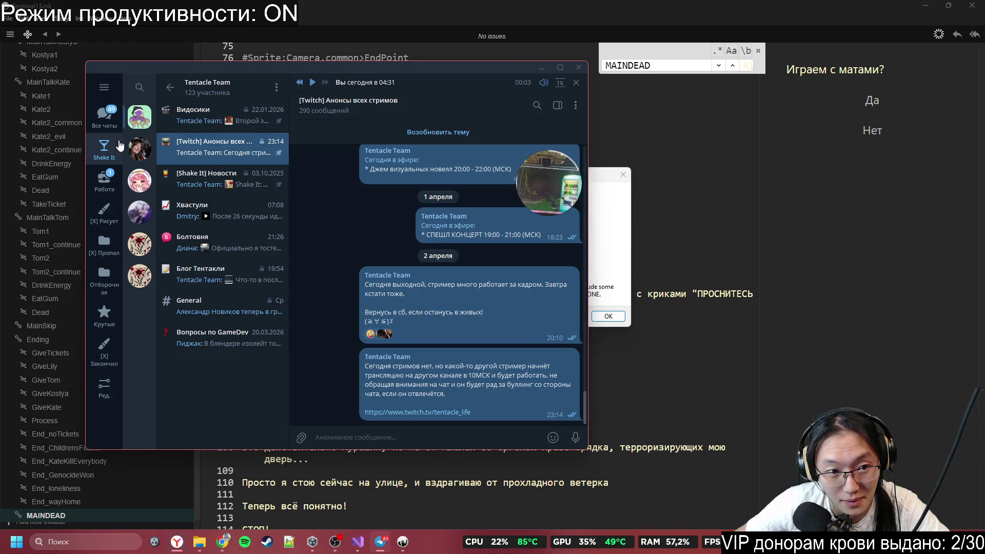
{"action": "left_click", "coordinate": [106, 118]}
{"action": "left_click", "coordinate": [104, 149]}
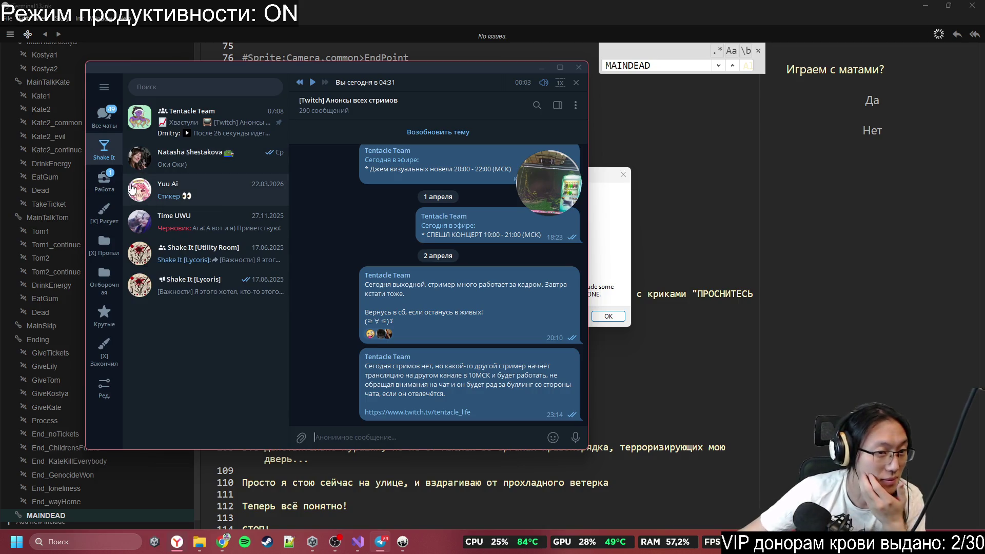
{"action": "left_click", "coordinate": [579, 67]}
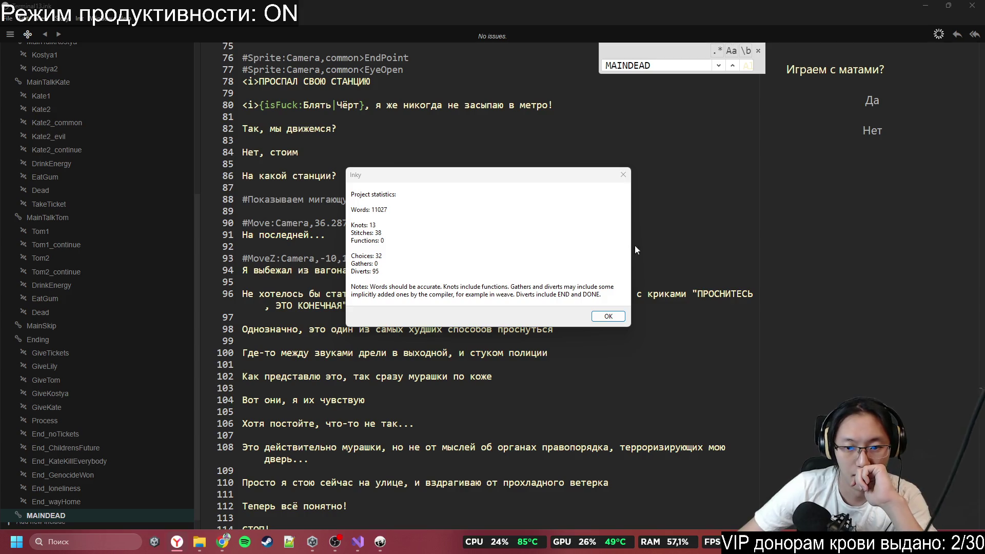
Step: Dismiss the Project statistics report and close the MAINDEAD find bar
{"action": "left_click", "coordinate": [618, 317]}
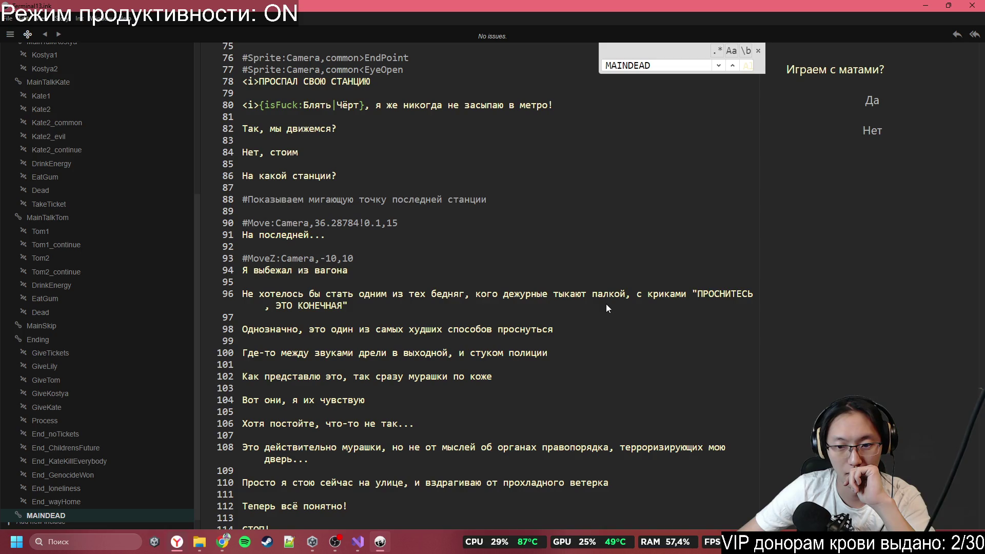
{"action": "left_click", "coordinate": [447, 308]}
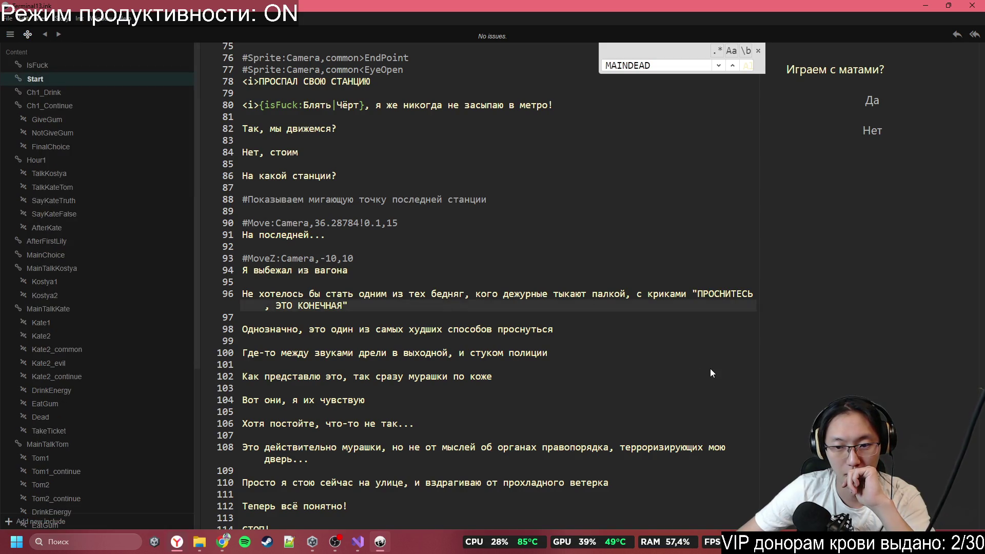
{"action": "scroll", "coordinate": [710, 369], "scroll_direction": "up", "scroll_amount": 5}
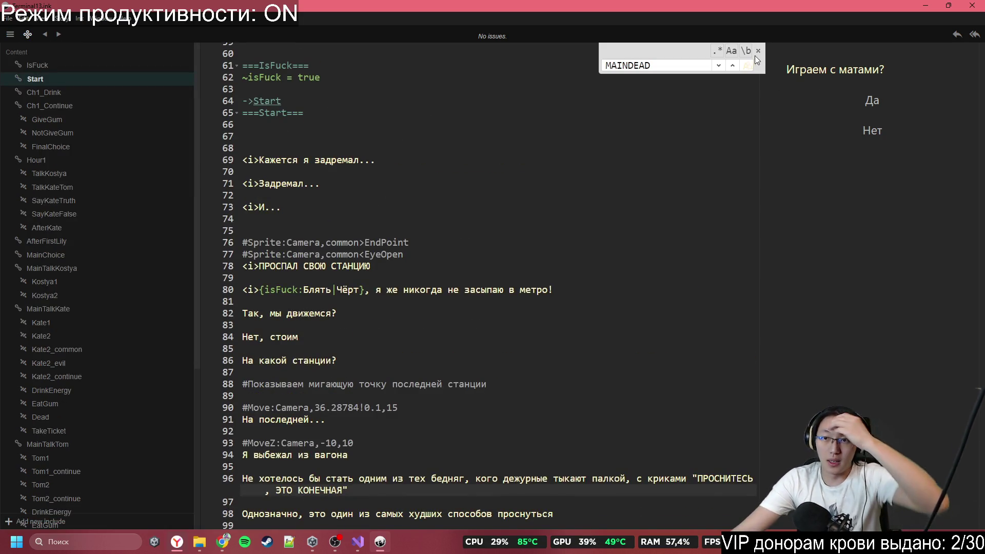
{"action": "left_click", "coordinate": [757, 50]}
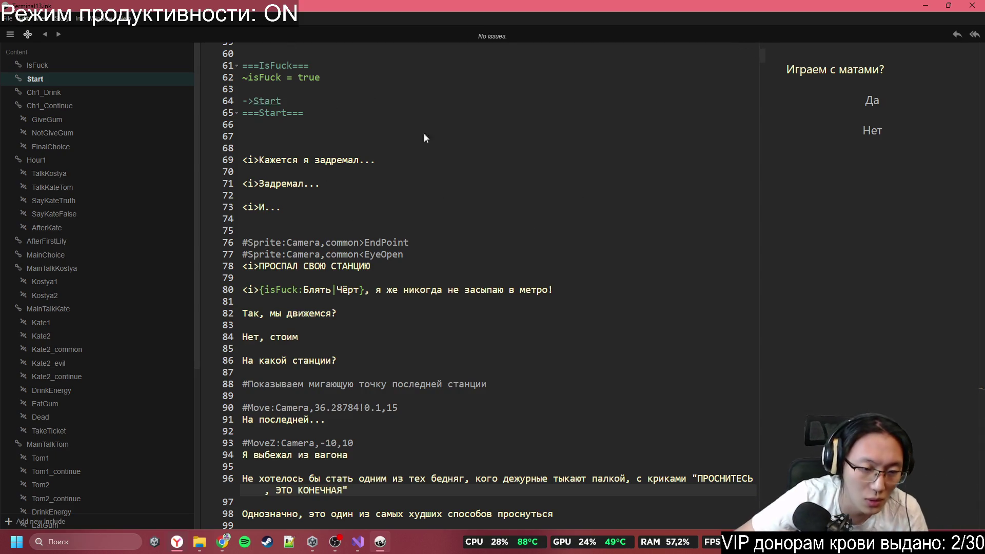
Step: Scroll through the script around lines 91–114, then minimize Inky
{"action": "scroll", "coordinate": [537, 381], "scroll_direction": "up", "scroll_amount": 8}
{"action": "scroll", "coordinate": [545, 345], "scroll_direction": "down", "scroll_amount": 9}
{"action": "scroll", "coordinate": [546, 346], "scroll_direction": "down", "scroll_amount": 9}
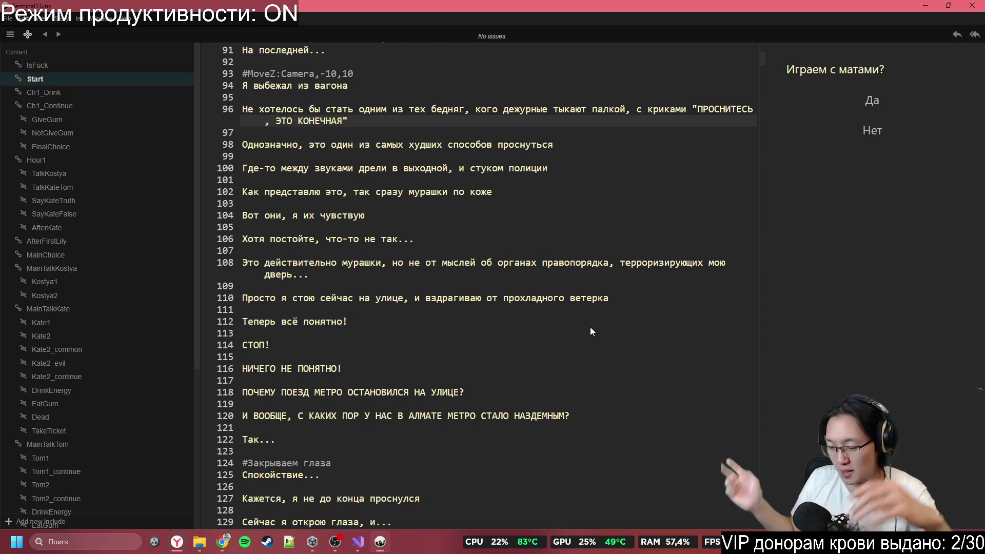
{"action": "left_click", "coordinate": [574, 344]}
{"action": "left_click", "coordinate": [531, 191]}
{"action": "left_click", "coordinate": [599, 177]}
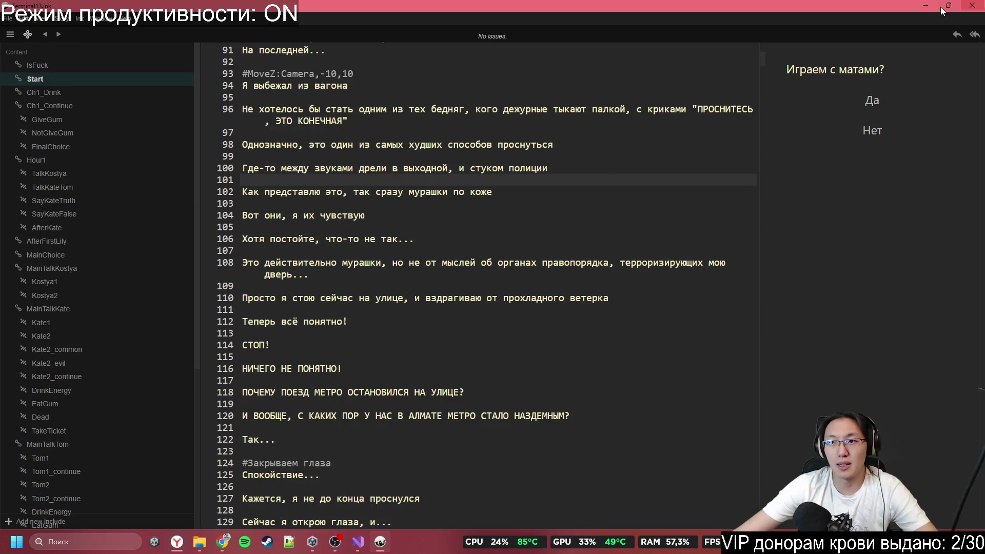
{"action": "left_click", "coordinate": [924, 5]}
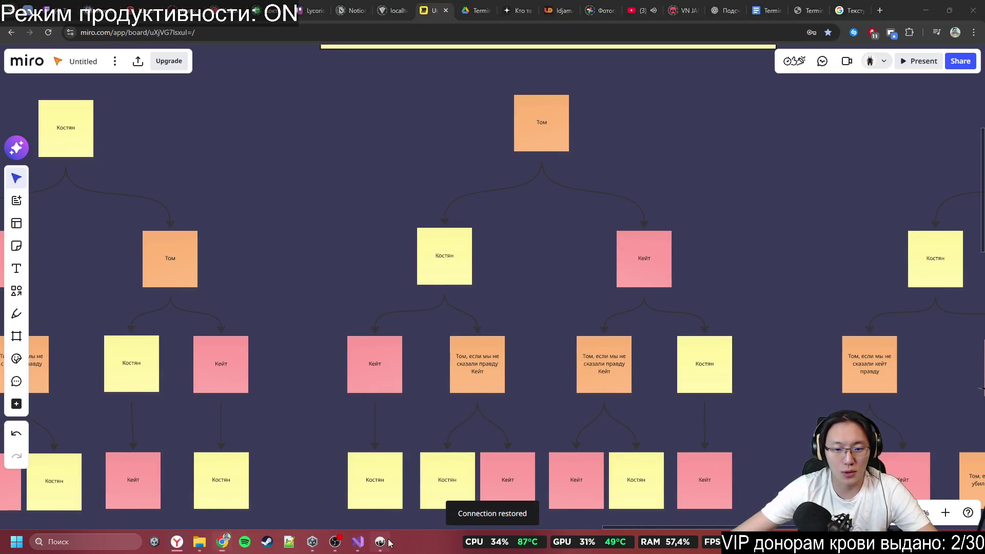
Step: Minimize Inky, the screenshot editor and Unity Hub, and close File Explorer
{"action": "left_click", "coordinate": [380, 542]}
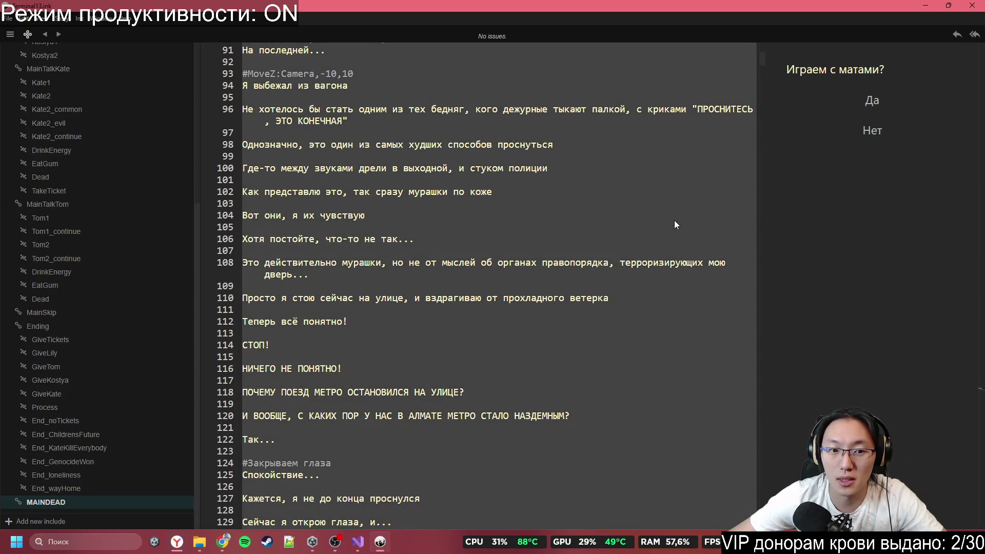
{"action": "left_click", "coordinate": [924, 5]}
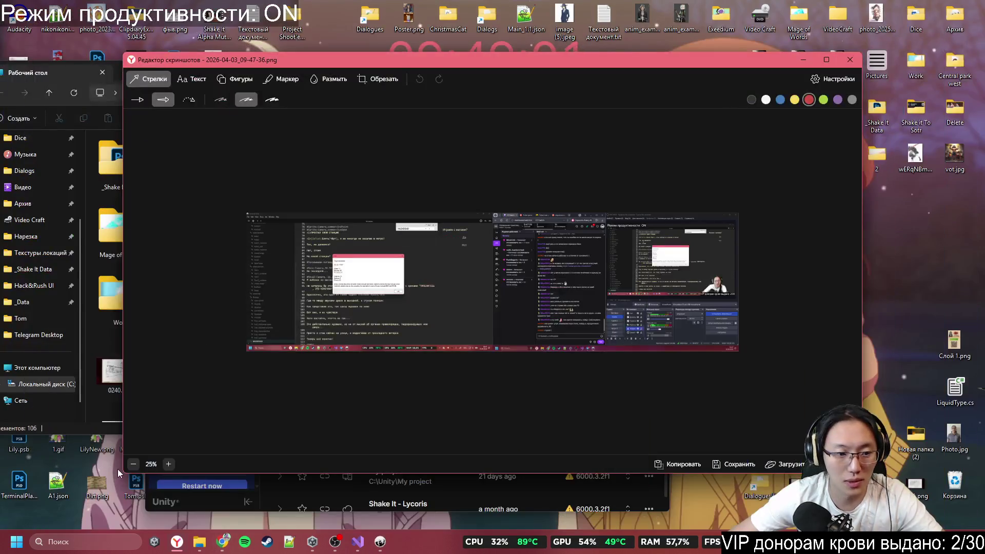
{"action": "left_click", "coordinate": [804, 61]}
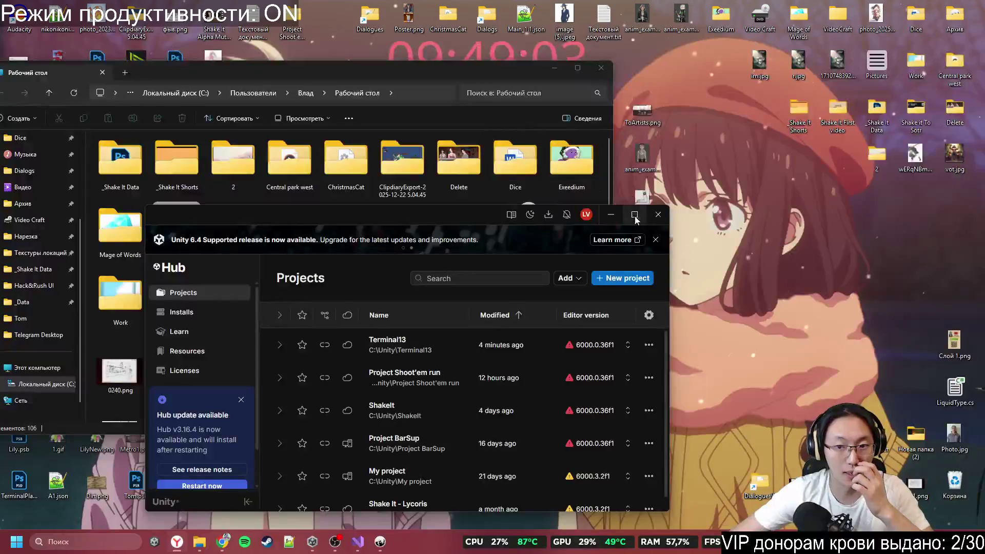
{"action": "left_click", "coordinate": [635, 214]}
{"action": "left_click", "coordinate": [600, 75]}
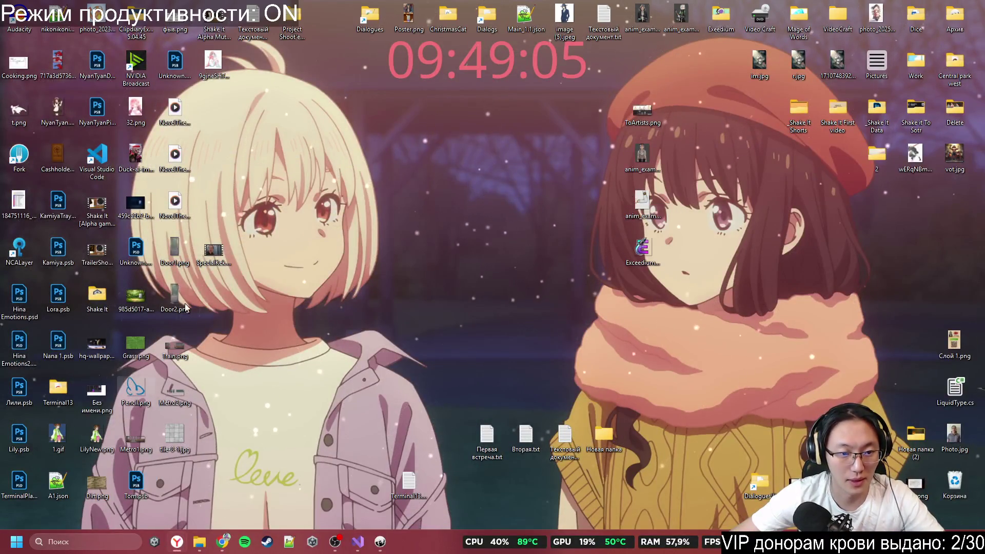
Step: Open Terminal13.txt in Notepad and copy the entire Inky script
{"action": "double_click", "coordinate": [425, 484]}
{"action": "key", "text": "ctrl+a"}
{"action": "left_click", "coordinate": [227, 220]}
{"action": "key", "text": "ctrl+a"}
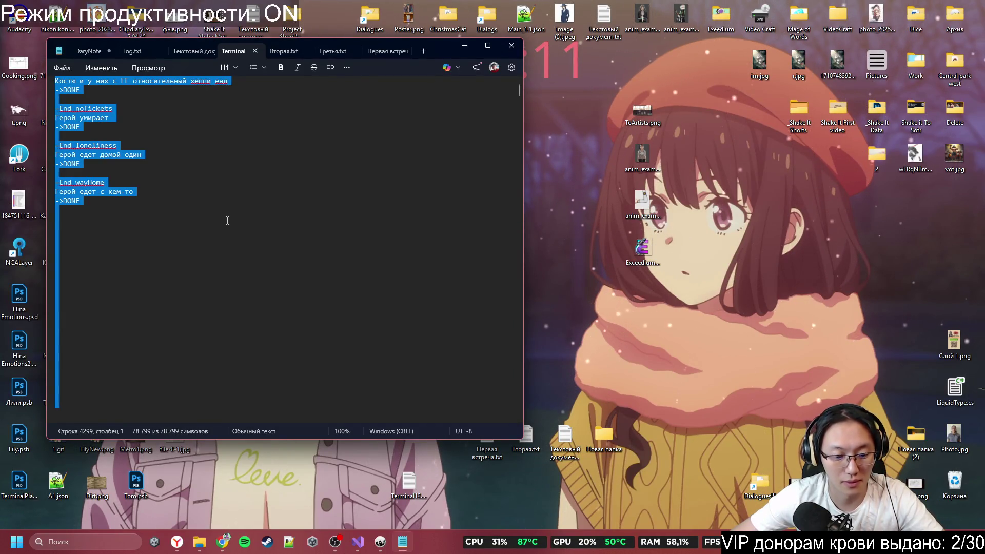
{"action": "left_click", "coordinate": [380, 541]}
{"action": "left_click", "coordinate": [353, 368]}
{"action": "key", "text": "ctrl+a"}
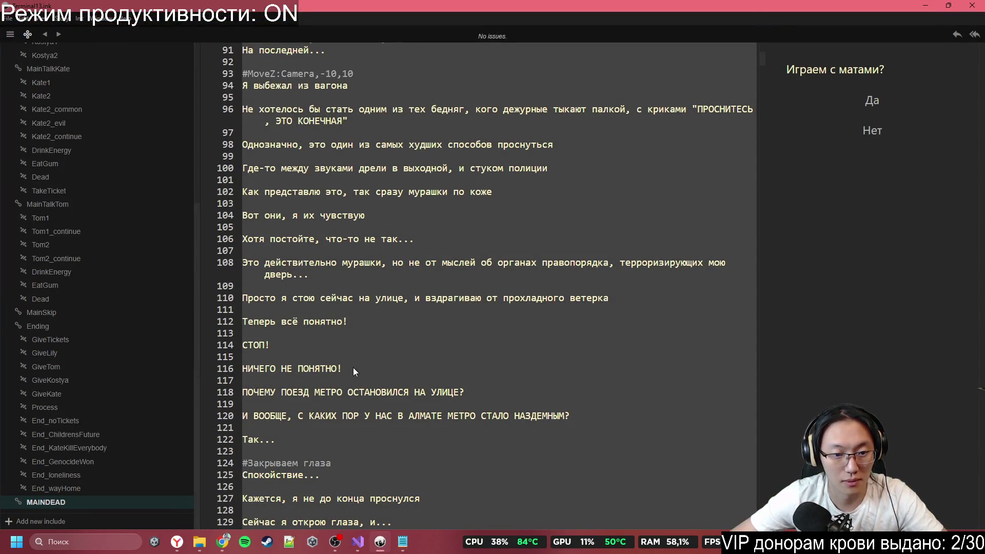
{"action": "key", "text": "ctrl+c"}
Step: Replace Terminal13.txt's contents with the copied script, save it and close Notepad
{"action": "key", "text": "alt+Tab"}
{"action": "key", "text": "ctrl+a"}
{"action": "key", "text": "ctrl+v"}
{"action": "left_click", "coordinate": [324, 275]}
{"action": "key", "text": "ctrl+s"}
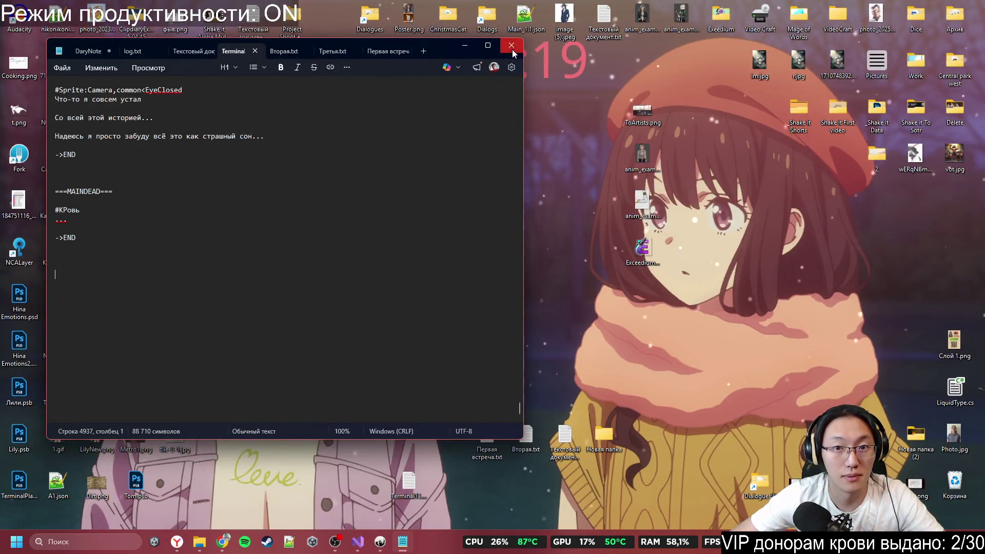
{"action": "left_click", "coordinate": [512, 46]}
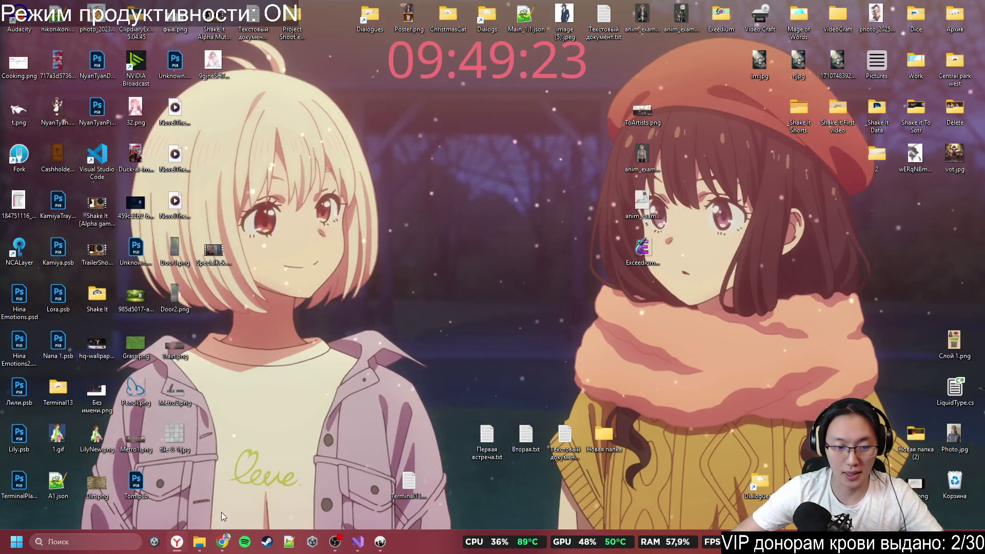
{"action": "left_click", "coordinate": [217, 543]}
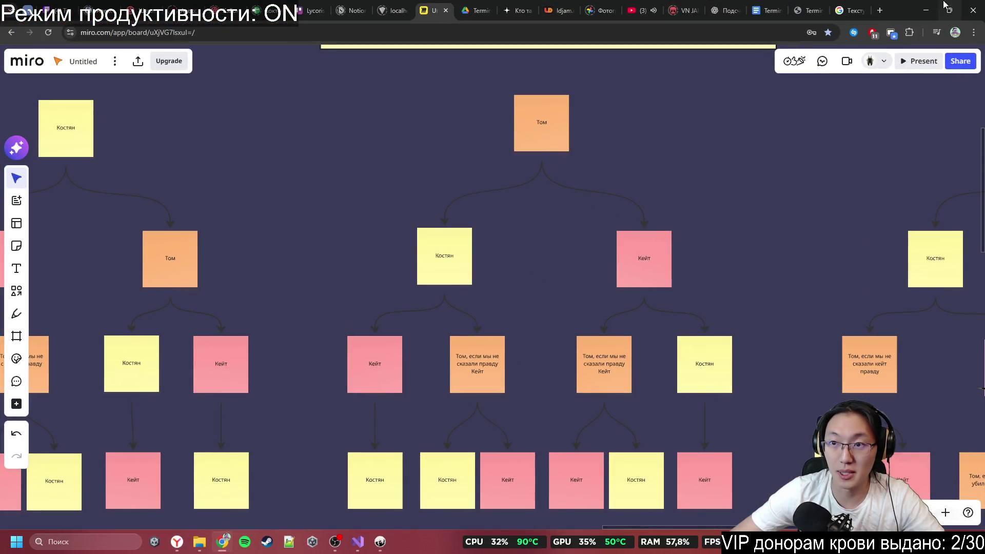
Step: Attach Terminal13.txt to the ChatGPT conversation and send it with 'Чё скажешь?'
{"action": "left_click", "coordinate": [811, 11]}
{"action": "left_click", "coordinate": [849, 11]}
{"action": "left_click", "coordinate": [723, 6]}
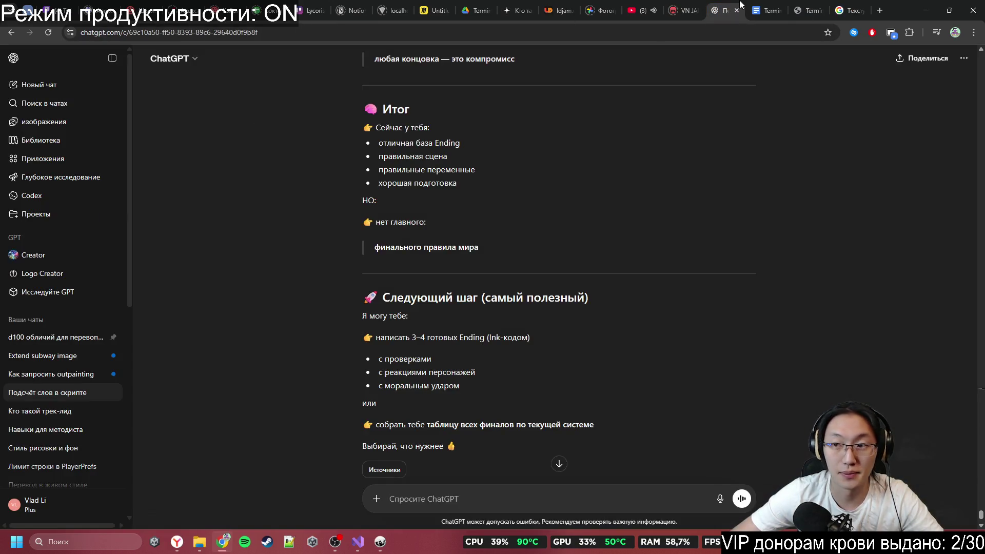
{"action": "mouse_move", "coordinate": [898, 5]}
{"action": "left_mouse_down"}
{"action": "mouse_move", "coordinate": [777, 57]}
{"action": "mouse_move", "coordinate": [721, 46]}
{"action": "left_mouse_up"}
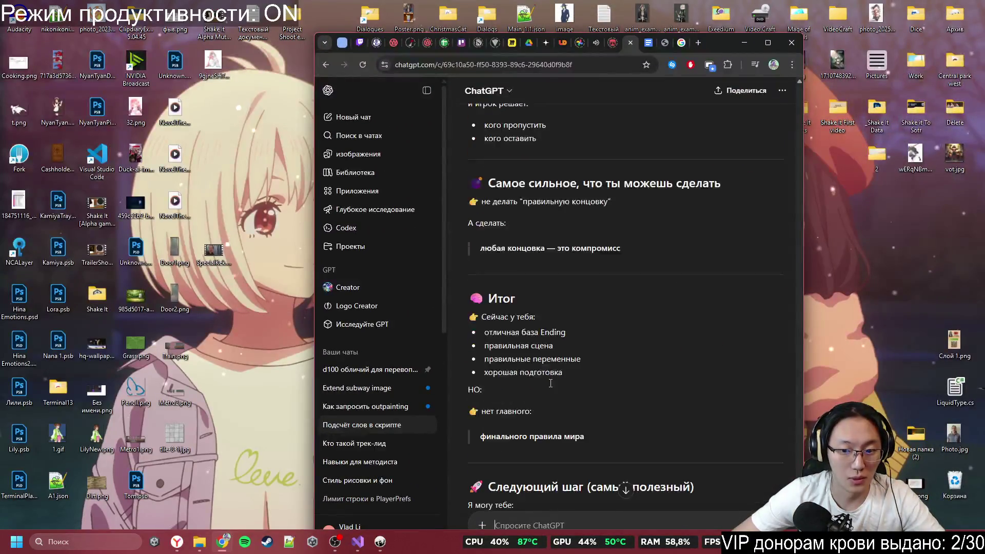
{"action": "mouse_move", "coordinate": [729, 47]}
{"action": "left_mouse_down"}
{"action": "mouse_move", "coordinate": [886, 32]}
{"action": "mouse_move", "coordinate": [862, 32]}
{"action": "left_mouse_up"}
{"action": "mouse_move", "coordinate": [409, 485]}
{"action": "left_mouse_down"}
{"action": "mouse_move", "coordinate": [767, 349]}
{"action": "mouse_move", "coordinate": [909, 73]}
{"action": "left_mouse_up"}
{"action": "double_click", "coordinate": [863, 25]}
{"action": "type", "text": "Чё скажешь?"}
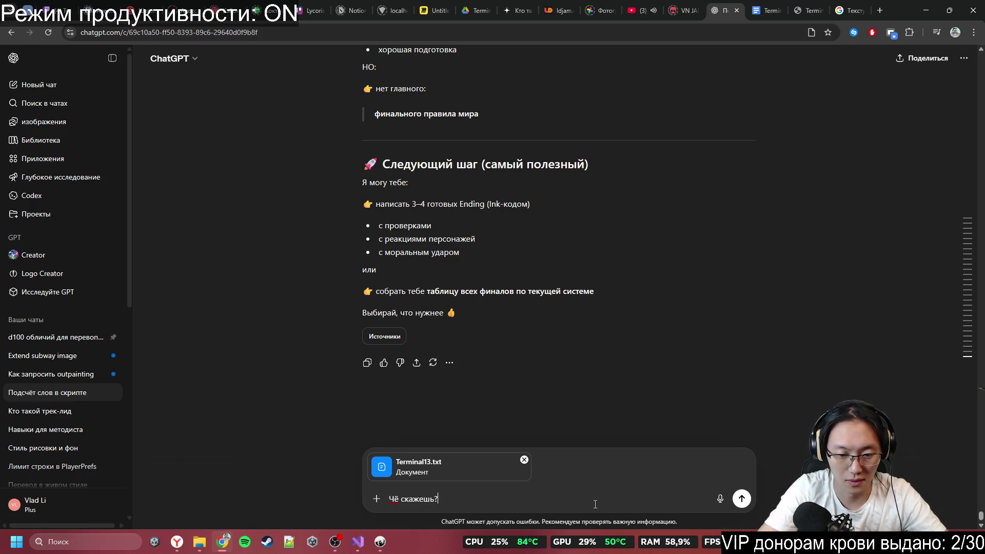
{"action": "key", "text": "Return"}
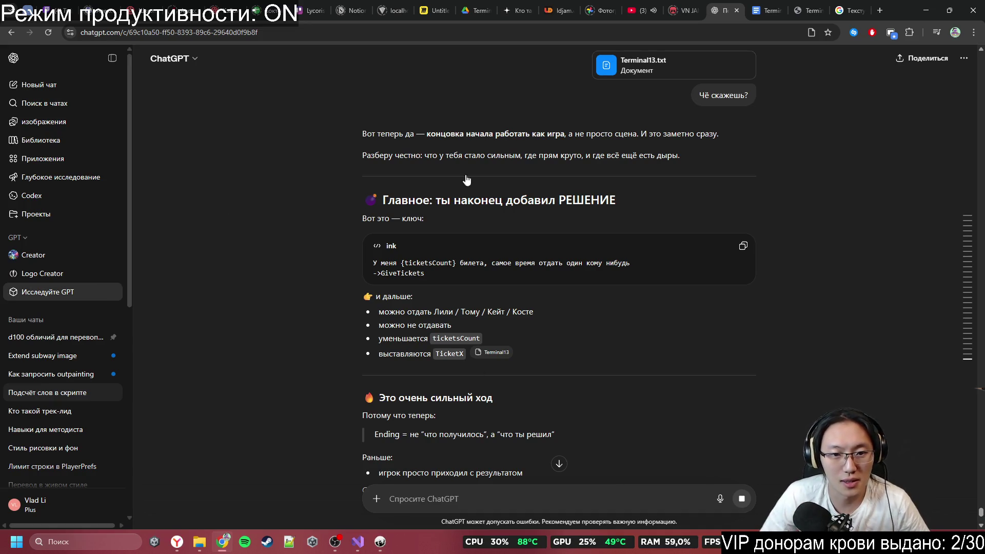
Step: Read ChatGPT's review, highlighting the ticketsCount bullet and where the problem begins
{"action": "scroll", "coordinate": [314, 198], "scroll_direction": "down", "scroll_amount": 1}
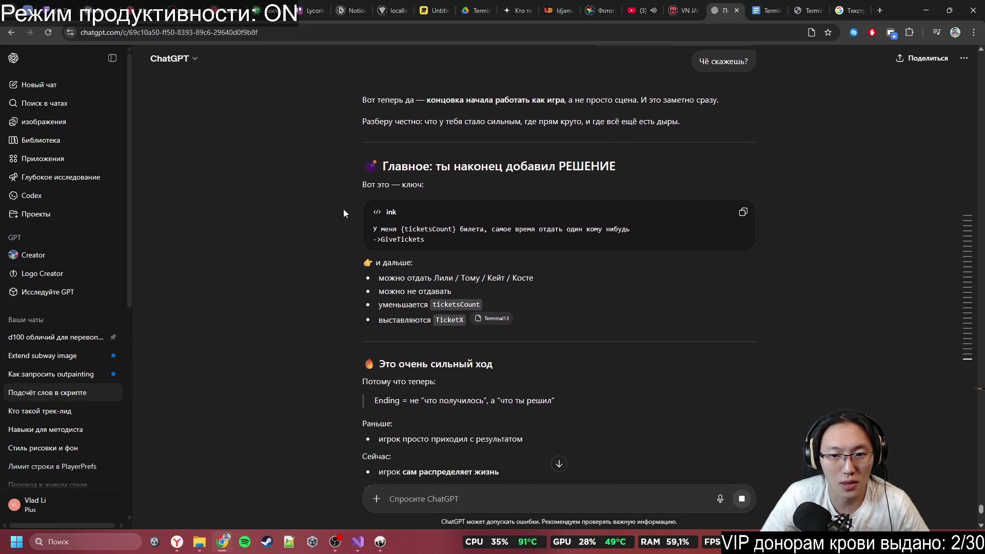
{"action": "middle_click", "coordinate": [331, 215]}
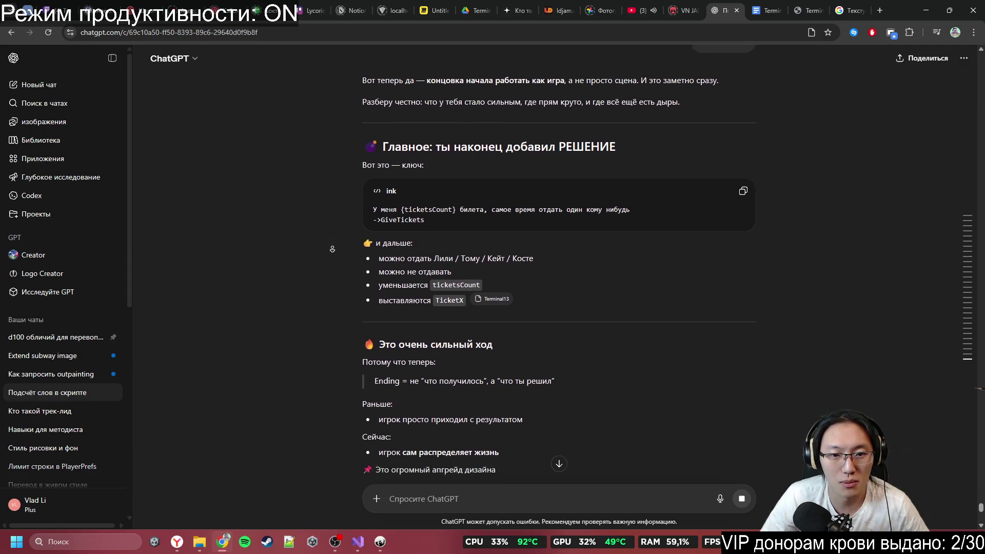
{"action": "scroll", "coordinate": [334, 211], "scroll_direction": "down", "scroll_amount": 1}
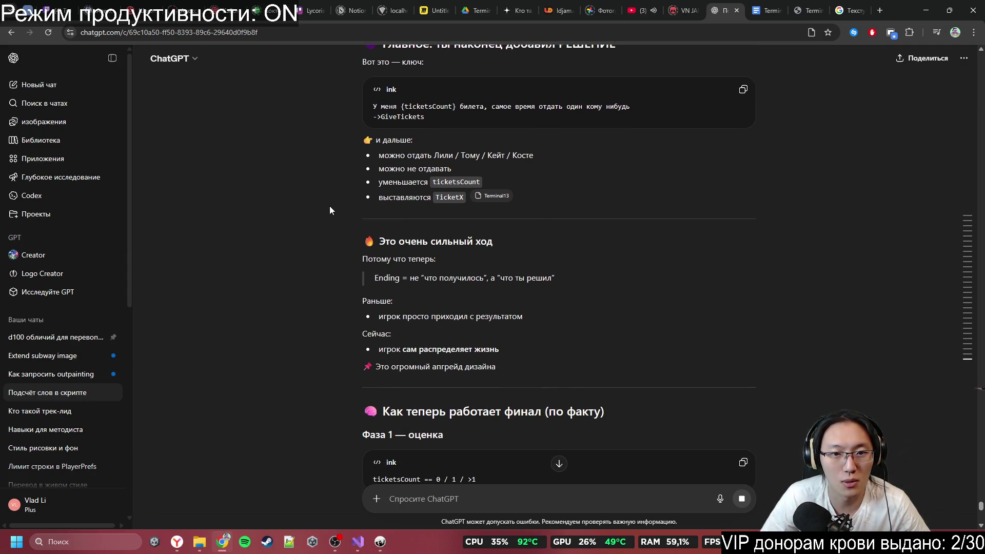
{"action": "left_click_drag", "start_coordinate": [382, 182], "coordinate": [465, 189]}
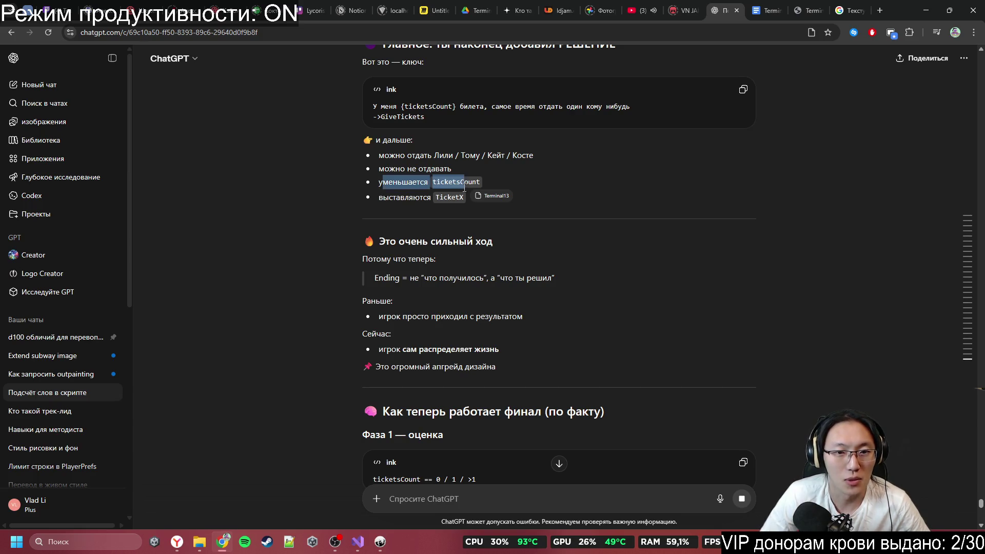
{"action": "left_click", "coordinate": [627, 226]}
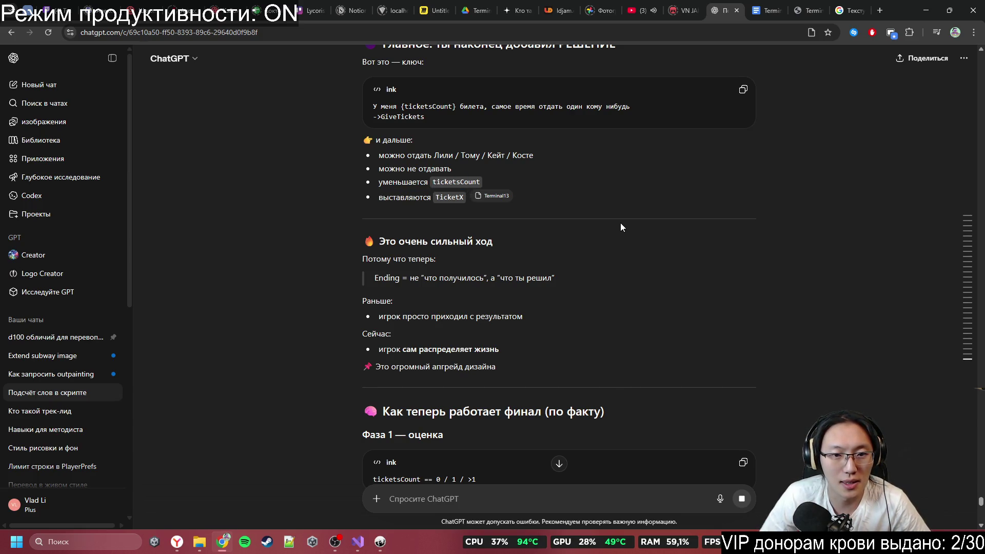
{"action": "middle_click", "coordinate": [620, 223]}
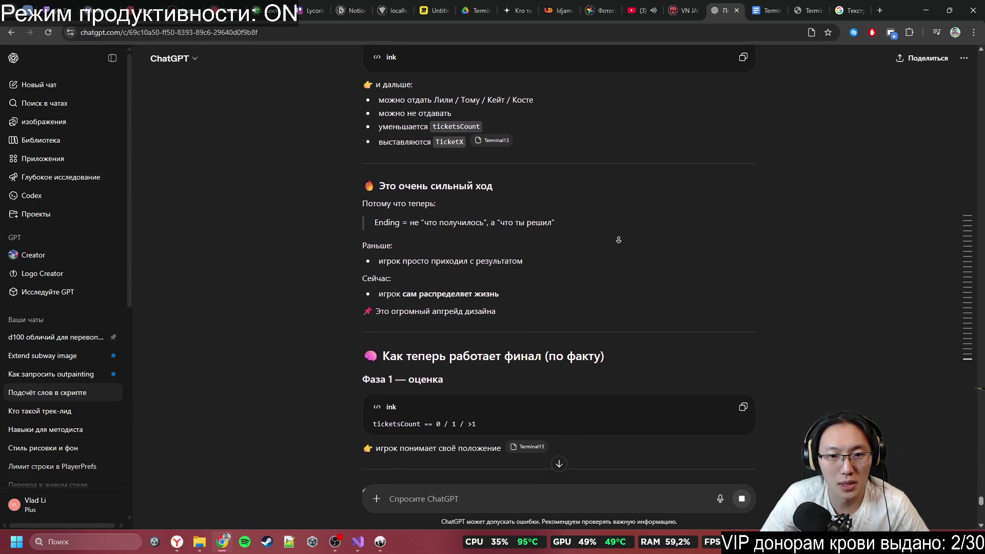
{"action": "left_click", "coordinate": [617, 240]}
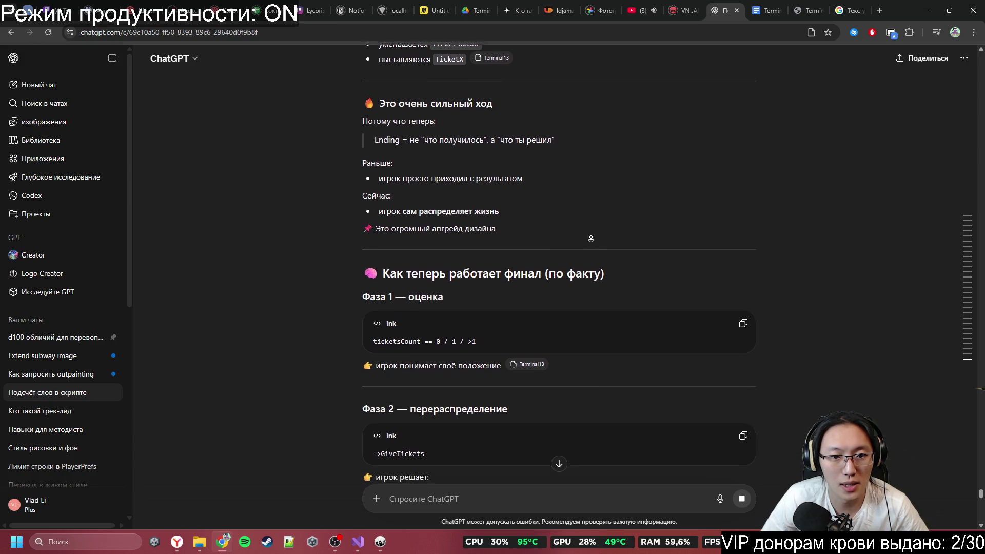
{"action": "left_click", "coordinate": [589, 217]}
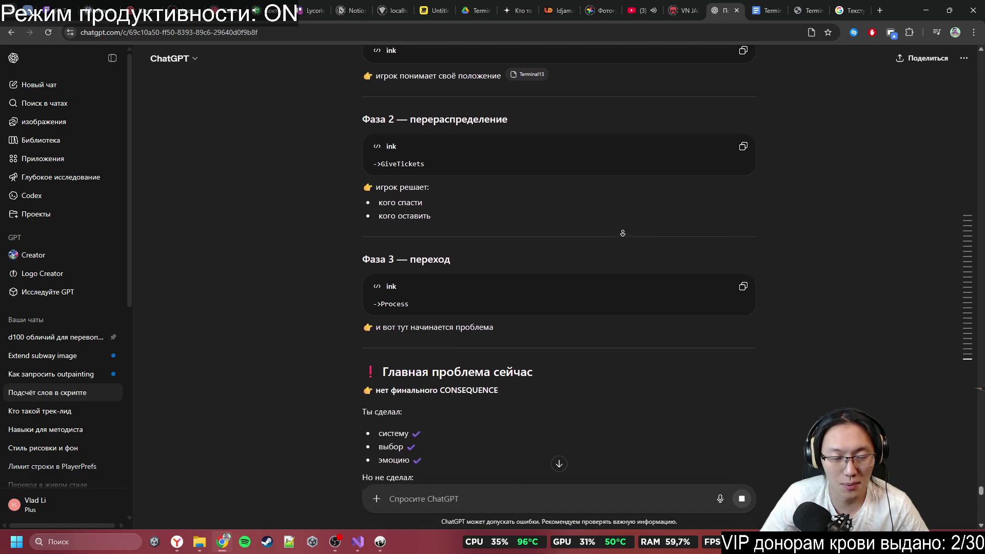
{"action": "left_click", "coordinate": [407, 225]}
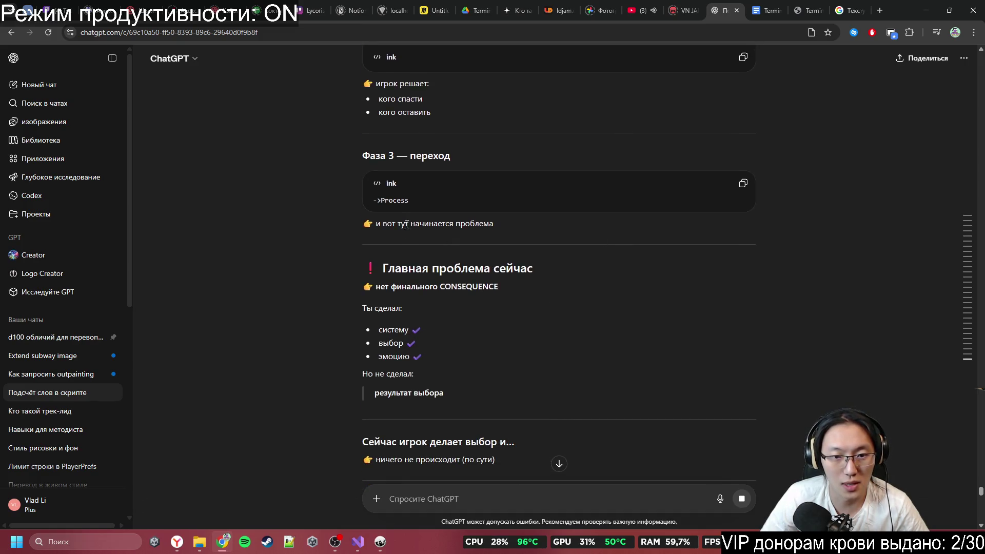
{"action": "left_click_drag", "start_coordinate": [464, 229], "coordinate": [491, 230]}
{"action": "left_click", "coordinate": [541, 264]}
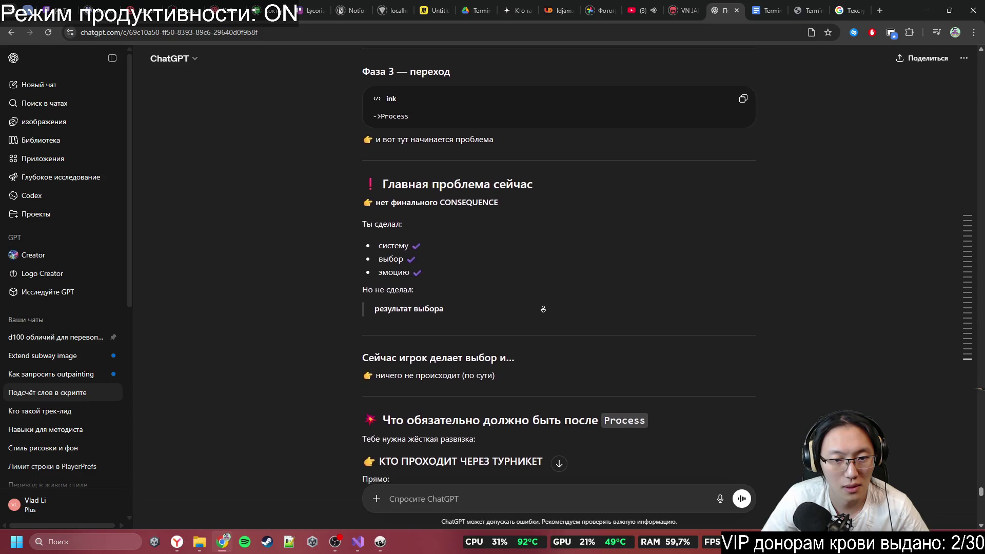
Step: Mark the passages on nothing happening after the choice and giving the ticket back to Kostya
{"action": "left_click", "coordinate": [544, 305]}
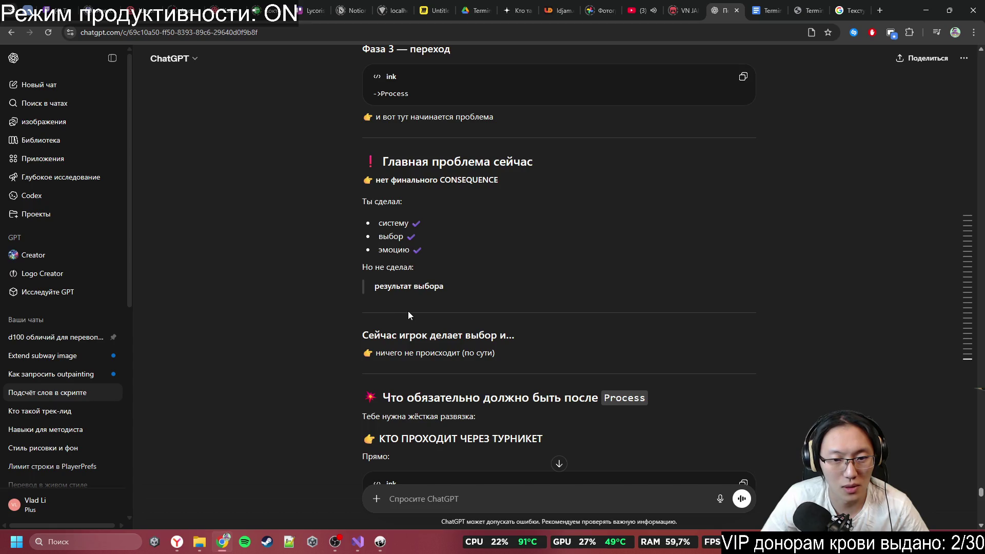
{"action": "left_click_drag", "start_coordinate": [374, 335], "coordinate": [516, 343]}
{"action": "middle_click", "coordinate": [569, 357]}
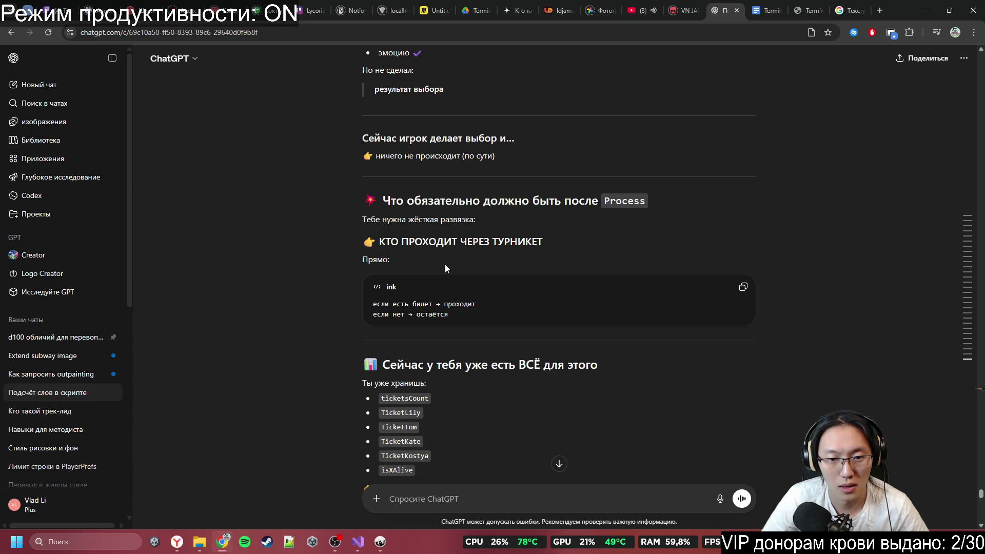
{"action": "scroll", "coordinate": [447, 266], "scroll_direction": "down", "scroll_amount": 3}
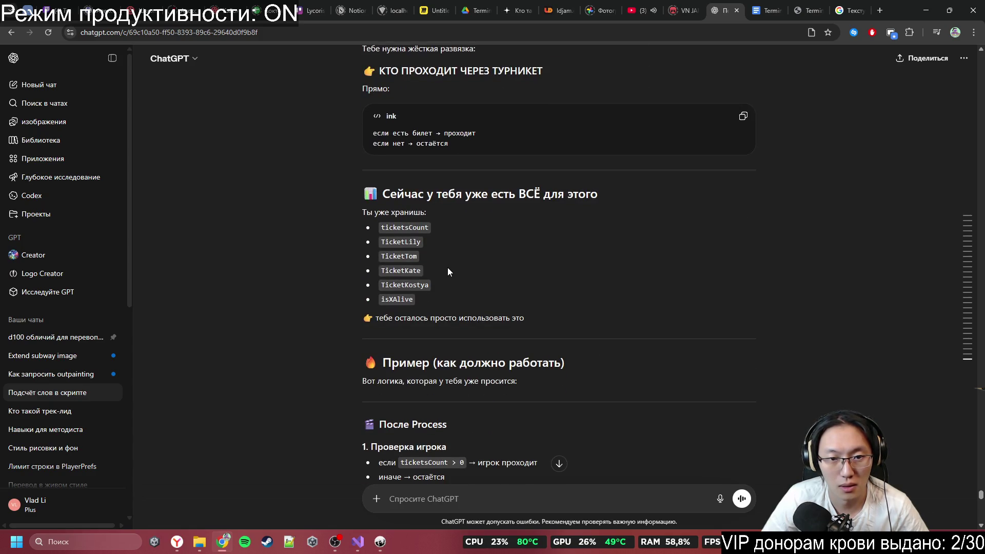
{"action": "scroll", "coordinate": [447, 268], "scroll_direction": "down", "scroll_amount": 3}
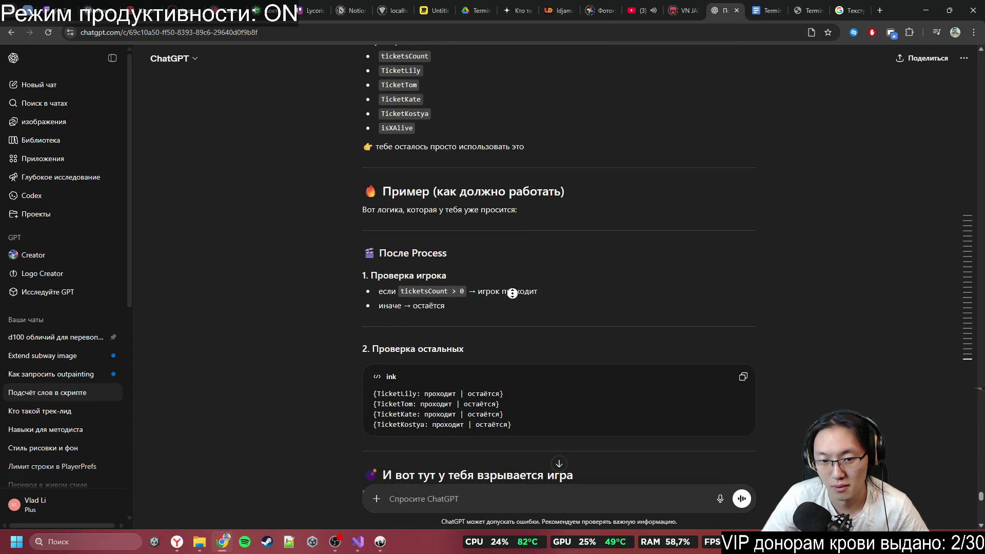
{"action": "scroll", "coordinate": [512, 294], "scroll_direction": "down", "scroll_amount": 2}
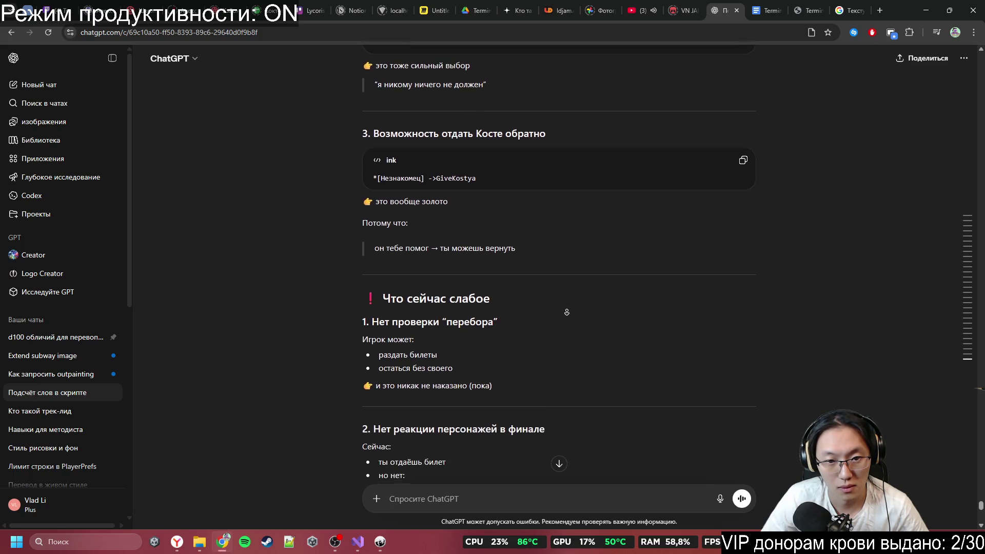
{"action": "middle_click", "coordinate": [562, 301]}
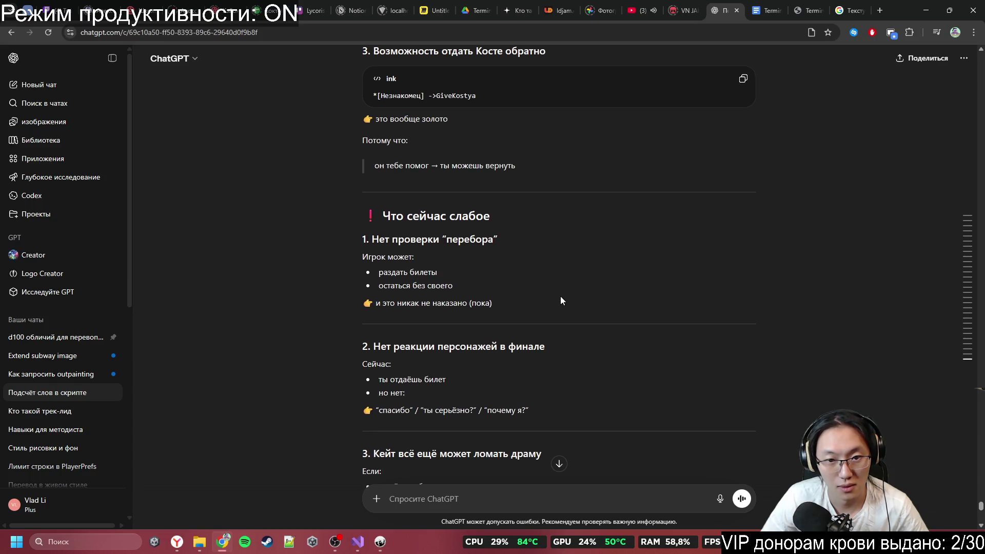
{"action": "mouse_move", "coordinate": [363, 119]}
{"action": "left_mouse_down"}
{"action": "mouse_move", "coordinate": [471, 174]}
{"action": "mouse_move", "coordinate": [515, 175]}
{"action": "left_mouse_up"}
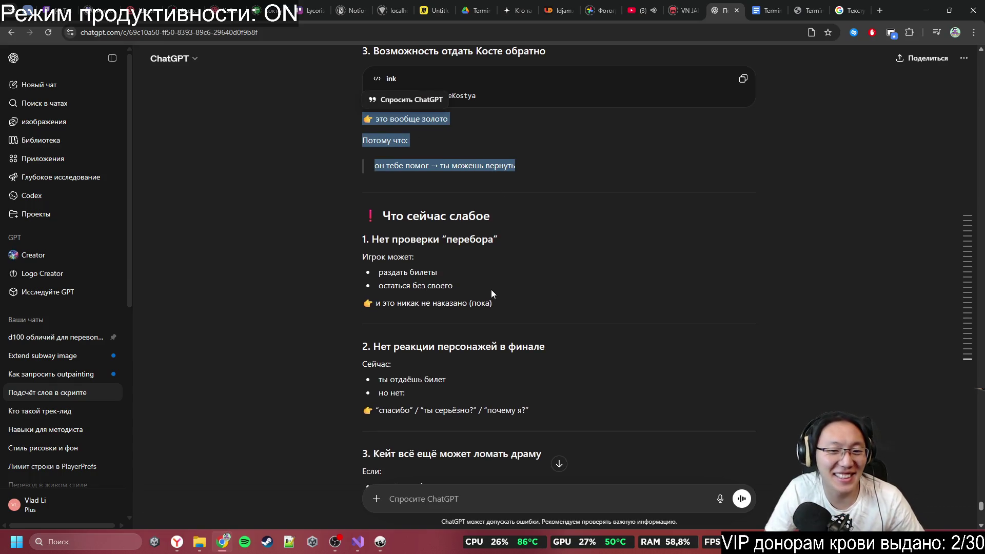
{"action": "left_click", "coordinate": [389, 545]}
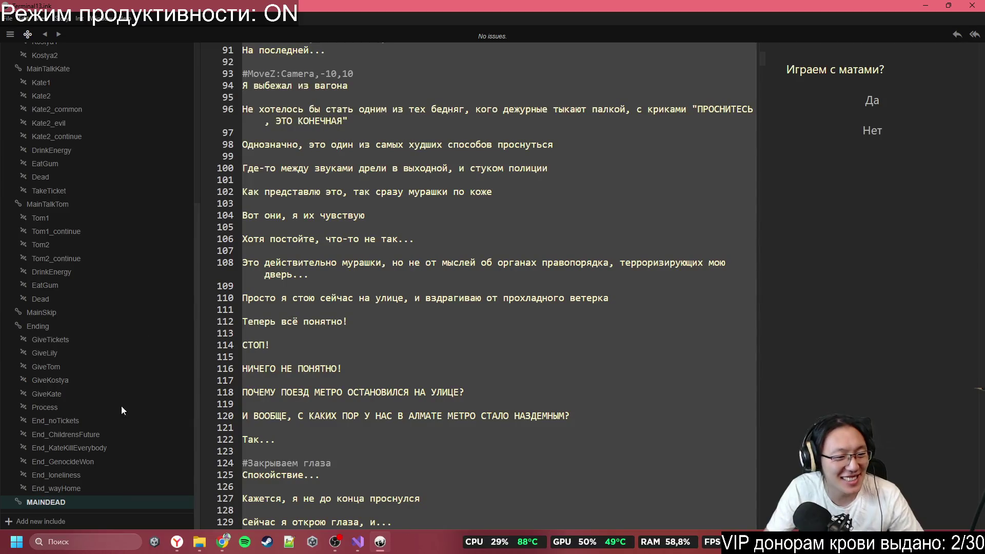
Step: Jump to the GiveKostya knot and delete the stray test line 4081
{"action": "left_click", "coordinate": [100, 394]}
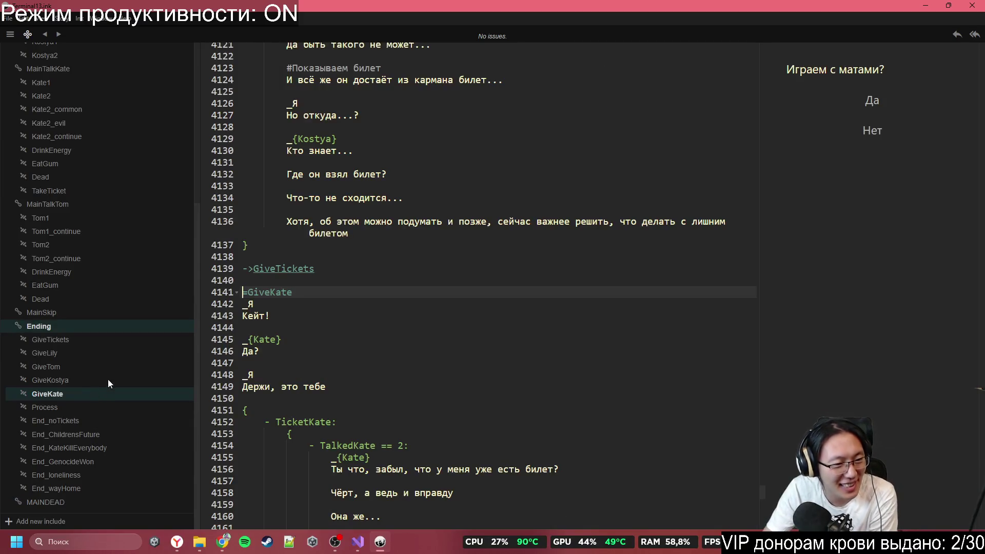
{"action": "left_click", "coordinate": [107, 379]}
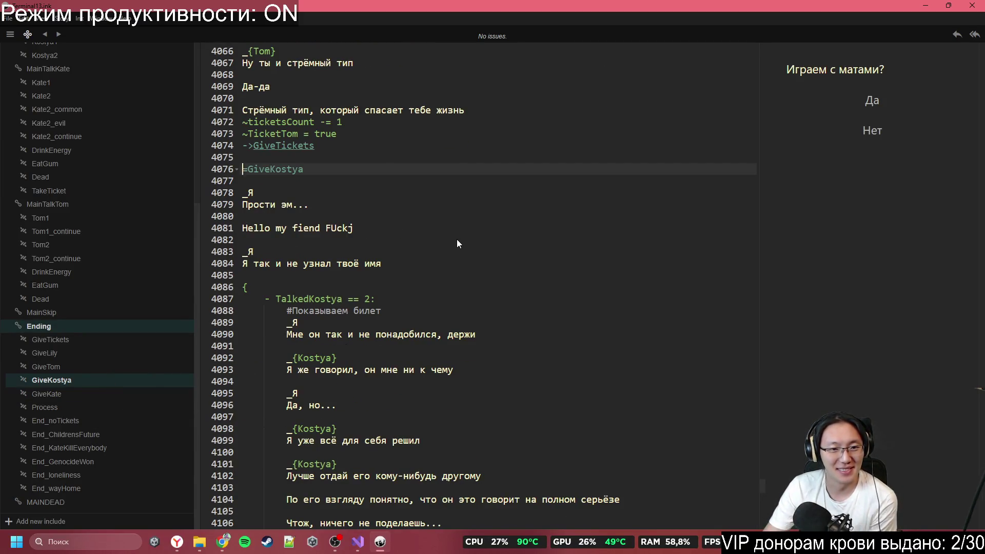
{"action": "left_click", "coordinate": [403, 229]}
{"action": "left_click_drag", "start_coordinate": [403, 229], "coordinate": [400, 214]}
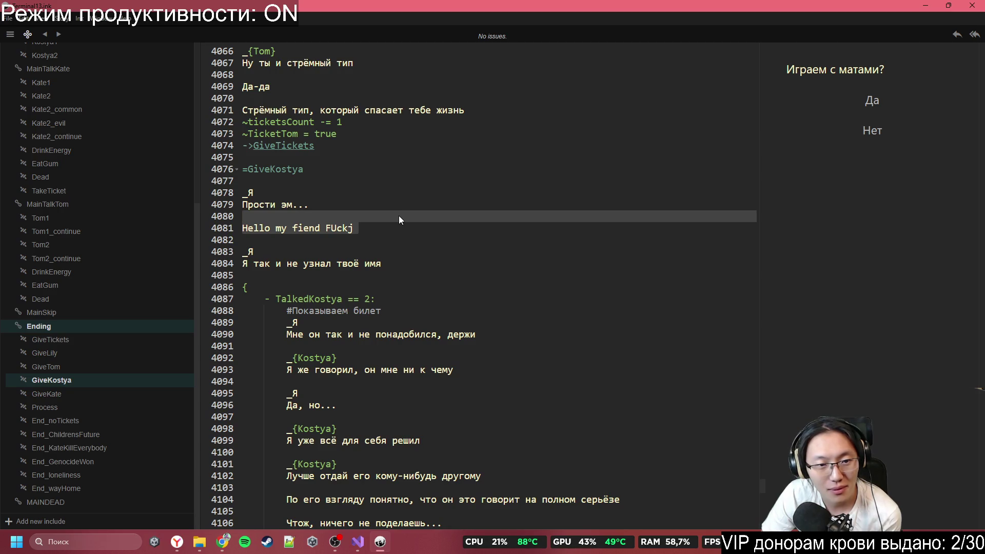
{"action": "key", "text": "BackSpace"}
{"action": "key", "text": "BackSpace"}
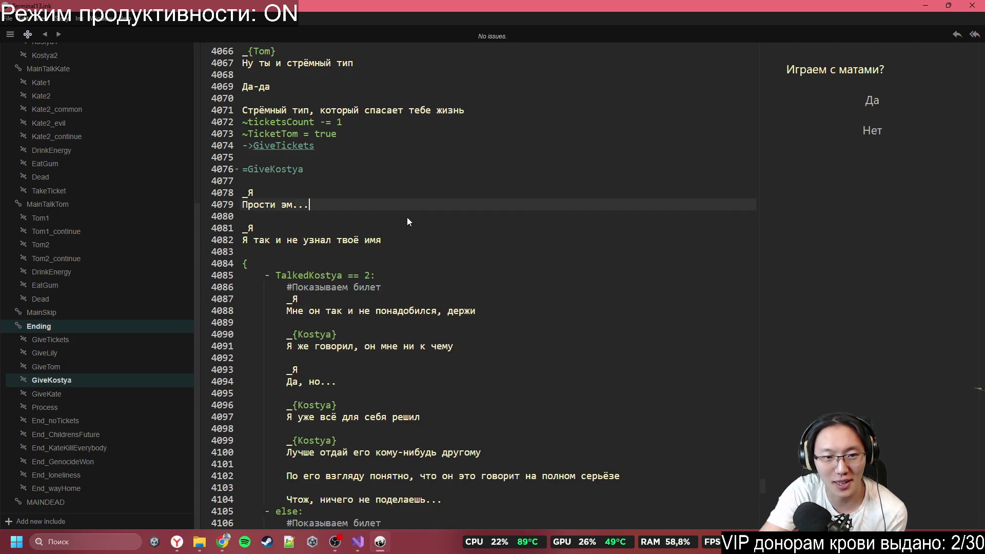
Step: Scroll through GiveKostya, reviewing Kostya's refusal dialogue on lines 4087–4096
{"action": "scroll", "coordinate": [426, 159], "scroll_direction": "down", "scroll_amount": 3}
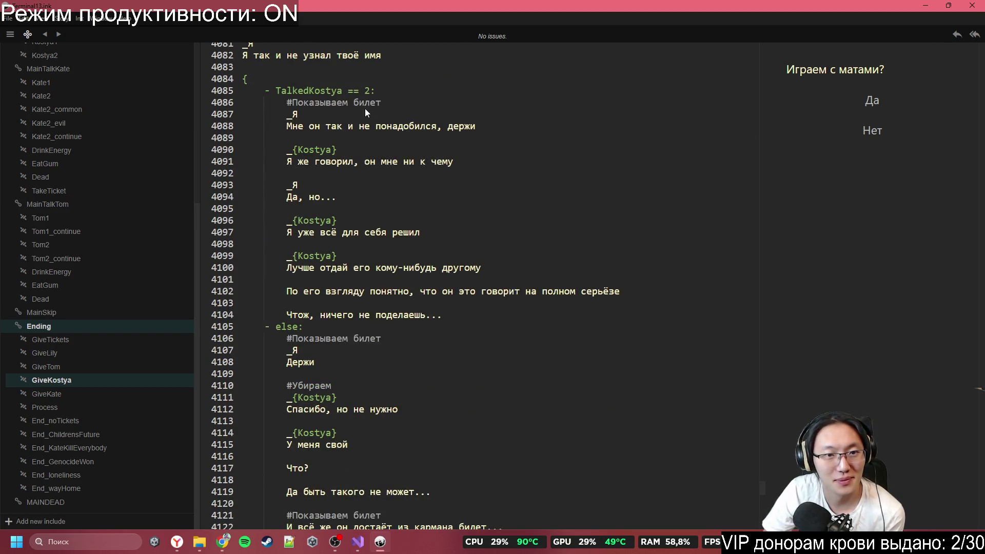
{"action": "mouse_move", "coordinate": [316, 109]}
{"action": "left_mouse_down"}
{"action": "mouse_move", "coordinate": [400, 199]}
{"action": "mouse_move", "coordinate": [439, 219]}
{"action": "left_mouse_up"}
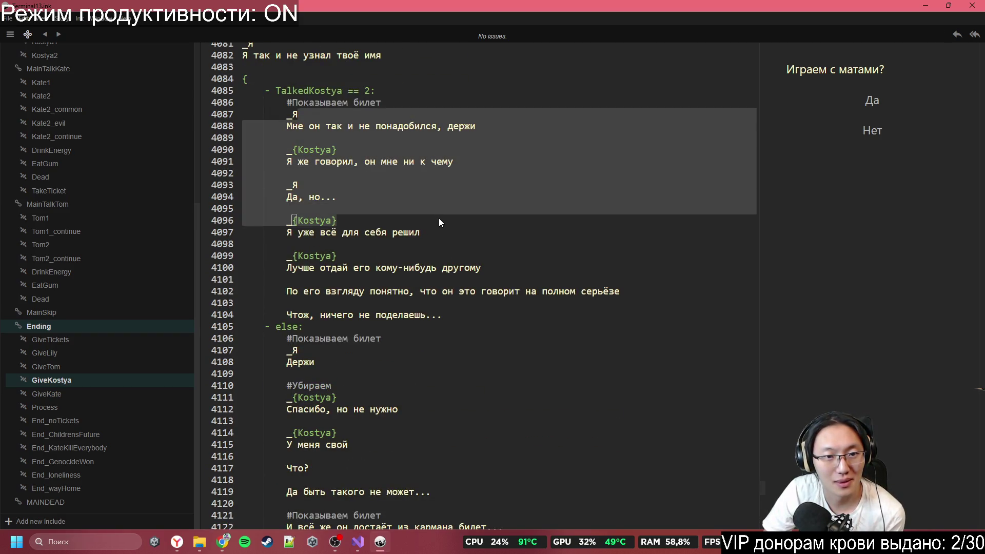
{"action": "left_click", "coordinate": [433, 220]}
{"action": "scroll", "coordinate": [310, 271], "scroll_direction": "down", "scroll_amount": 2}
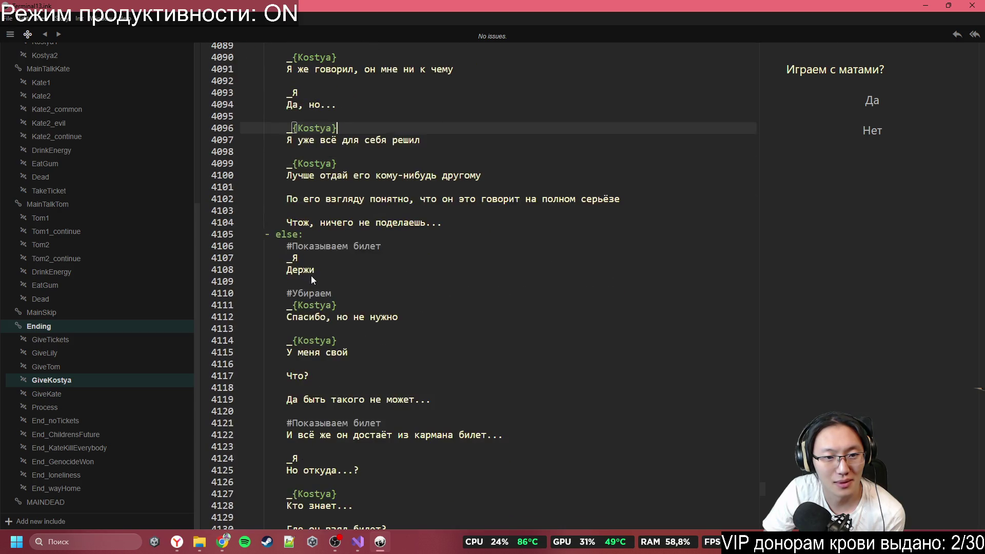
{"action": "mouse_move", "coordinate": [245, 258]}
{"action": "left_mouse_down"}
{"action": "mouse_move", "coordinate": [315, 269]}
{"action": "mouse_move", "coordinate": [417, 331]}
{"action": "left_mouse_up"}
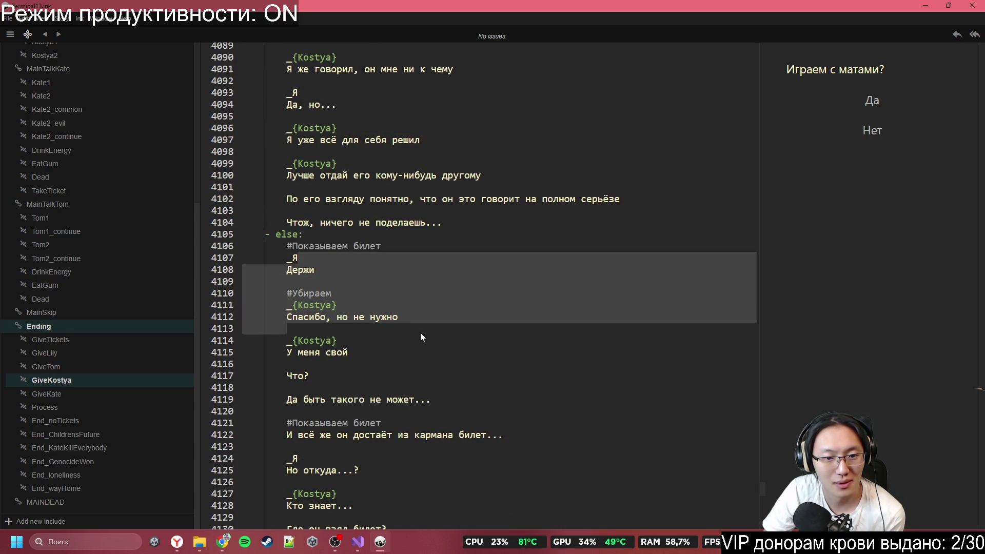
{"action": "scroll", "coordinate": [420, 333], "scroll_direction": "down", "scroll_amount": 6}
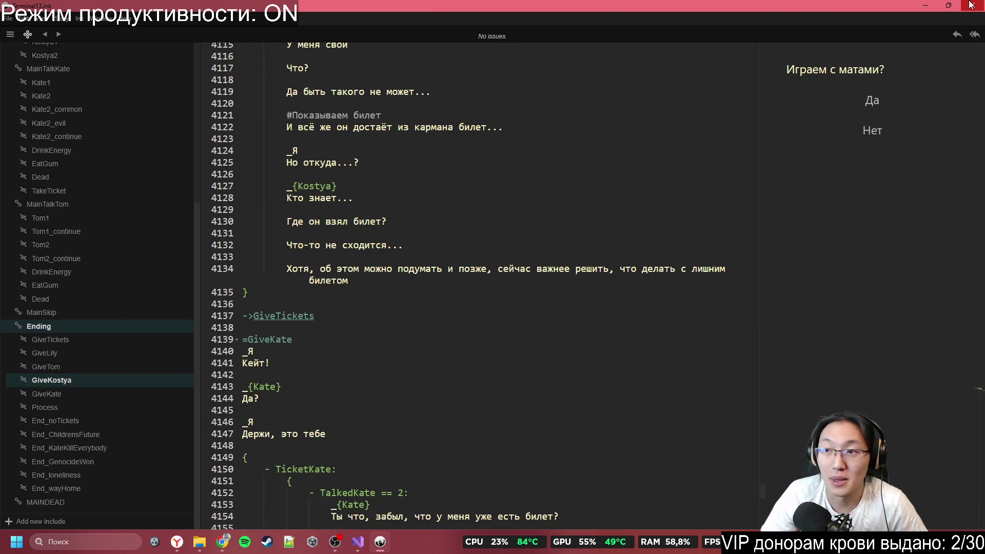
{"action": "left_click", "coordinate": [926, 5]}
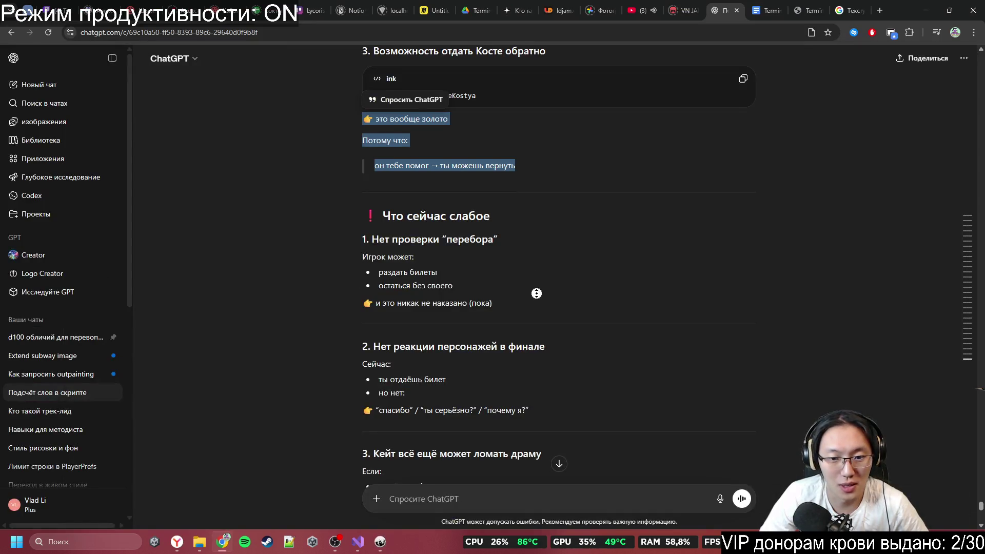
Step: Scroll to the end of the reply and type 'Ты точно внимательно прочёл' in the message box
{"action": "scroll", "coordinate": [536, 293], "scroll_direction": "down", "scroll_amount": 3}
{"action": "scroll", "coordinate": [544, 307], "scroll_direction": "down", "scroll_amount": 2}
{"action": "scroll", "coordinate": [569, 306], "scroll_direction": "down", "scroll_amount": 3}
{"action": "scroll", "coordinate": [576, 311], "scroll_direction": "down", "scroll_amount": 3}
{"action": "scroll", "coordinate": [577, 310], "scroll_direction": "down", "scroll_amount": 7}
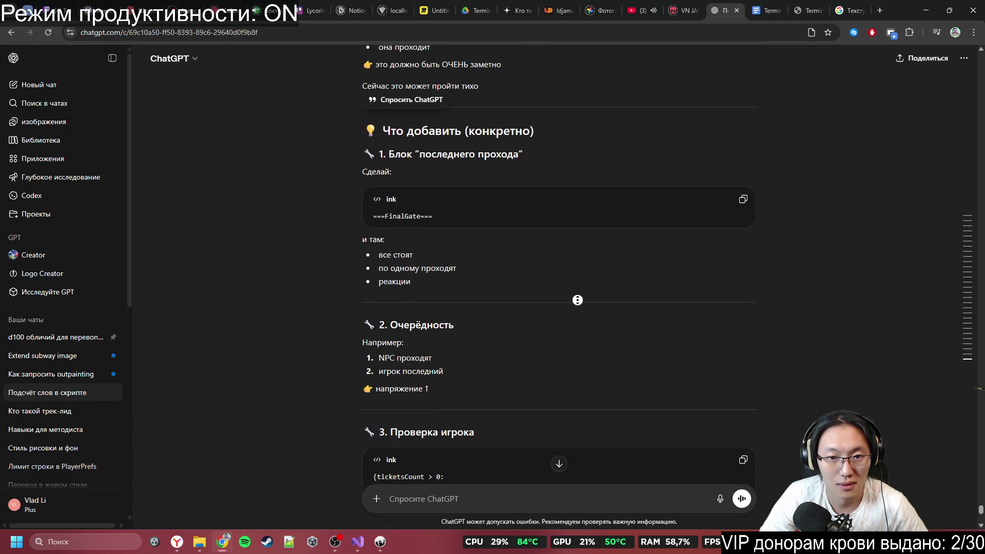
{"action": "scroll", "coordinate": [585, 302], "scroll_direction": "down", "scroll_amount": 2}
{"action": "scroll", "coordinate": [587, 304], "scroll_direction": "down", "scroll_amount": 2}
{"action": "scroll", "coordinate": [590, 309], "scroll_direction": "down", "scroll_amount": 15}
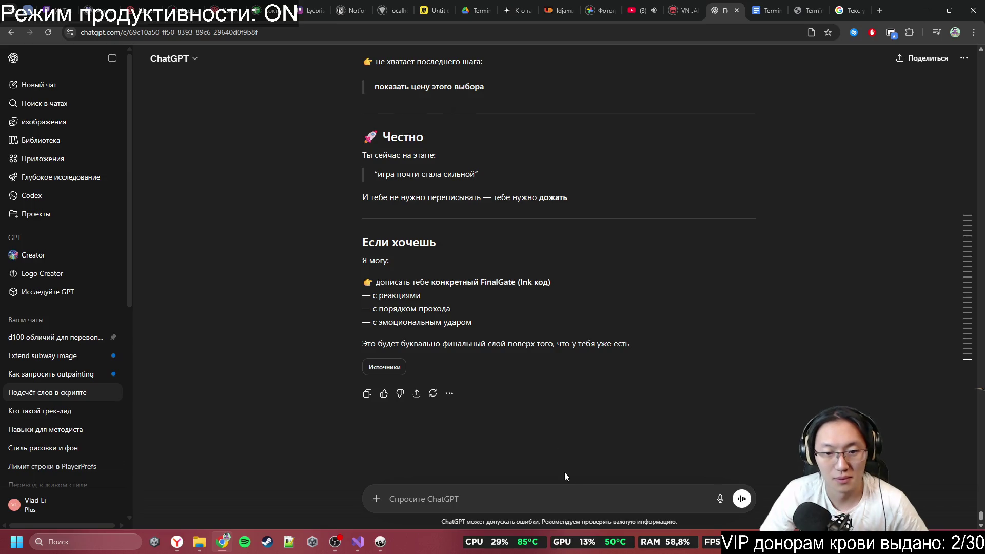
{"action": "type", "text": "Ты"}
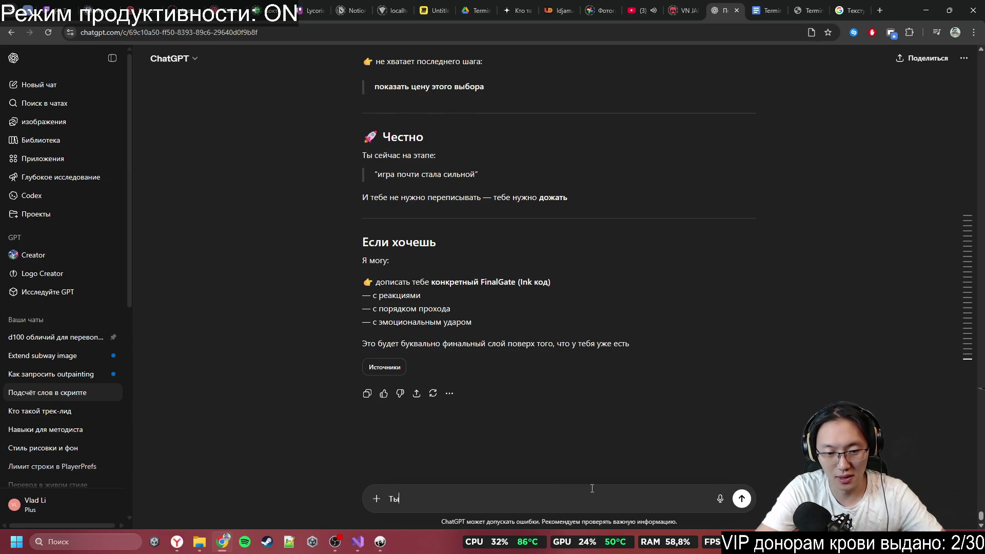
{"action": "type", "text": " точно внимат"}
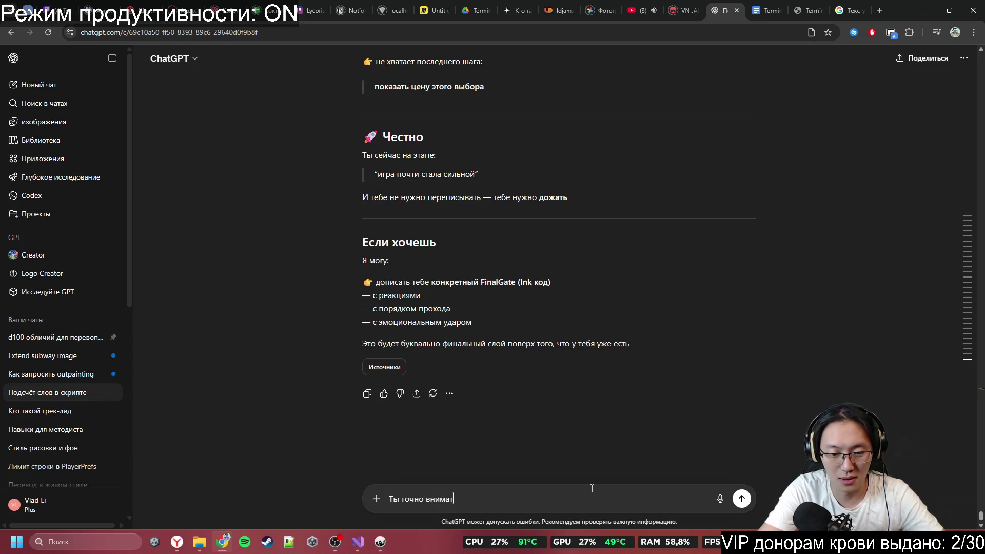
{"action": "type", "text": "ельно прочёл"}
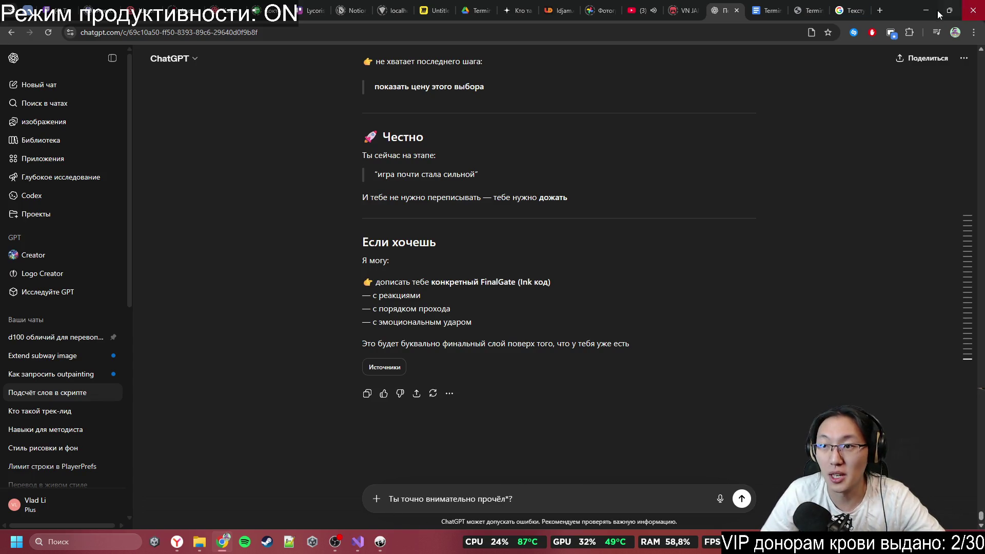
Step: Scroll back up to the message with the Terminal13.txt attachment
{"action": "scroll", "coordinate": [558, 316], "scroll_direction": "up", "scroll_amount": 15}
{"action": "scroll", "coordinate": [521, 271], "scroll_direction": "up", "scroll_amount": 20}
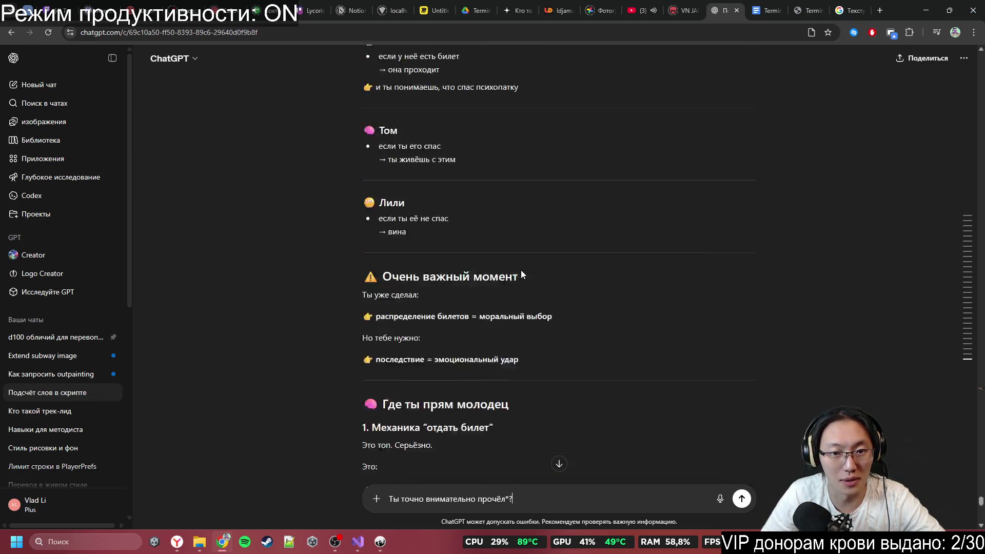
{"action": "scroll", "coordinate": [558, 341], "scroll_direction": "up", "scroll_amount": 20}
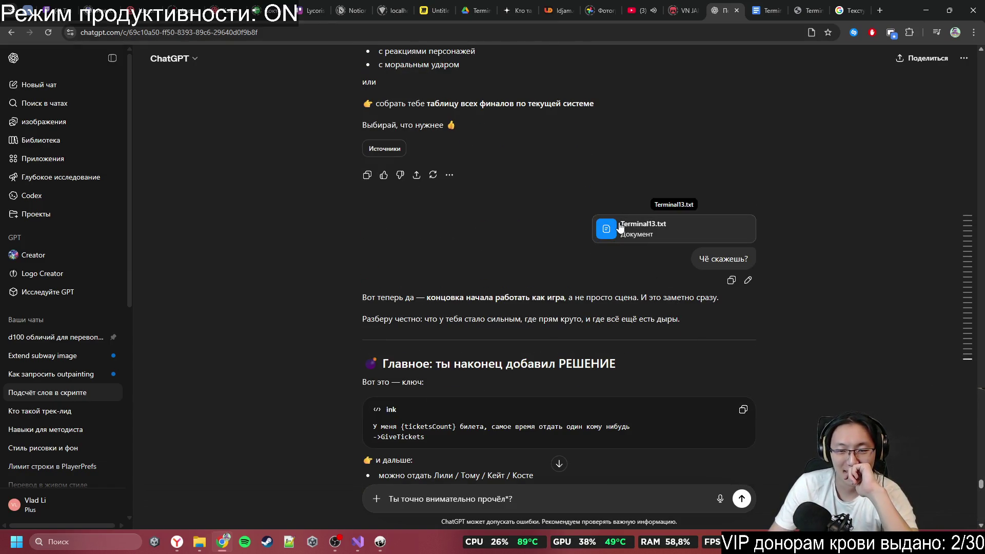
Step: Open the attached Terminal13.txt in Notepad, check it down to the MAINDEAD ending, then minimize Notepad
{"action": "left_click", "coordinate": [620, 226]}
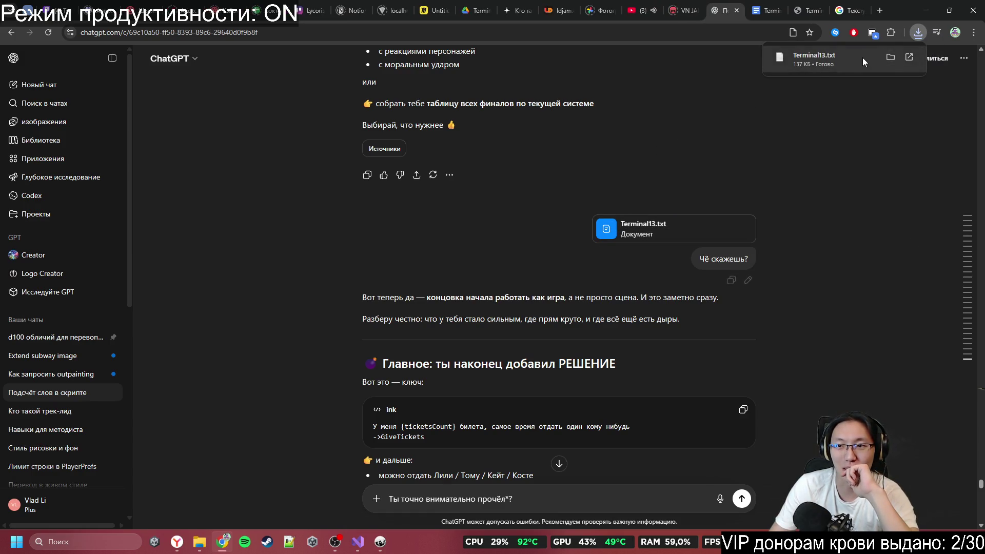
{"action": "left_click", "coordinate": [863, 57]}
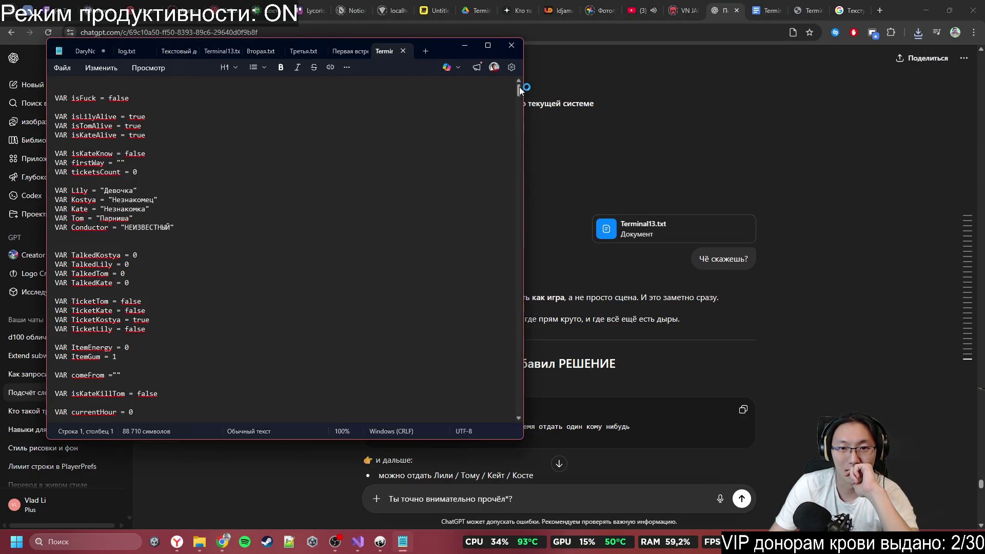
{"action": "left_click_drag", "start_coordinate": [519, 87], "coordinate": [495, 419]}
{"action": "scroll", "coordinate": [328, 321], "scroll_direction": "up", "scroll_amount": 8}
{"action": "scroll", "coordinate": [327, 322], "scroll_direction": "down", "scroll_amount": 2}
{"action": "scroll", "coordinate": [326, 319], "scroll_direction": "up", "scroll_amount": 2}
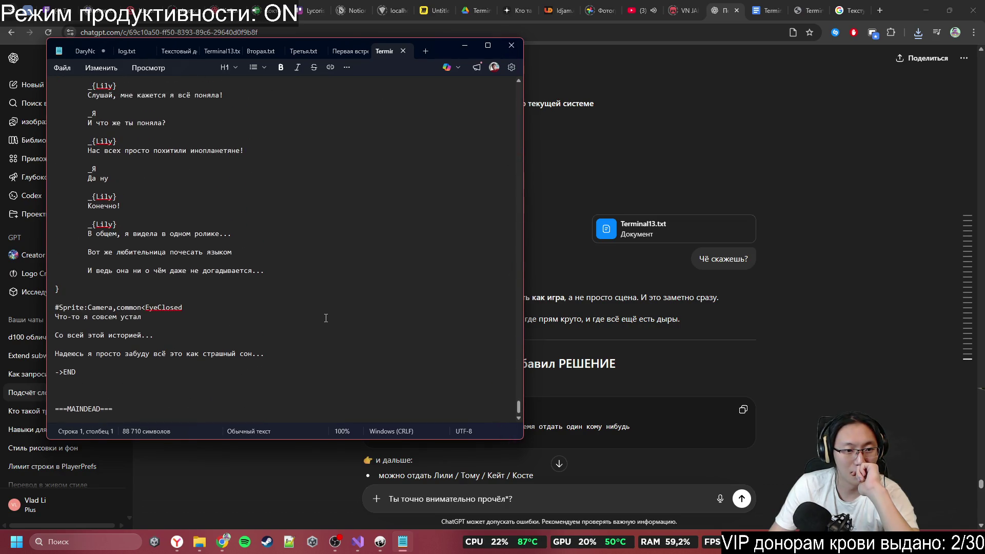
{"action": "scroll", "coordinate": [325, 318], "scroll_direction": "up", "scroll_amount": 20}
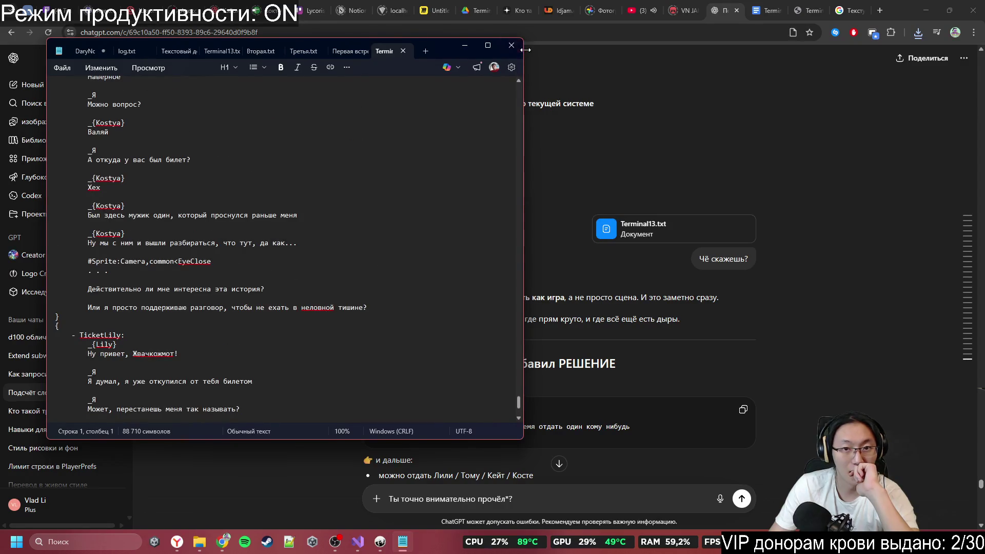
{"action": "left_click", "coordinate": [465, 45]}
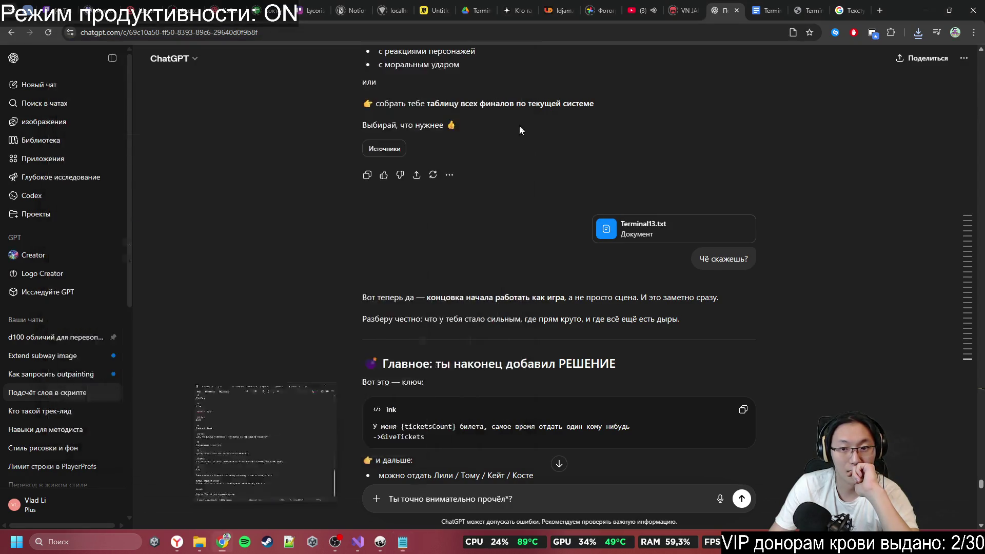
Step: Send ChatGPT a follow-up objecting that the script's finale shows who passed and who didn't
{"action": "scroll", "coordinate": [519, 125], "scroll_direction": "down", "scroll_amount": 15}
{"action": "type", "text": " Там ест"}
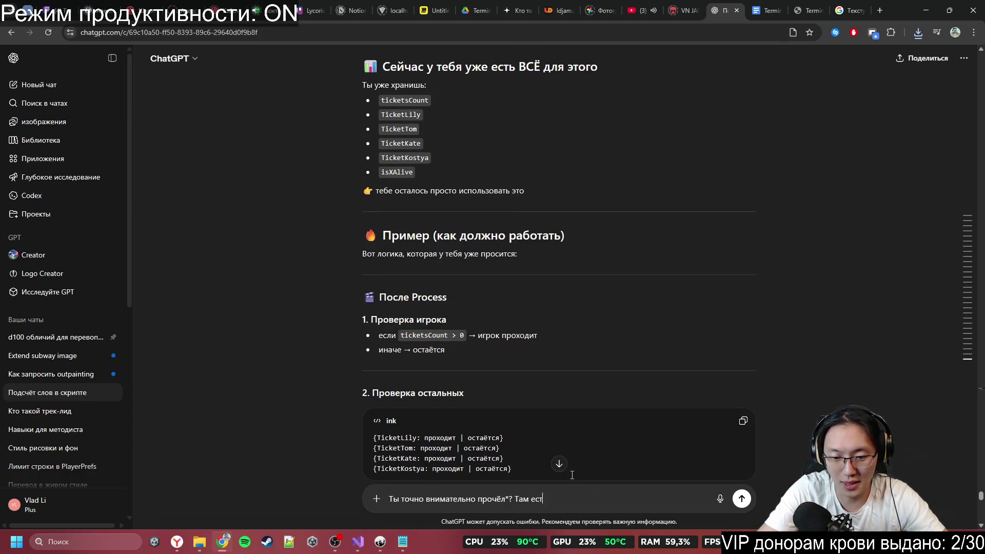
{"action": "type", "text": "ь фина"}
{"action": "type", "text": "л и "}
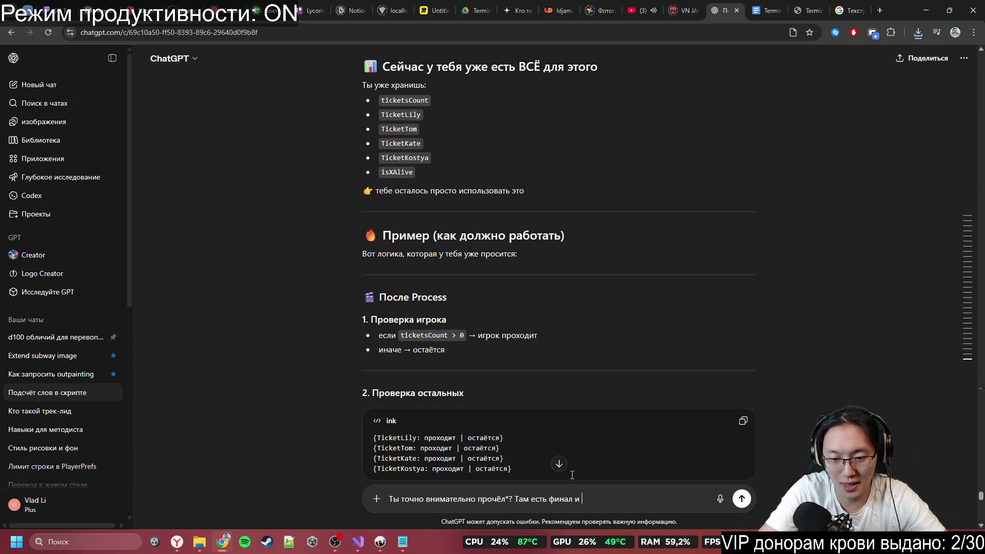
{"action": "type", "text": "л кто нет, с"}
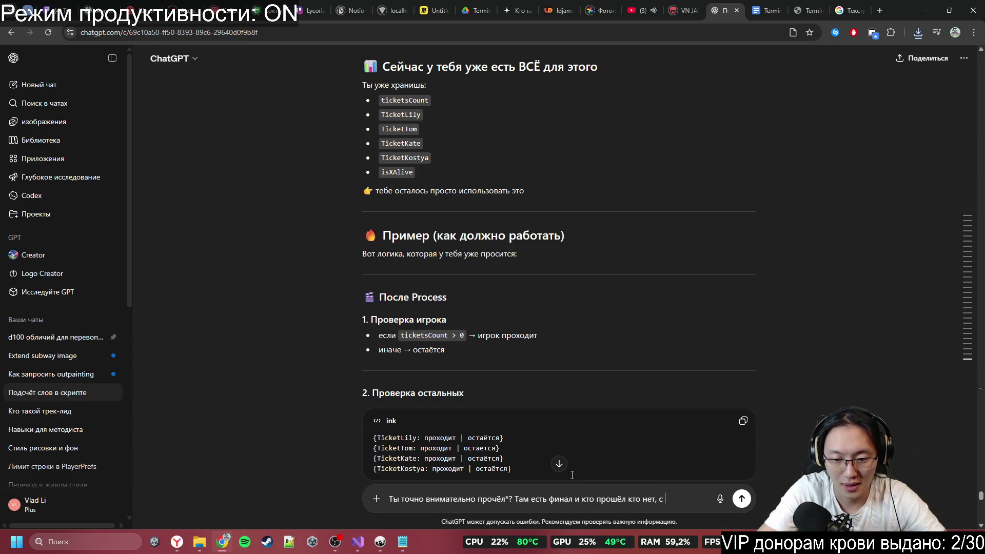
{"action": "type", "text": "ем"}
{"action": "type", "text": "ща"}
{"action": "type", "text": "мся, а"}
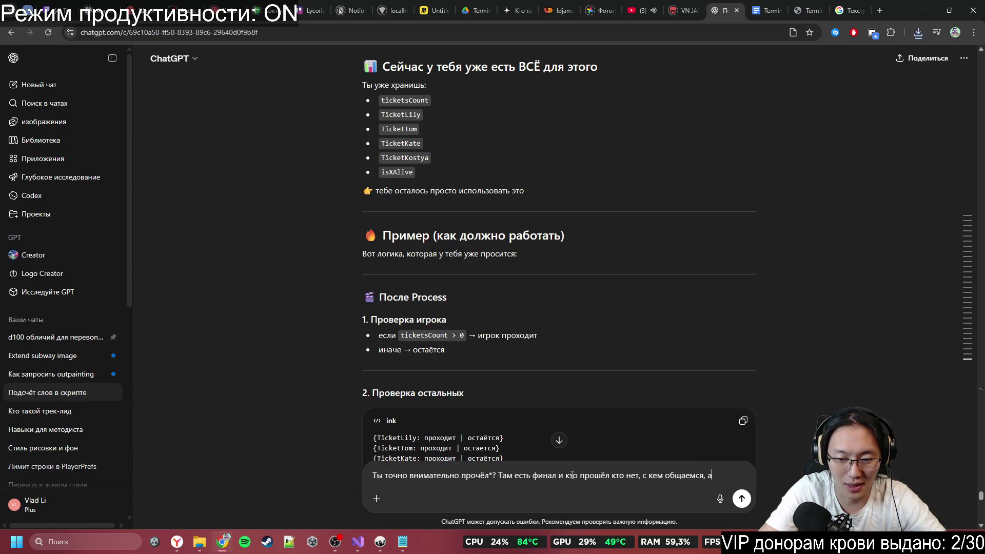
{"action": "type", "text": "е"}
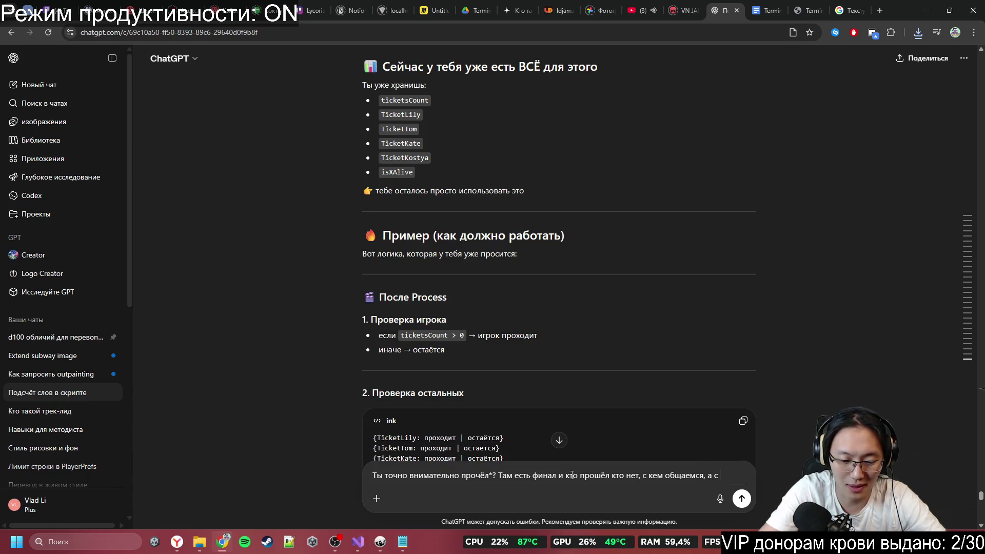
{"action": "type", "text": " ем "}
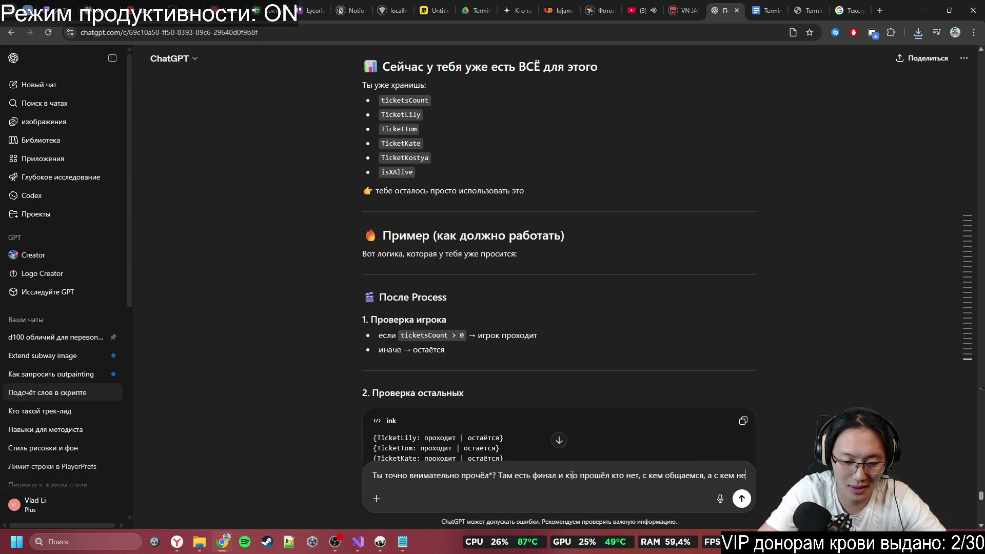
{"action": "type", "text": "т,"}
{"action": "type", "text": "ош"}
{"action": "key", "text": "Return"}
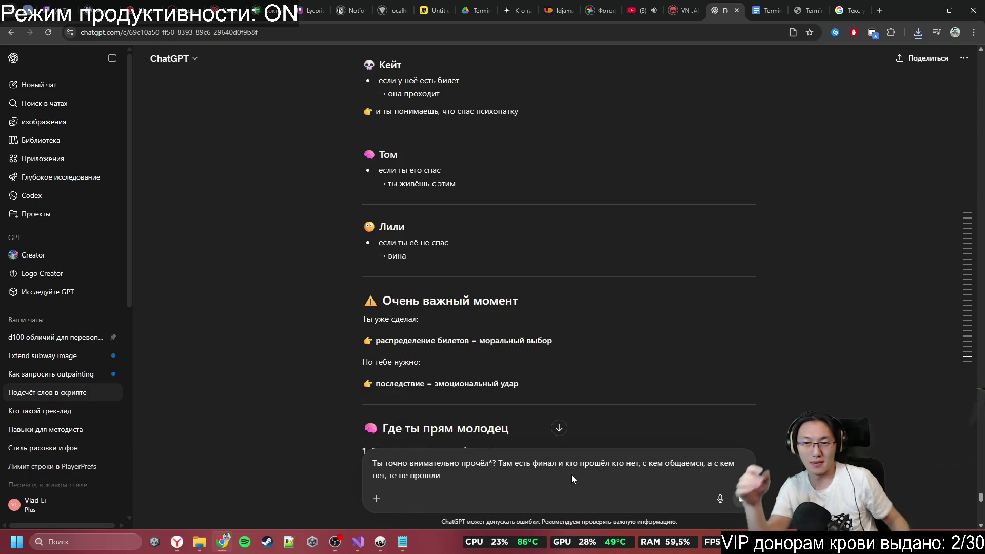
{"action": "key", "text": "Return"}
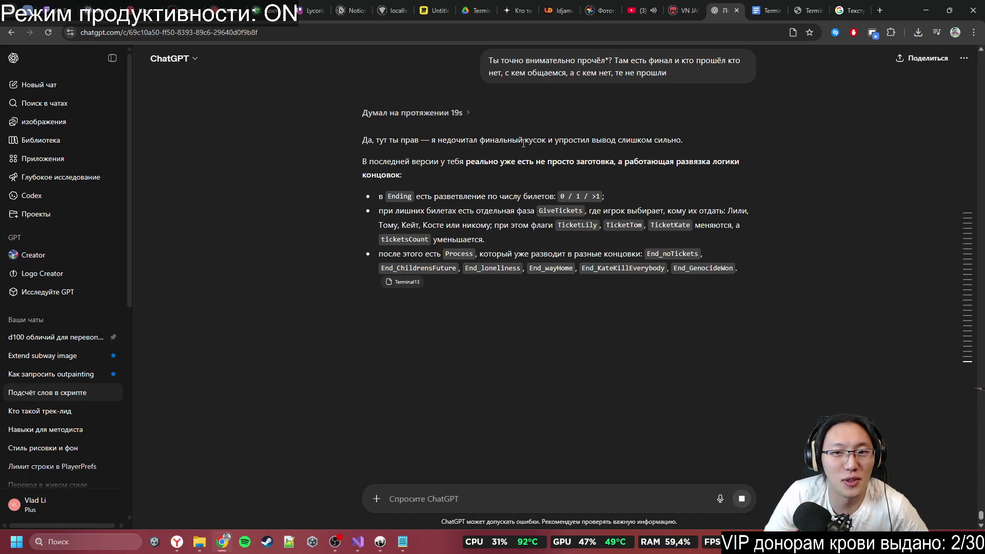
{"action": "left_click_drag", "start_coordinate": [524, 142], "coordinate": [575, 145]}
{"action": "left_click", "coordinate": [577, 143]}
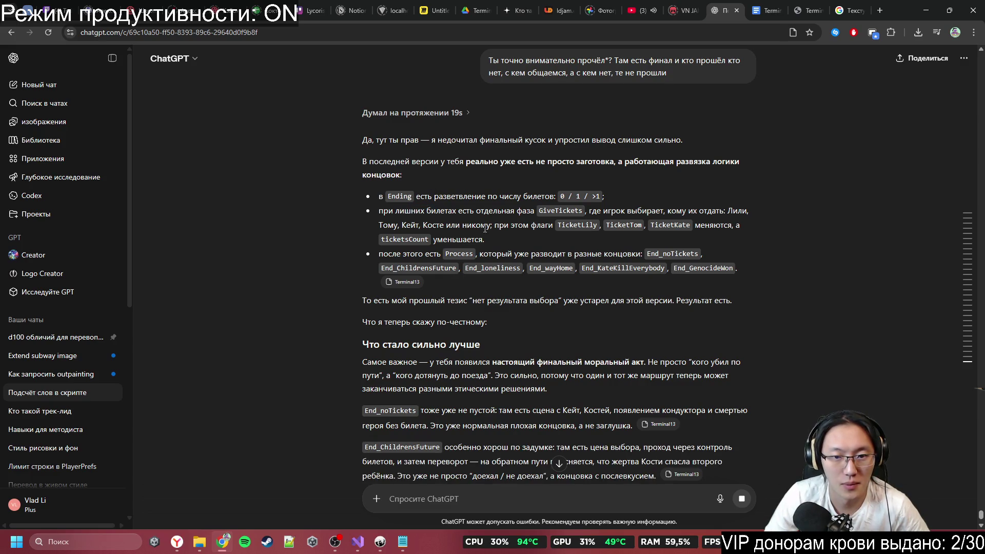
{"action": "middle_click", "coordinate": [779, 293]}
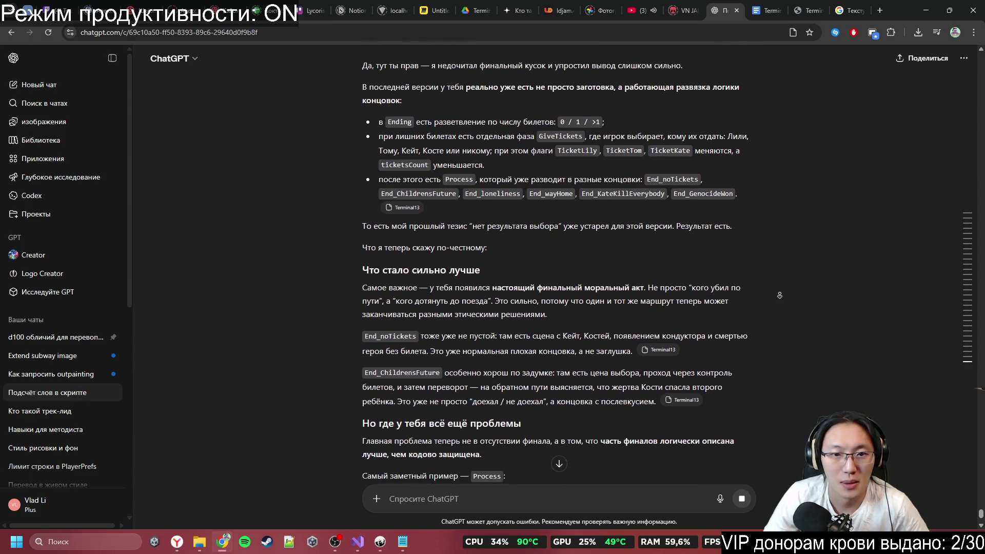
{"action": "left_click", "coordinate": [779, 281]}
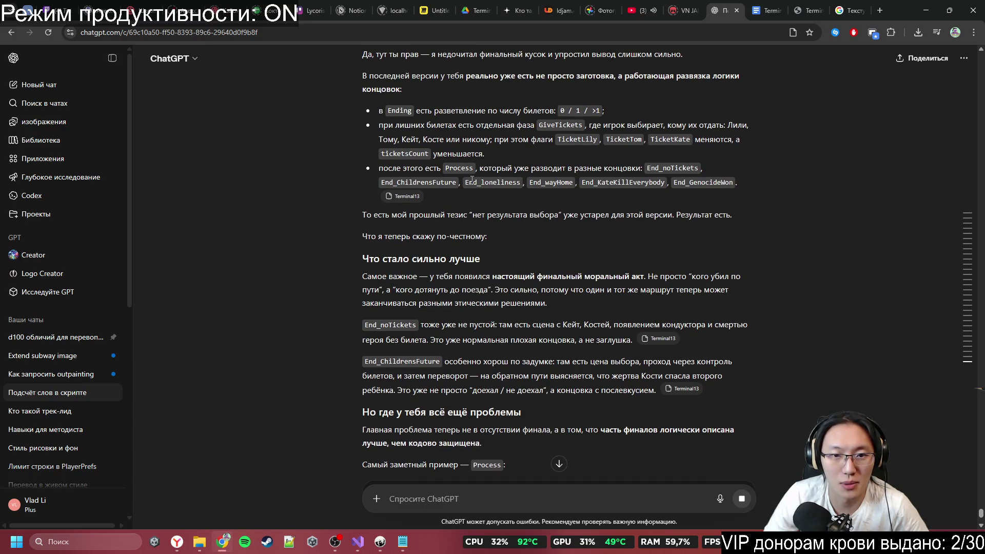
{"action": "left_click_drag", "start_coordinate": [492, 169], "coordinate": [633, 174]}
{"action": "left_click", "coordinate": [745, 208]}
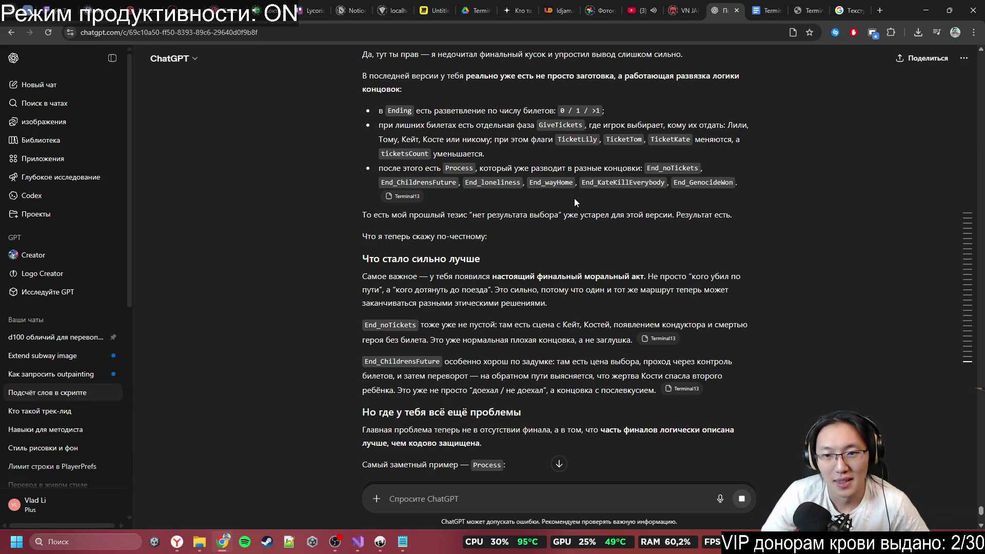
{"action": "middle_click", "coordinate": [651, 234]}
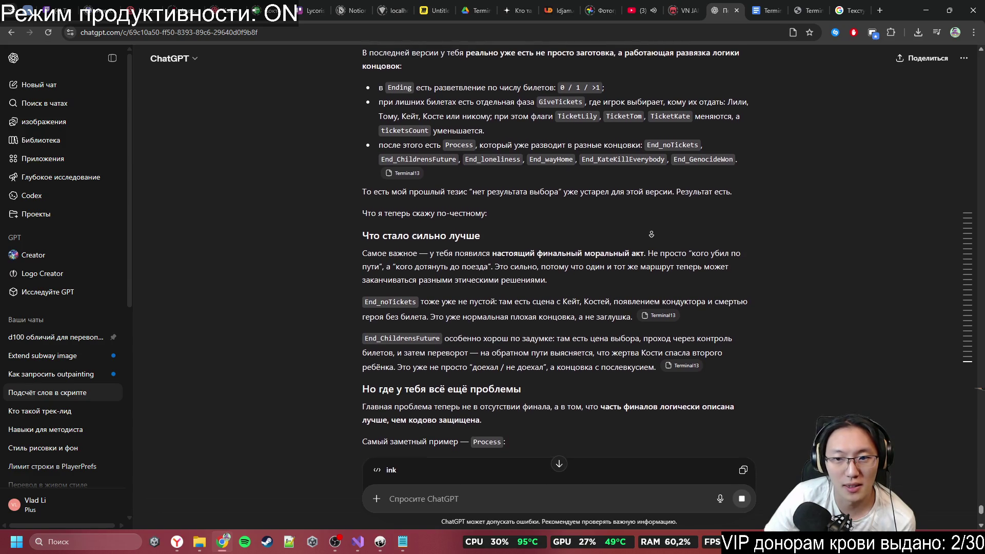
{"action": "middle_click", "coordinate": [652, 233]}
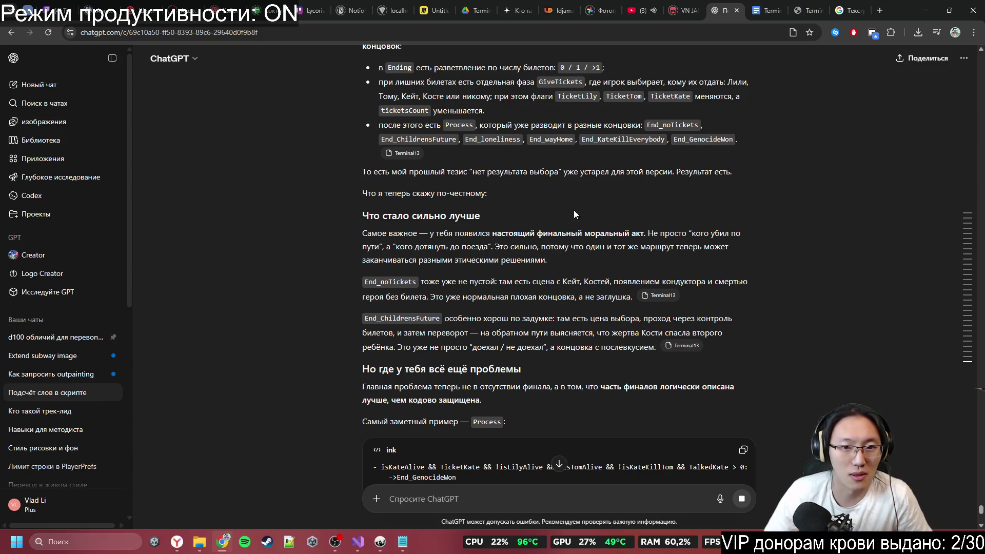
{"action": "middle_click", "coordinate": [583, 183]}
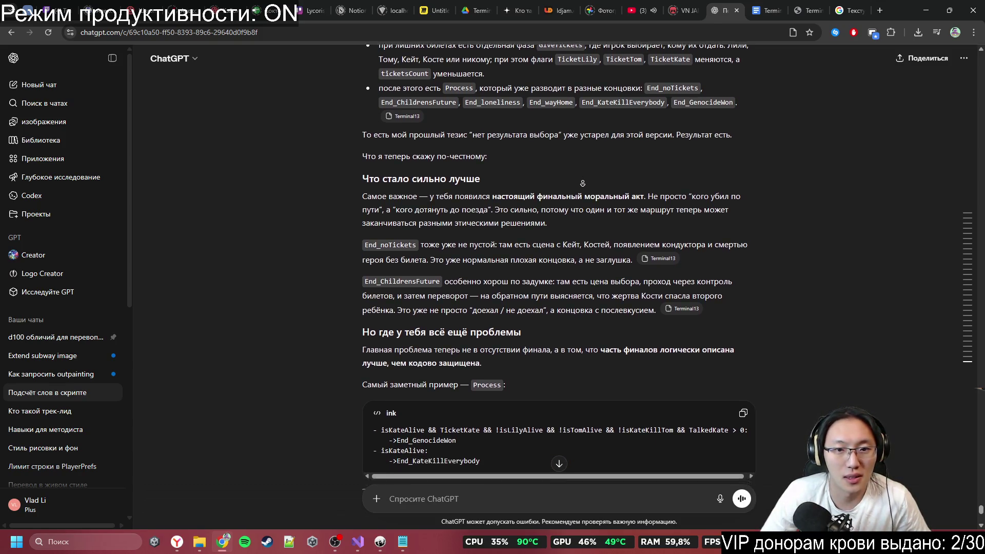
{"action": "mouse_move", "coordinate": [397, 166]}
{"action": "left_mouse_down"}
{"action": "mouse_move", "coordinate": [405, 179]}
{"action": "mouse_move", "coordinate": [648, 167]}
{"action": "mouse_move", "coordinate": [682, 183]}
{"action": "left_mouse_up"}
{"action": "left_click", "coordinate": [665, 191]}
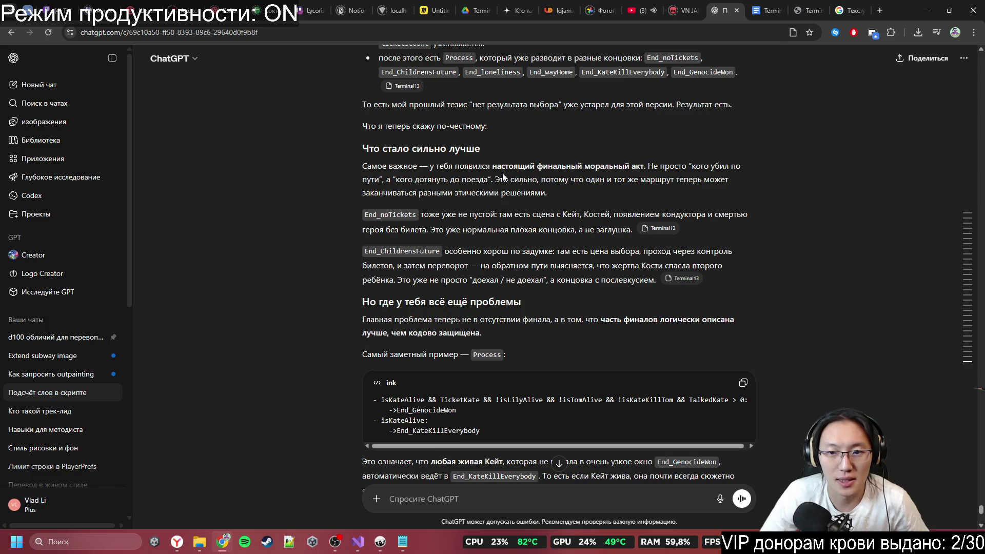
{"action": "mouse_move", "coordinate": [513, 179]}
{"action": "left_mouse_down"}
{"action": "mouse_move", "coordinate": [621, 189]}
{"action": "mouse_move", "coordinate": [618, 215]}
{"action": "left_mouse_up"}
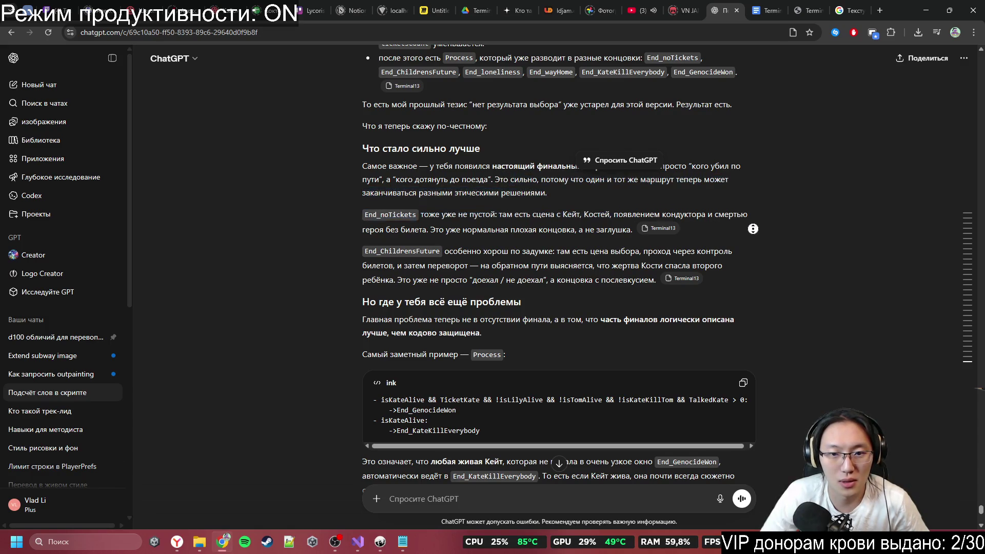
{"action": "scroll", "coordinate": [756, 232], "scroll_direction": "down", "scroll_amount": 1}
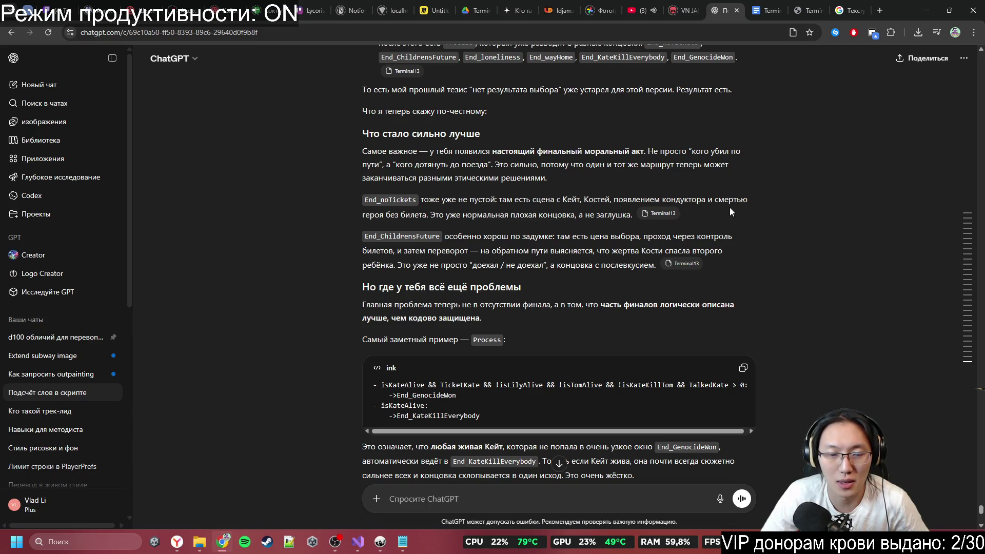
{"action": "left_click_drag", "start_coordinate": [482, 223], "coordinate": [572, 219]}
{"action": "left_click_drag", "start_coordinate": [455, 240], "coordinate": [525, 239]}
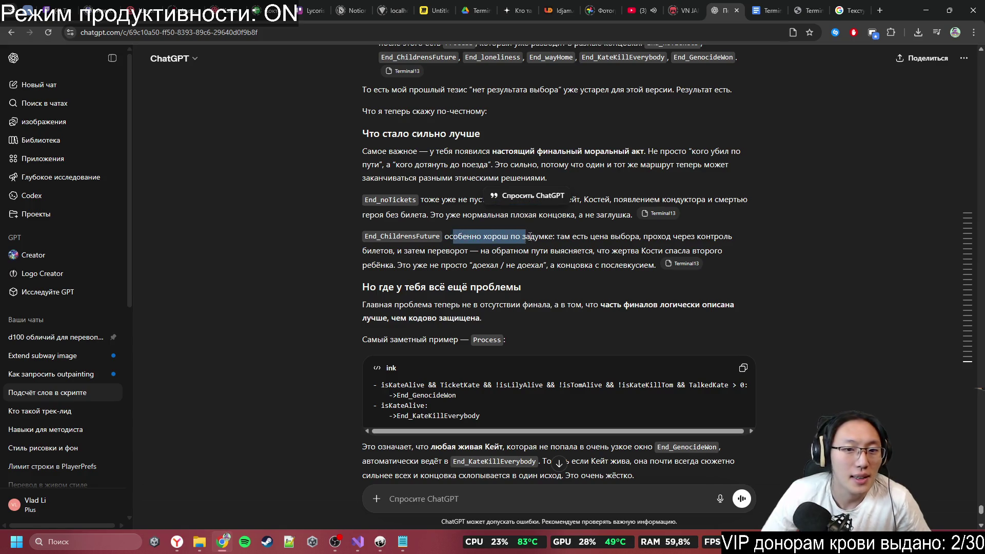
{"action": "scroll", "coordinate": [635, 260], "scroll_direction": "down", "scroll_amount": 1}
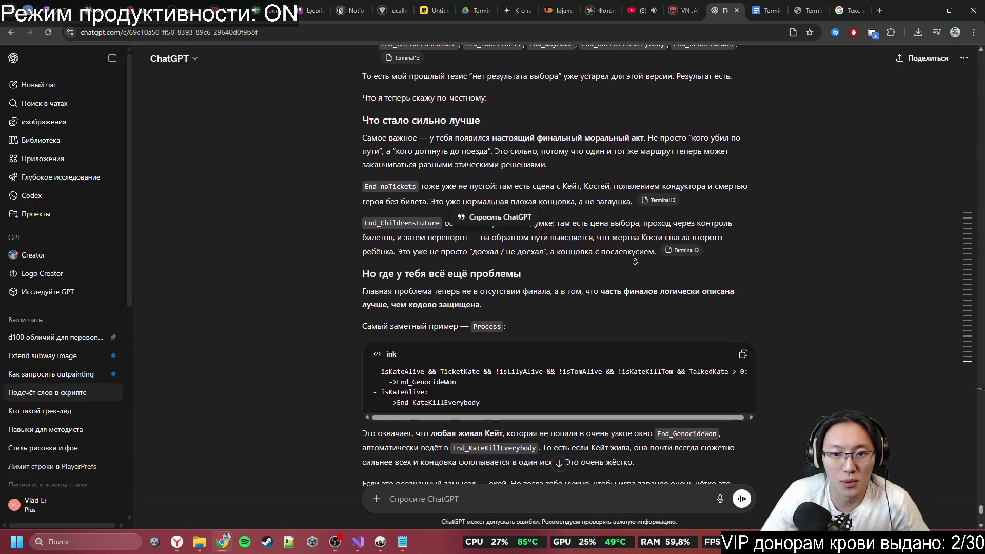
{"action": "scroll", "coordinate": [809, 266], "scroll_direction": "down", "scroll_amount": 1}
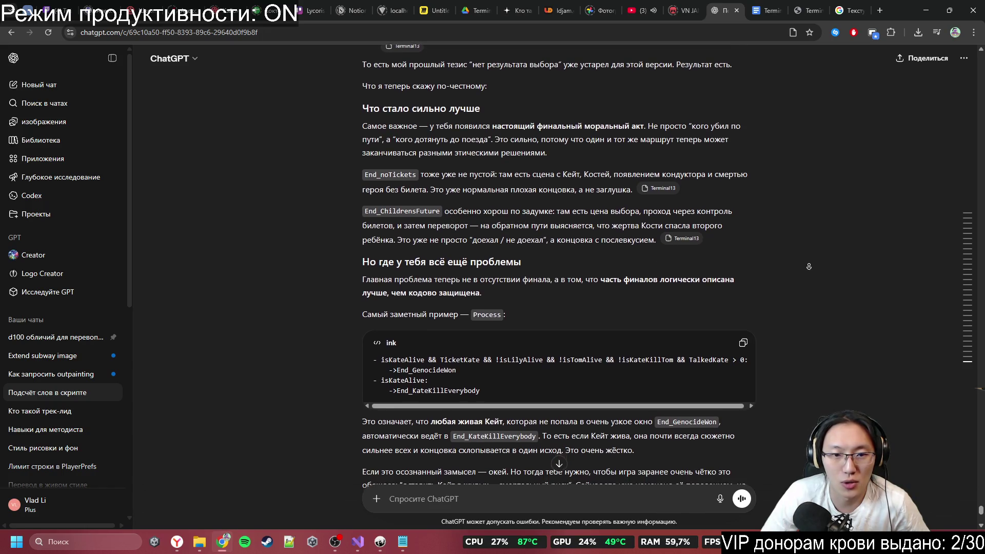
{"action": "scroll", "coordinate": [809, 267], "scroll_direction": "down", "scroll_amount": 2}
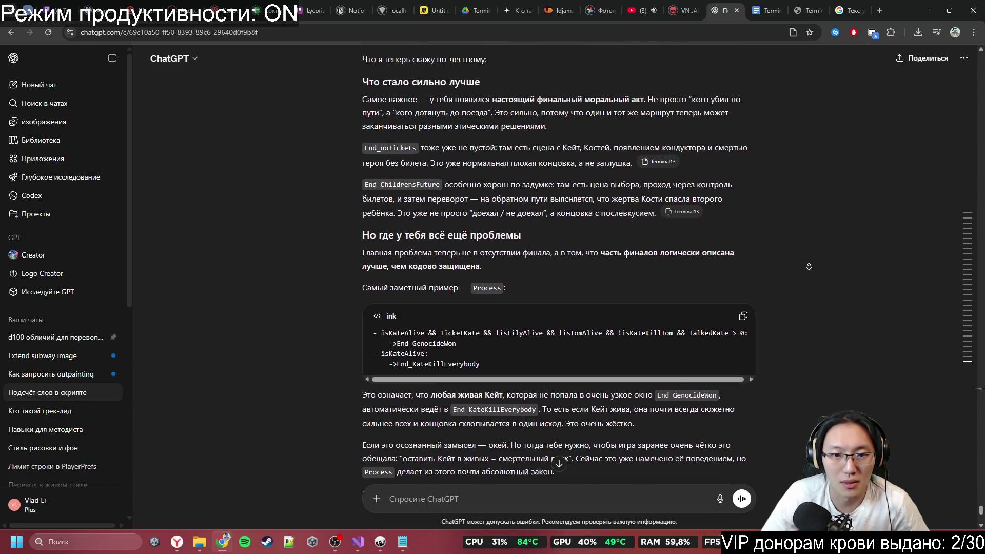
{"action": "scroll", "coordinate": [808, 268], "scroll_direction": "down", "scroll_amount": 2}
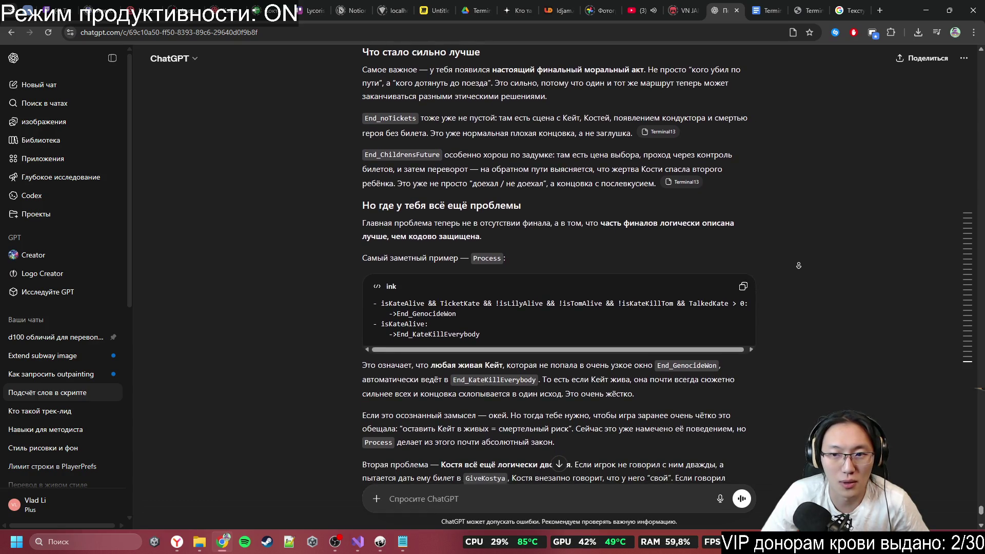
{"action": "scroll", "coordinate": [782, 266], "scroll_direction": "down", "scroll_amount": 2}
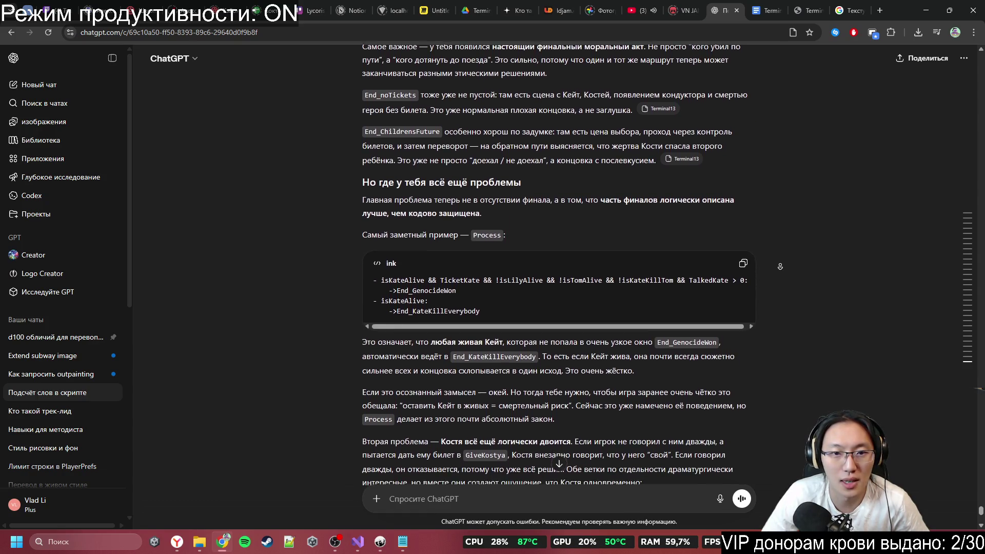
{"action": "scroll", "coordinate": [716, 273], "scroll_direction": "down", "scroll_amount": 1}
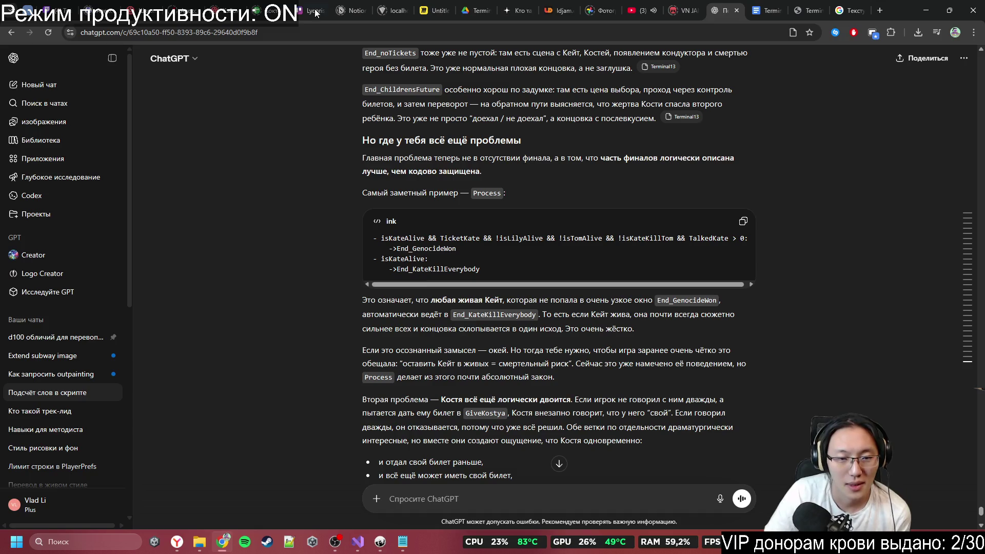
{"action": "mouse_move", "coordinate": [445, 235]}
{"action": "left_mouse_down"}
{"action": "mouse_move", "coordinate": [454, 250]}
{"action": "mouse_move", "coordinate": [493, 232]}
{"action": "mouse_move", "coordinate": [603, 239]}
{"action": "left_mouse_up"}
{"action": "double_click", "coordinate": [528, 243]}
{"action": "double_click", "coordinate": [634, 238]}
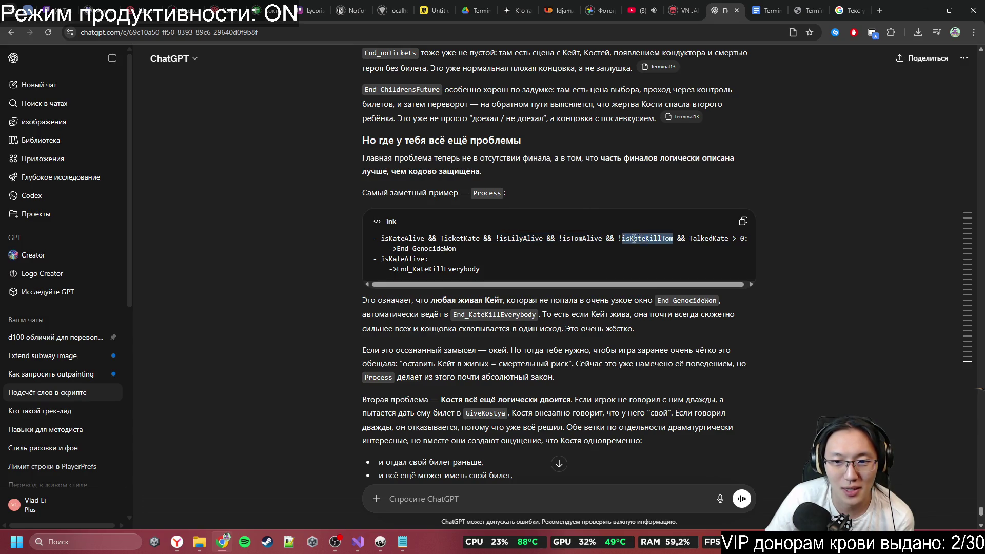
{"action": "left_click_drag", "start_coordinate": [672, 239], "coordinate": [711, 238]}
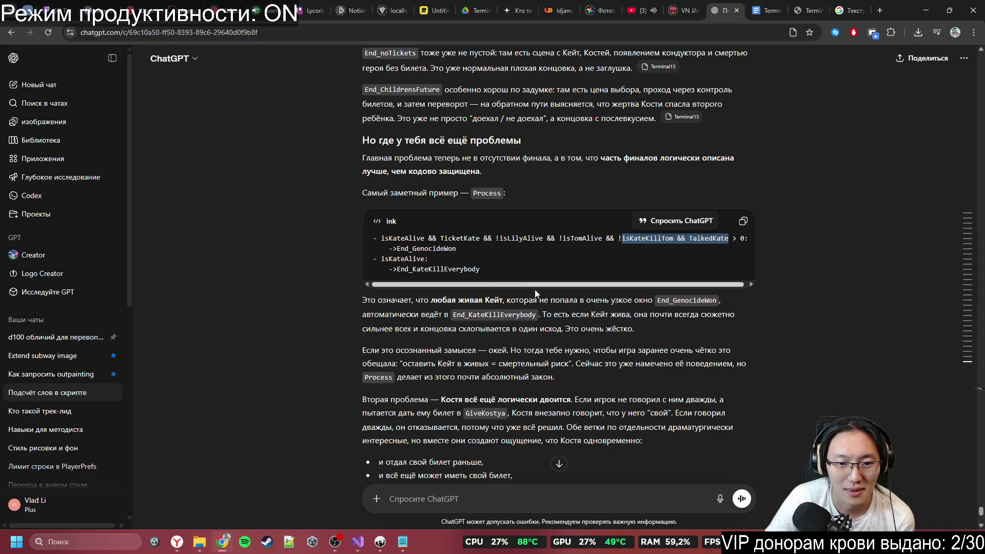
{"action": "scroll", "coordinate": [534, 289], "scroll_direction": "down", "scroll_amount": 1}
{"action": "left_click", "coordinate": [503, 284]}
{"action": "left_click_drag", "start_coordinate": [484, 277], "coordinate": [556, 274]}
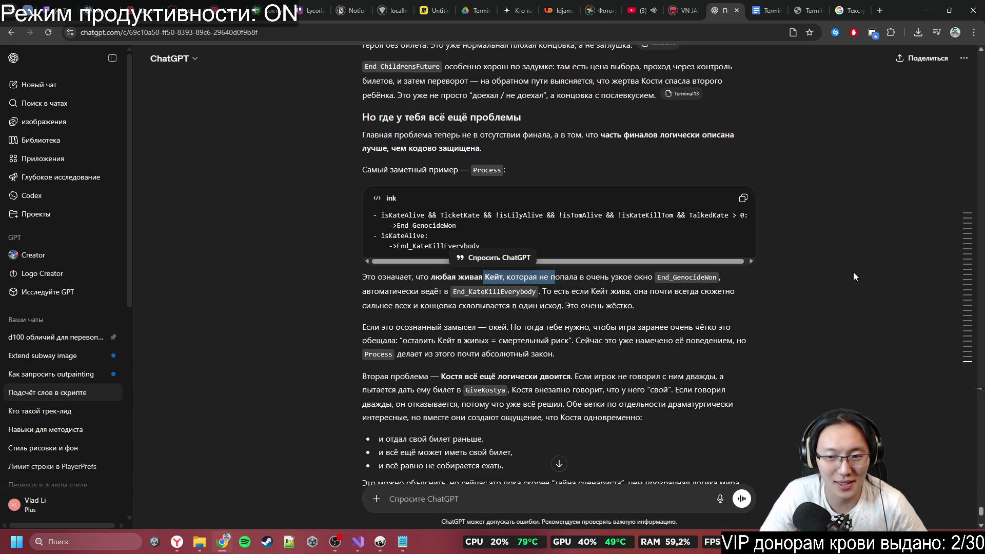
{"action": "left_click", "coordinate": [826, 251]}
{"action": "scroll", "coordinate": [831, 254], "scroll_direction": "down", "scroll_amount": 1}
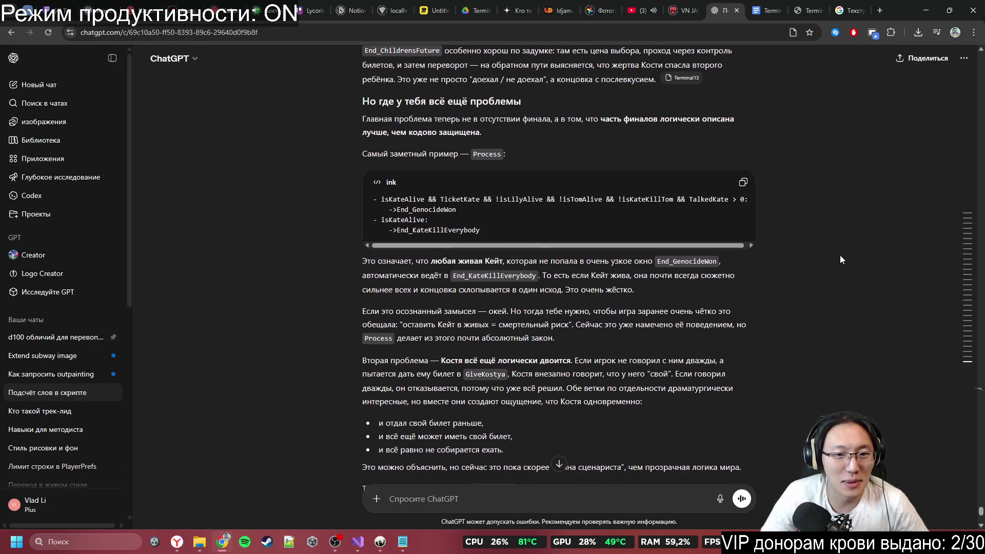
{"action": "middle_click", "coordinate": [839, 255]}
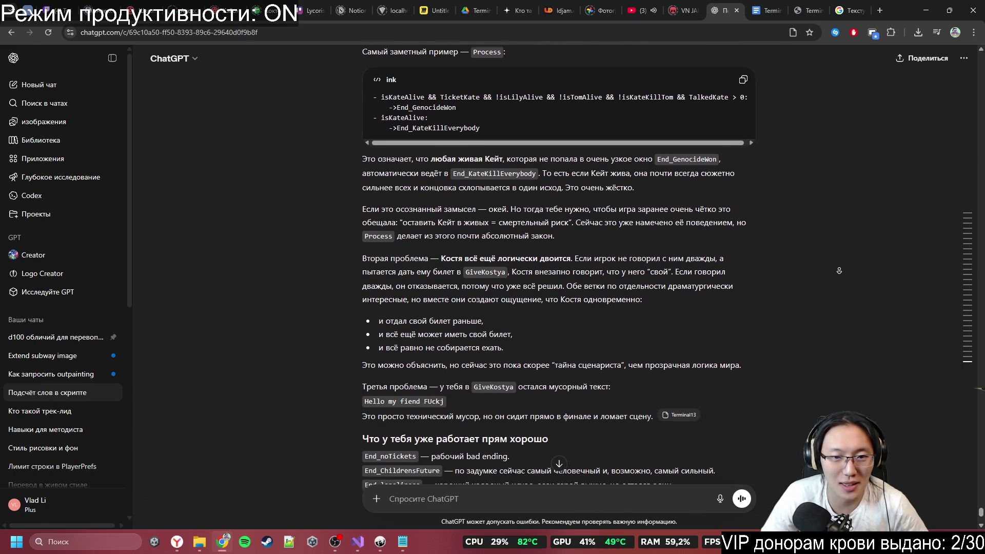
{"action": "left_click", "coordinate": [840, 270]}
{"action": "left_click_drag", "start_coordinate": [422, 186], "coordinate": [477, 191]}
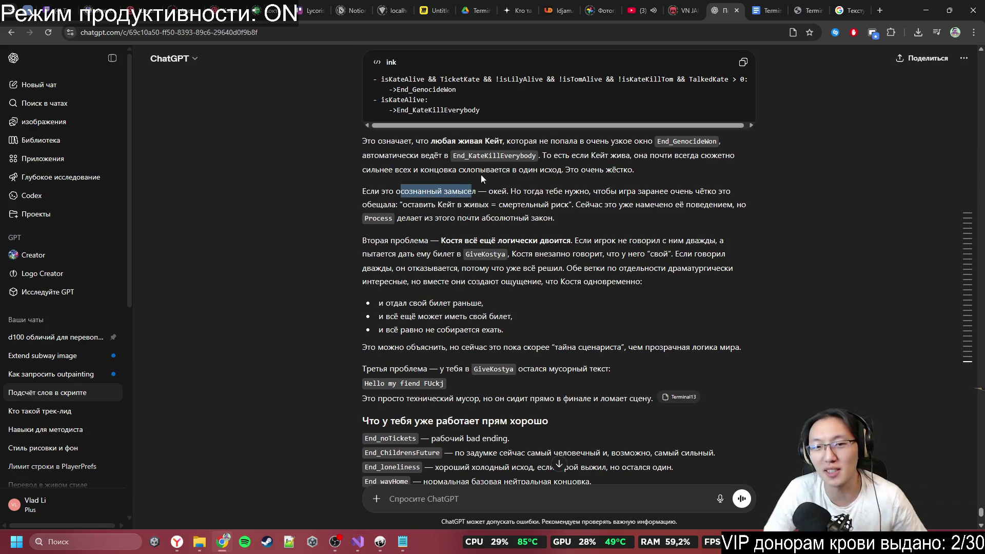
{"action": "left_click", "coordinate": [558, 200]}
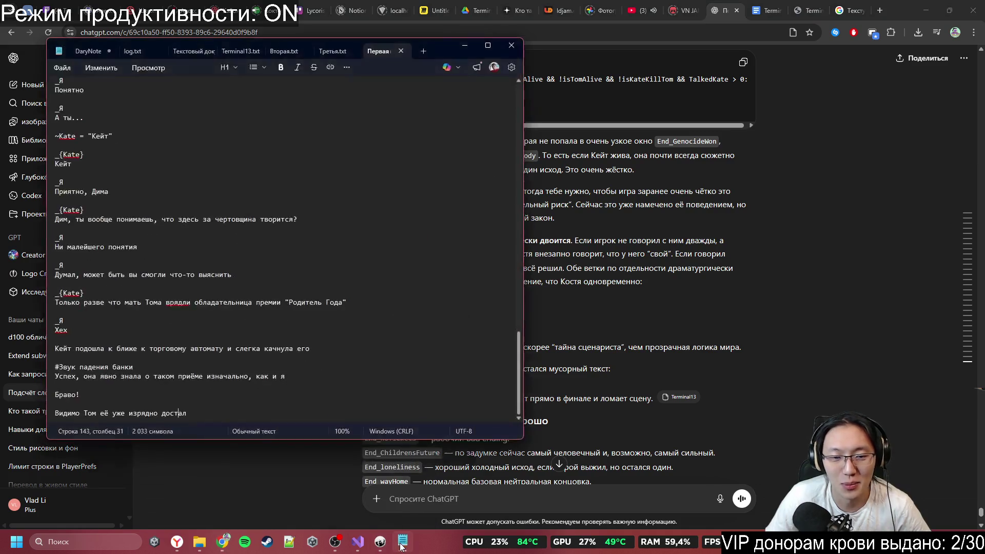
{"action": "left_click", "coordinate": [383, 545]}
Step: Review the GiveKostya knot's TalkedKostya == 2 refusal and own-ticket branches, then minimize Inky
{"action": "scroll", "coordinate": [363, 355], "scroll_direction": "up", "scroll_amount": 5}
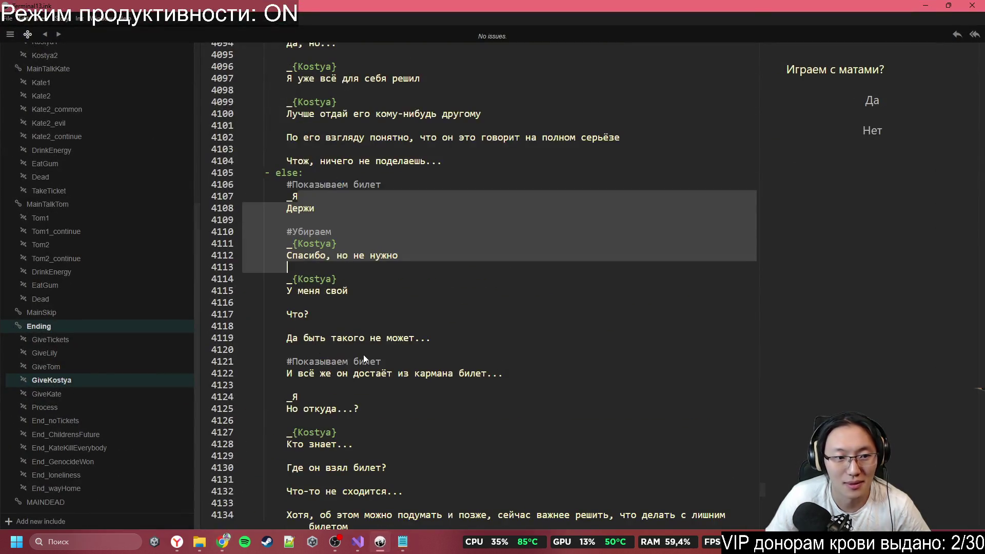
{"action": "left_click", "coordinate": [106, 382]}
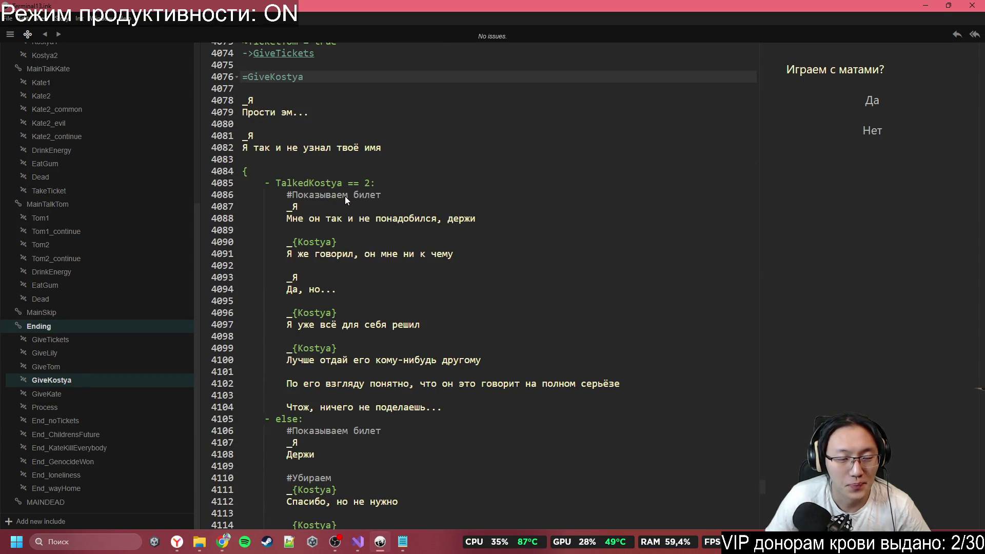
{"action": "mouse_move", "coordinate": [314, 183]}
{"action": "left_mouse_down"}
{"action": "mouse_move", "coordinate": [359, 197]}
{"action": "mouse_move", "coordinate": [432, 255]}
{"action": "mouse_move", "coordinate": [488, 403]}
{"action": "left_mouse_up"}
{"action": "scroll", "coordinate": [487, 402], "scroll_direction": "down", "scroll_amount": 3}
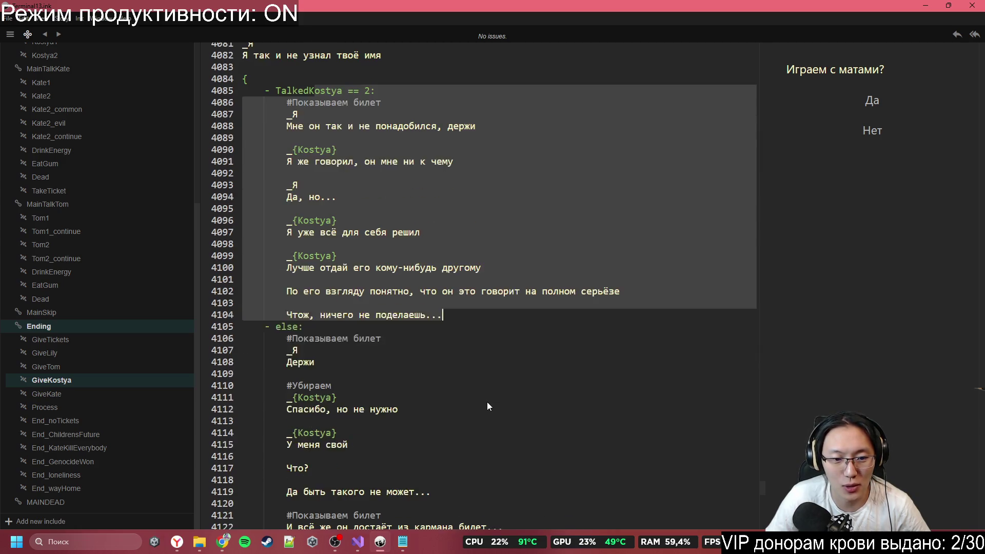
{"action": "left_click", "coordinate": [336, 315]}
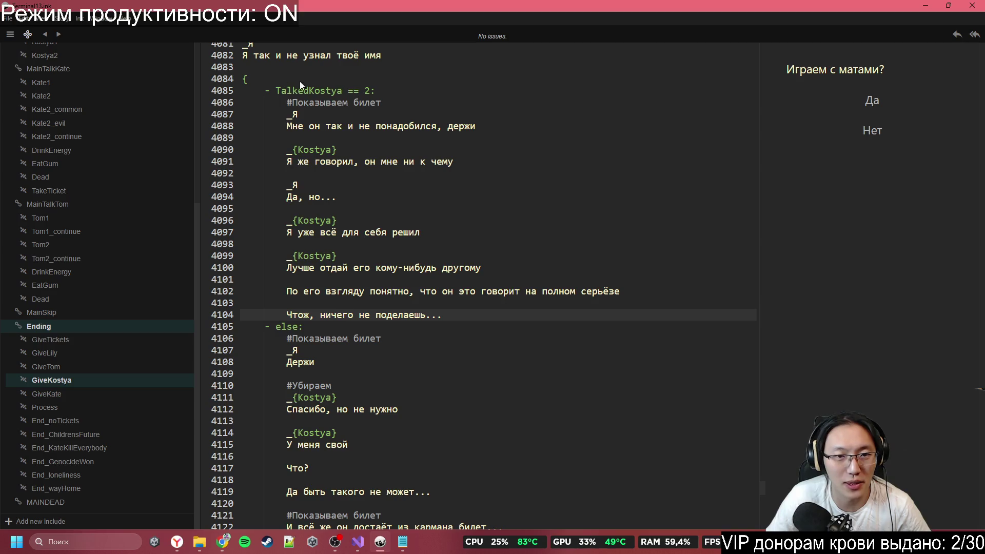
{"action": "left_click_drag", "start_coordinate": [339, 91], "coordinate": [411, 103]}
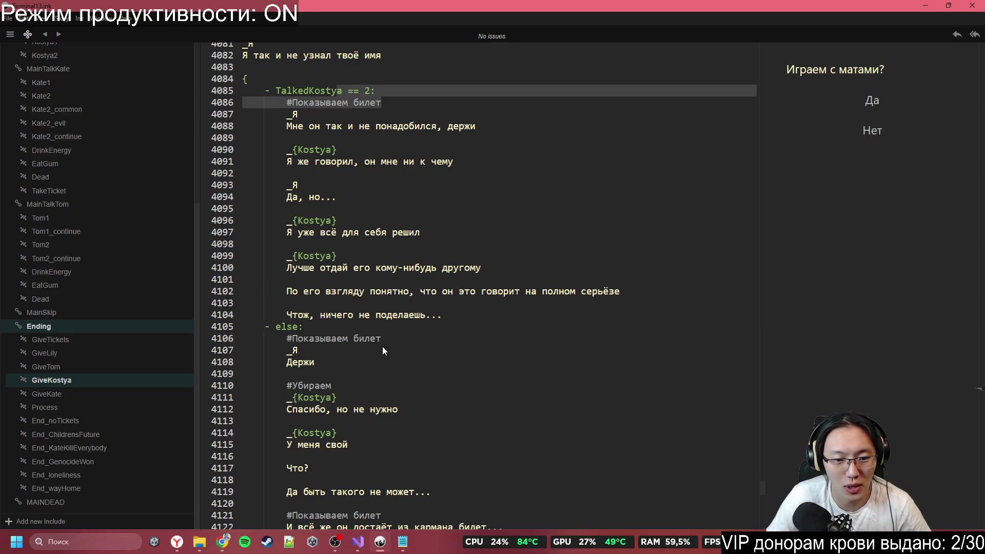
{"action": "scroll", "coordinate": [381, 346], "scroll_direction": "down", "scroll_amount": 7}
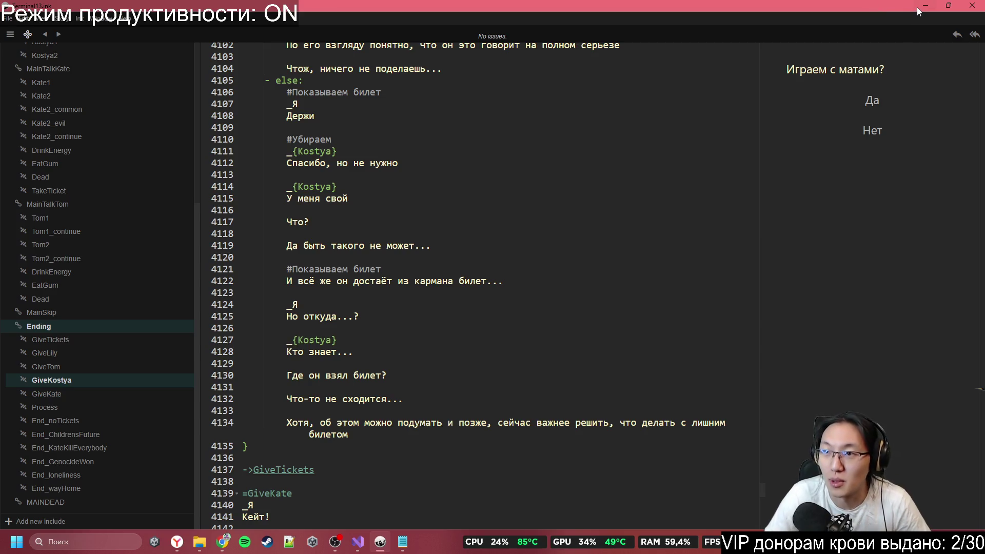
{"action": "left_click", "coordinate": [918, 7]}
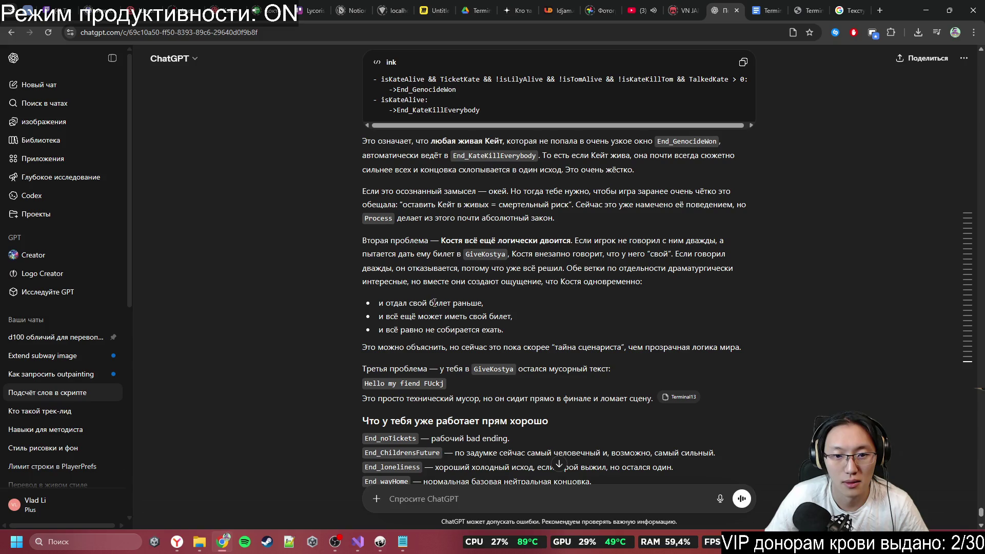
Step: Snip a screenshot of the review's 'Третья проблема' paragraph about leftover junk text in GiveKostya
{"action": "scroll", "coordinate": [469, 343], "scroll_direction": "down", "scroll_amount": 1}
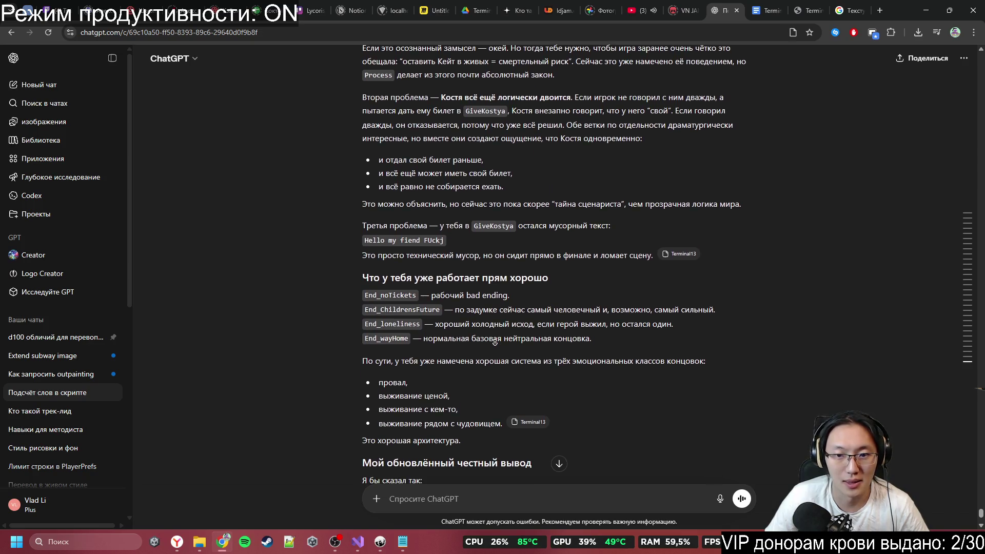
{"action": "middle_click", "coordinate": [495, 343]}
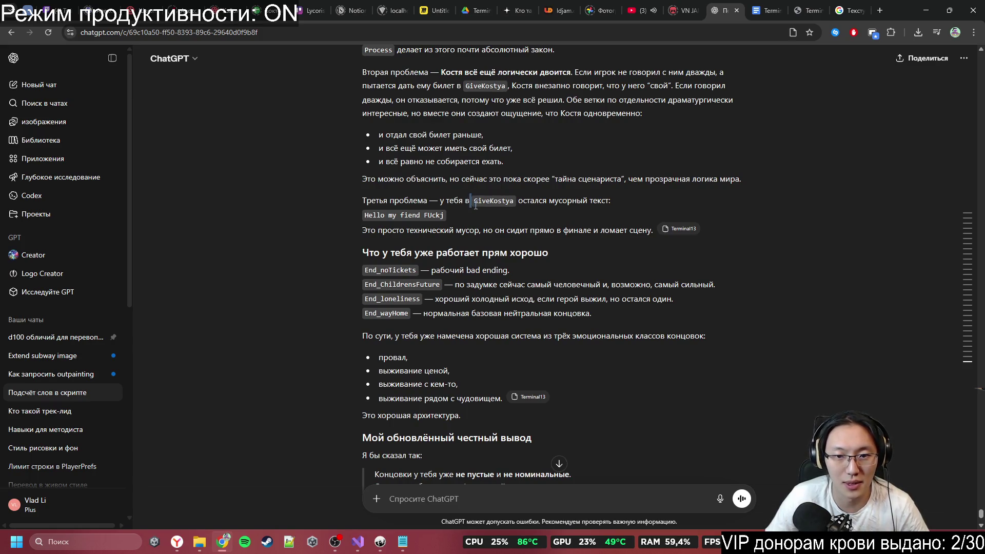
{"action": "left_click_drag", "start_coordinate": [470, 196], "coordinate": [535, 205]}
{"action": "left_click", "coordinate": [431, 204]}
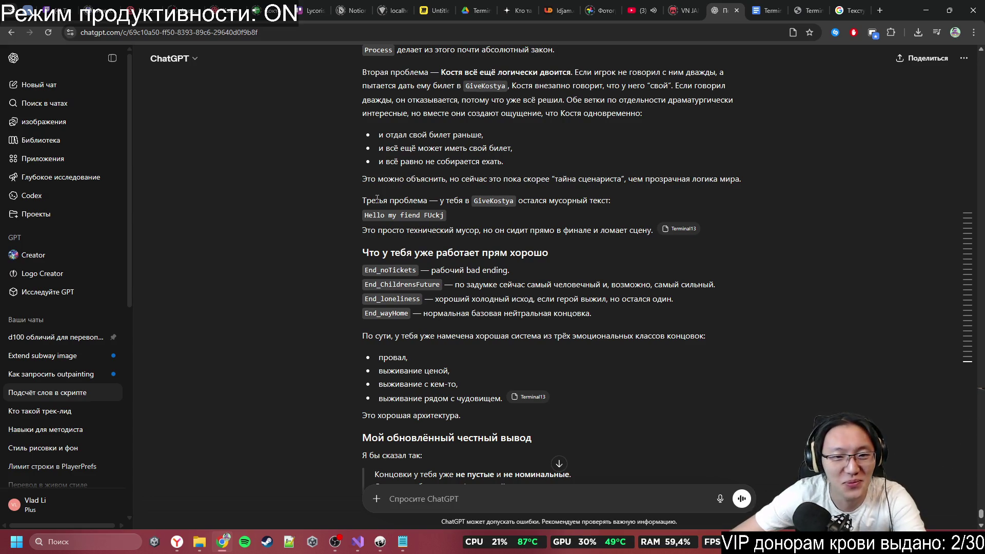
{"action": "key", "text": "super+shift+s"}
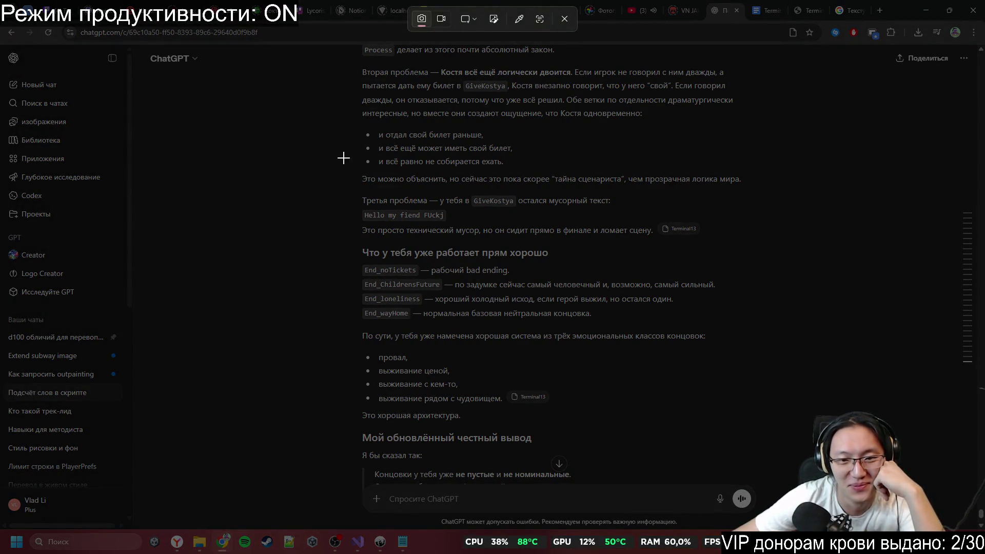
{"action": "mouse_move", "coordinate": [353, 188]}
{"action": "left_mouse_down"}
{"action": "mouse_move", "coordinate": [725, 237]}
{"action": "mouse_move", "coordinate": [709, 241]}
{"action": "left_mouse_up"}
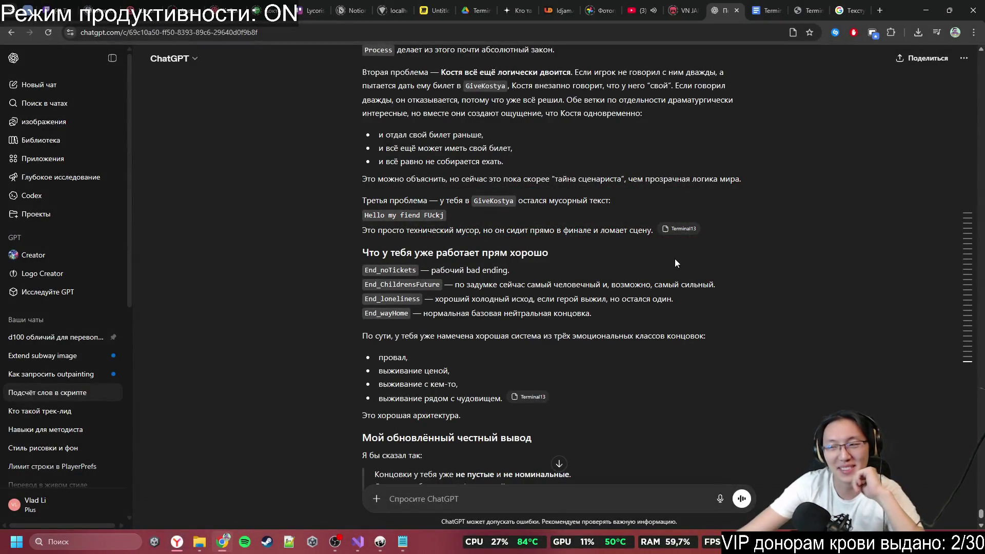
Step: Highlight the review's verdicts on End_noTickets, End_ChildrensFuture and End_loneliness while reading on
{"action": "left_click_drag", "start_coordinate": [370, 253], "coordinate": [512, 252]}
{"action": "mouse_move", "coordinate": [460, 269]}
{"action": "left_mouse_down"}
{"action": "mouse_move", "coordinate": [509, 270]}
{"action": "mouse_move", "coordinate": [647, 303]}
{"action": "mouse_move", "coordinate": [701, 278]}
{"action": "left_mouse_up"}
{"action": "double_click", "coordinate": [472, 282]}
{"action": "middle_click", "coordinate": [640, 308]}
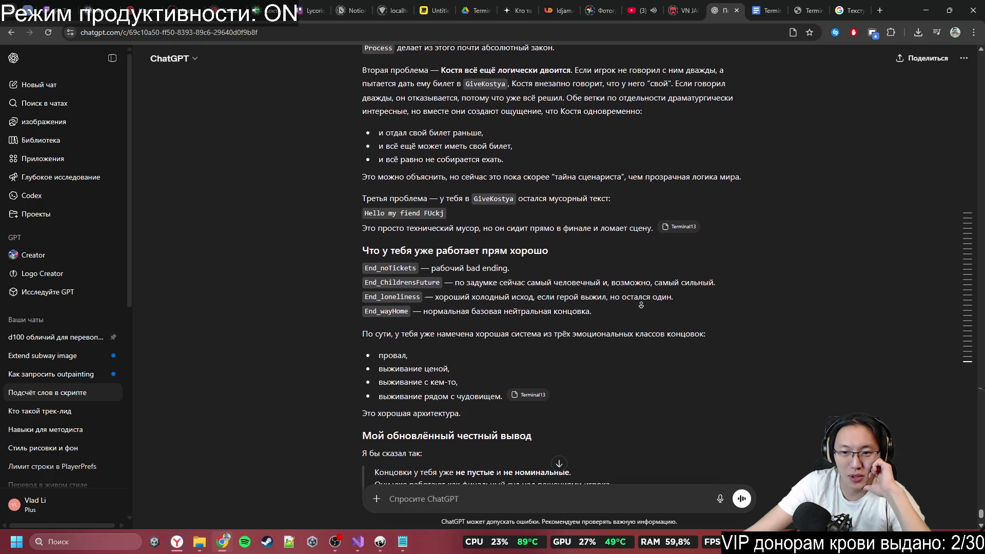
{"action": "left_click_drag", "start_coordinate": [444, 272], "coordinate": [565, 298]}
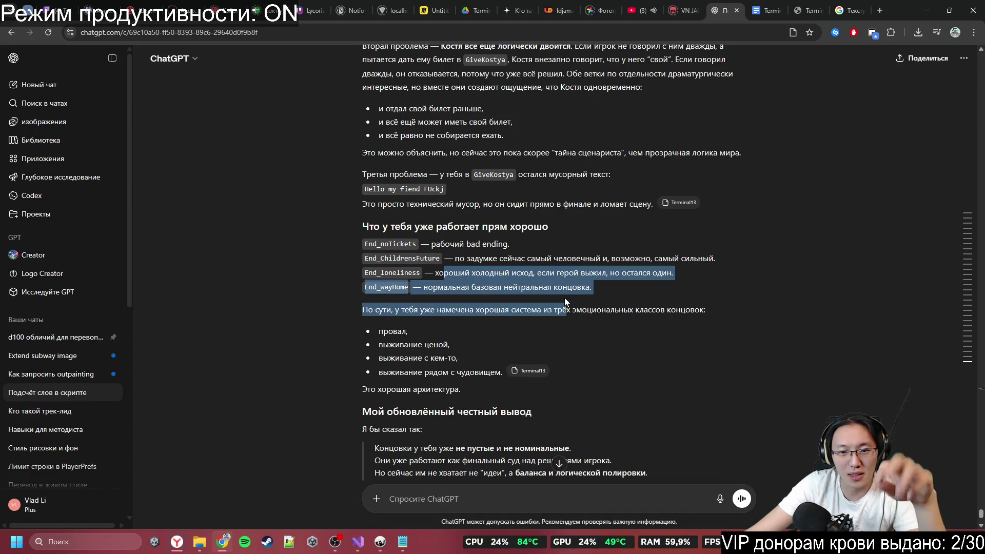
{"action": "left_click_drag", "start_coordinate": [564, 297], "coordinate": [564, 298]}
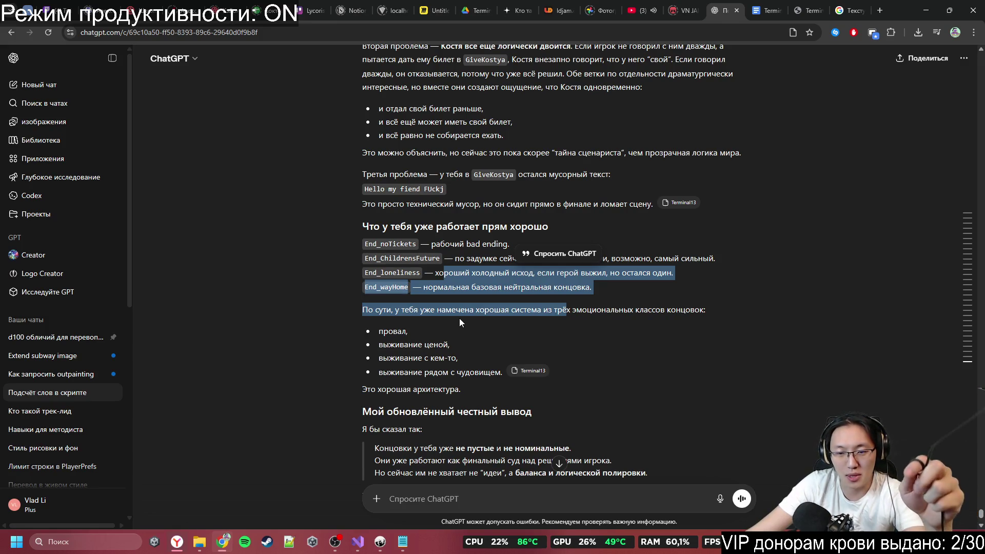
{"action": "scroll", "coordinate": [559, 348], "scroll_direction": "down", "scroll_amount": 3}
{"action": "left_click_drag", "start_coordinate": [389, 173], "coordinate": [428, 202]}
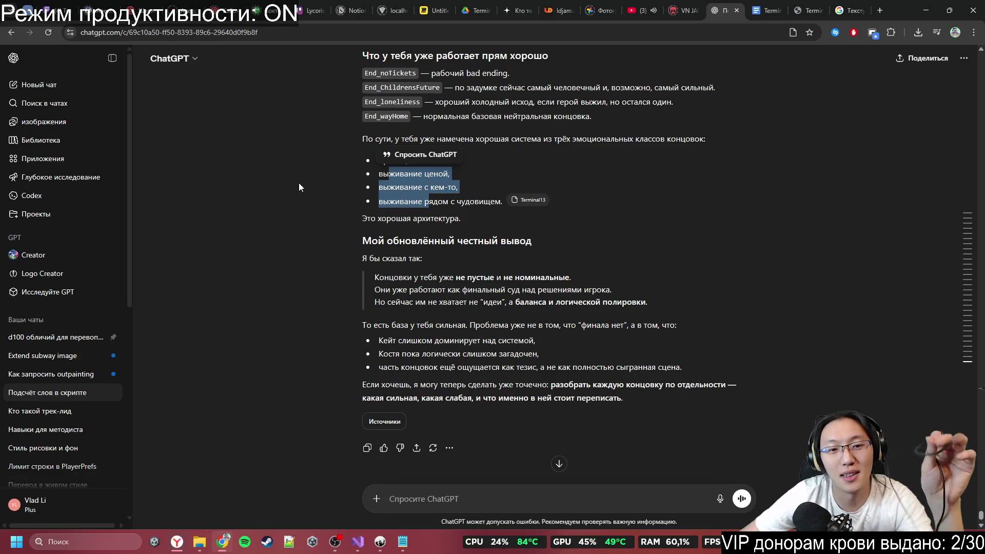
{"action": "mouse_move", "coordinate": [380, 277]}
{"action": "left_mouse_down"}
{"action": "mouse_move", "coordinate": [462, 287]}
{"action": "mouse_move", "coordinate": [468, 274]}
{"action": "left_mouse_up"}
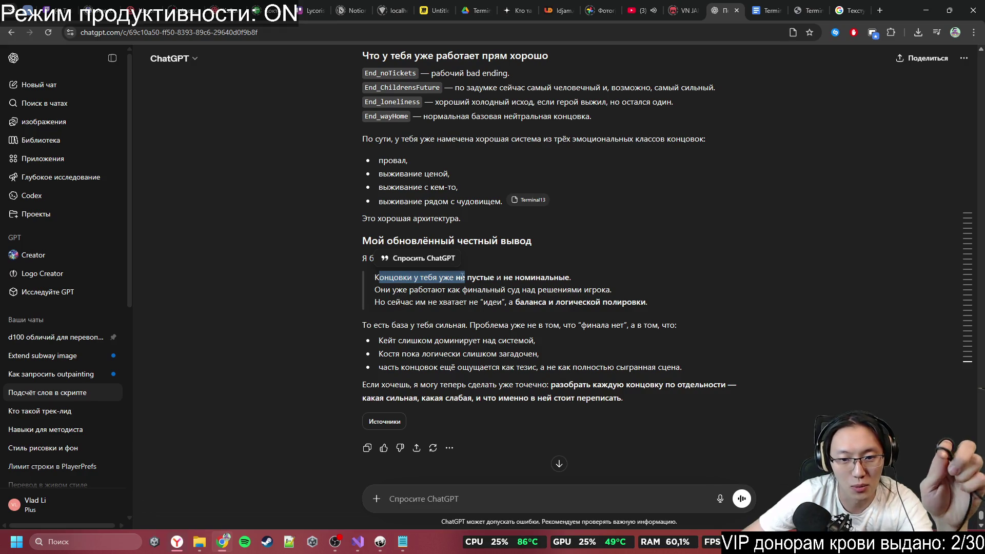
{"action": "mouse_move", "coordinate": [386, 303]}
{"action": "left_mouse_down"}
{"action": "mouse_move", "coordinate": [442, 291]}
{"action": "mouse_move", "coordinate": [482, 309]}
{"action": "left_mouse_up"}
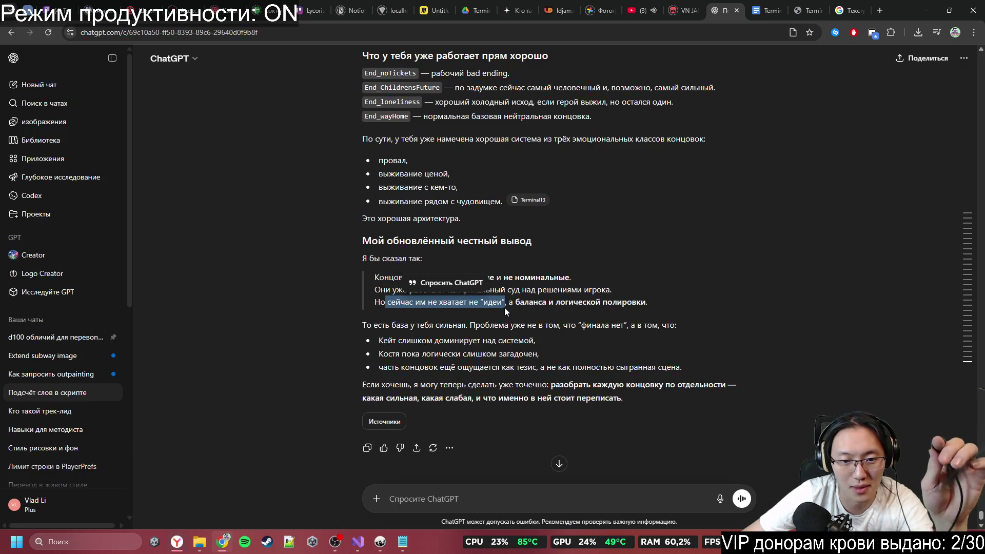
{"action": "left_click", "coordinate": [429, 312]}
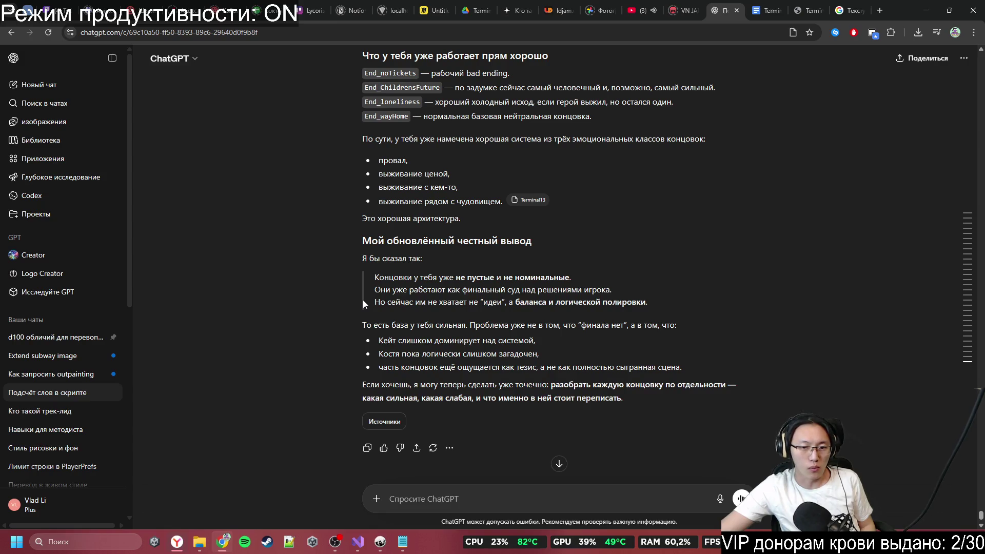
{"action": "scroll", "coordinate": [586, 388], "scroll_direction": "up", "scroll_amount": 10}
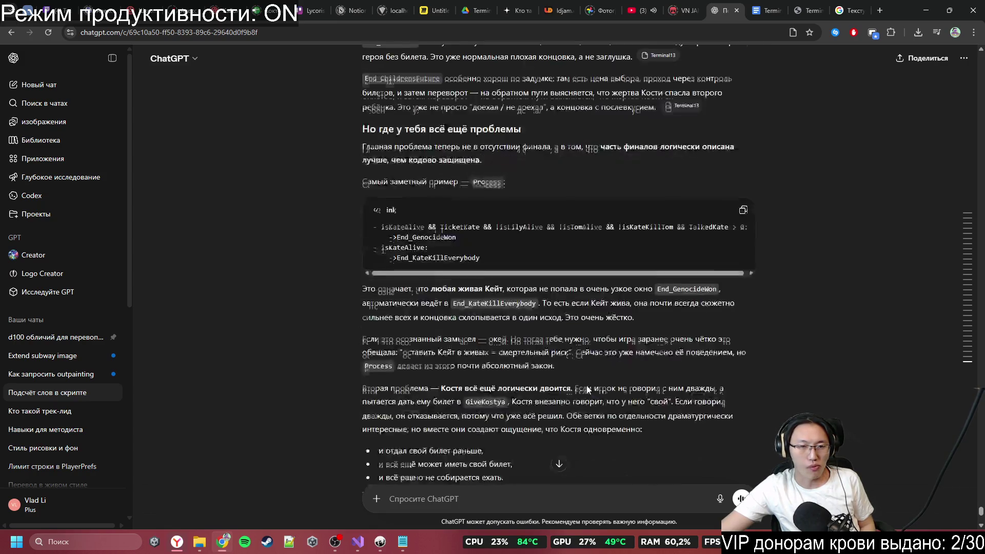
{"action": "scroll", "coordinate": [586, 386], "scroll_direction": "down", "scroll_amount": 15}
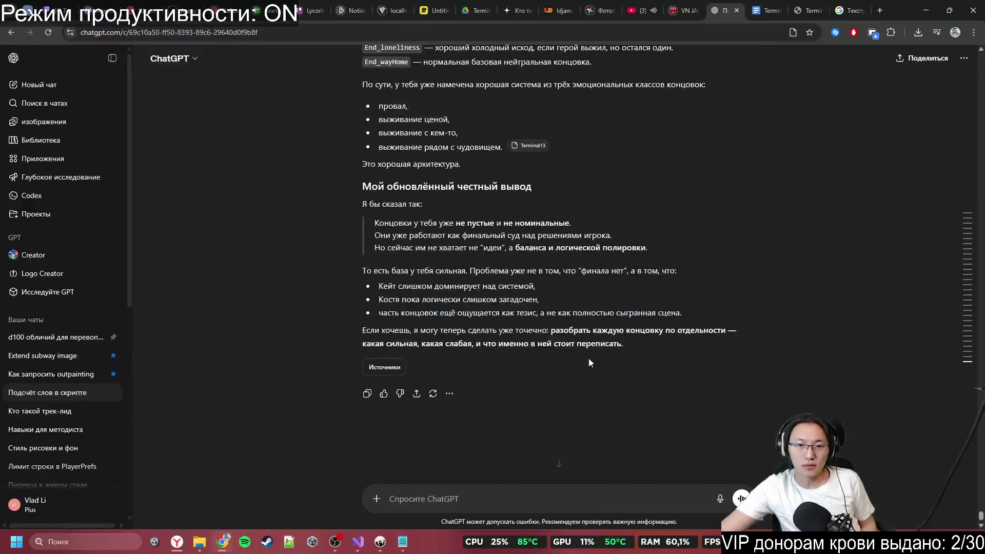
Step: Ask 'Кол-во слов время прохождения' and read the ~5200 words, 30–40 minute playtime estimate
{"action": "type", "text": "Кол-во слов вре"}
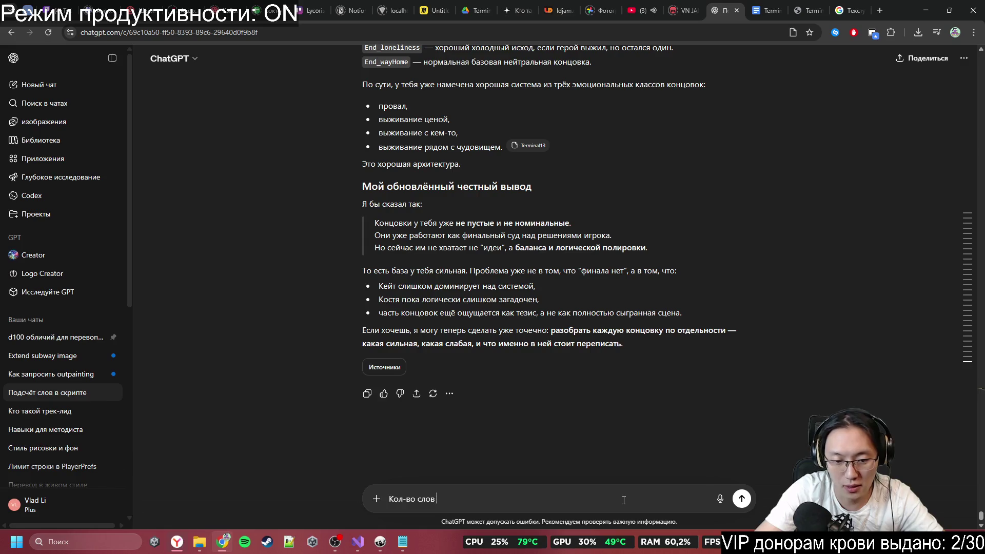
{"action": "type", "text": "мя прохождения"}
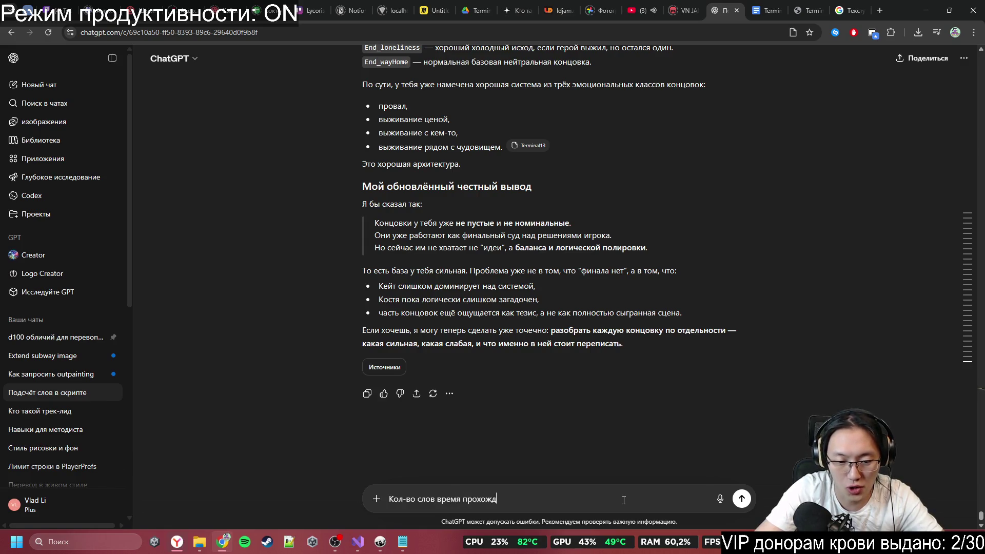
{"action": "key", "text": "Return"}
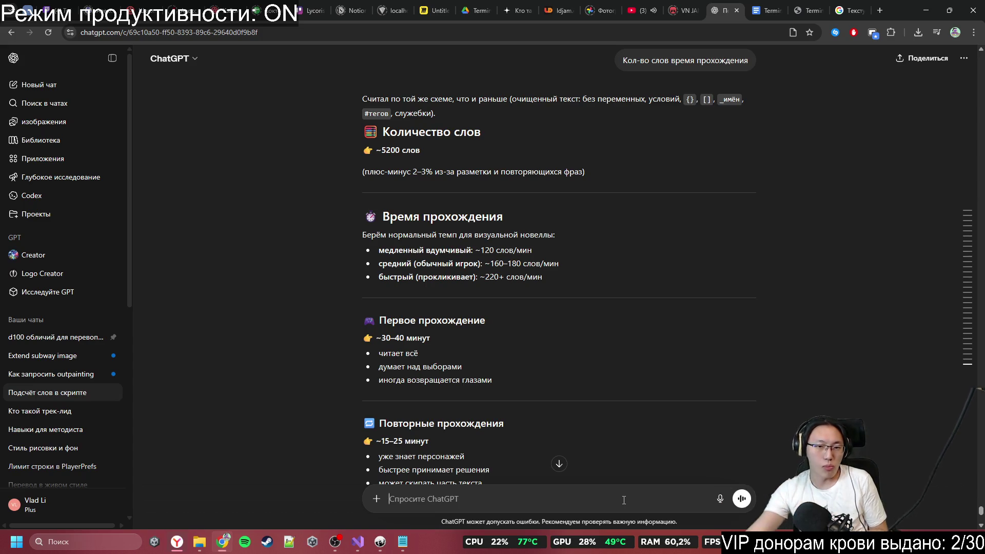
{"action": "scroll", "coordinate": [624, 353], "scroll_direction": "down", "scroll_amount": 2}
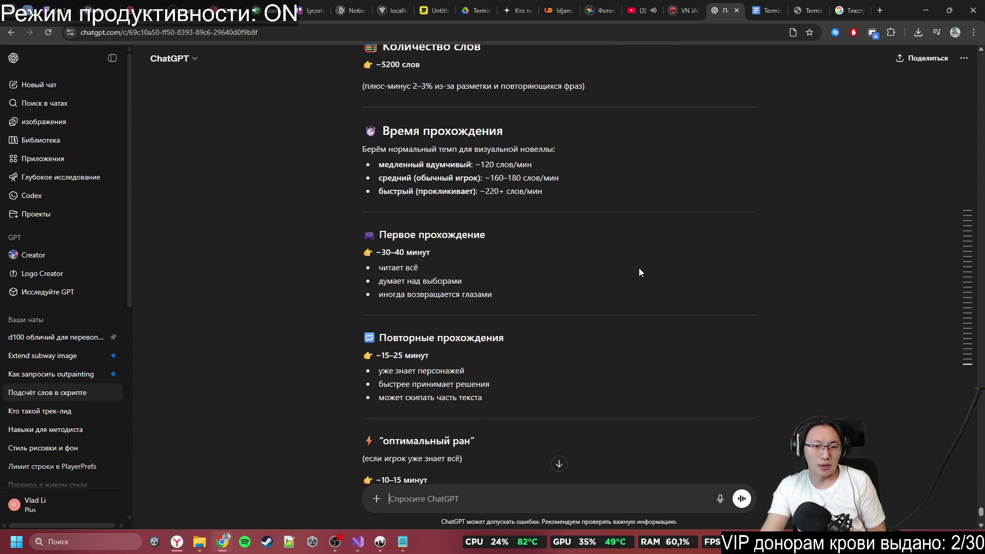
{"action": "scroll", "coordinate": [624, 236], "scroll_direction": "down", "scroll_amount": 2}
{"action": "scroll", "coordinate": [621, 235], "scroll_direction": "down", "scroll_amount": 1}
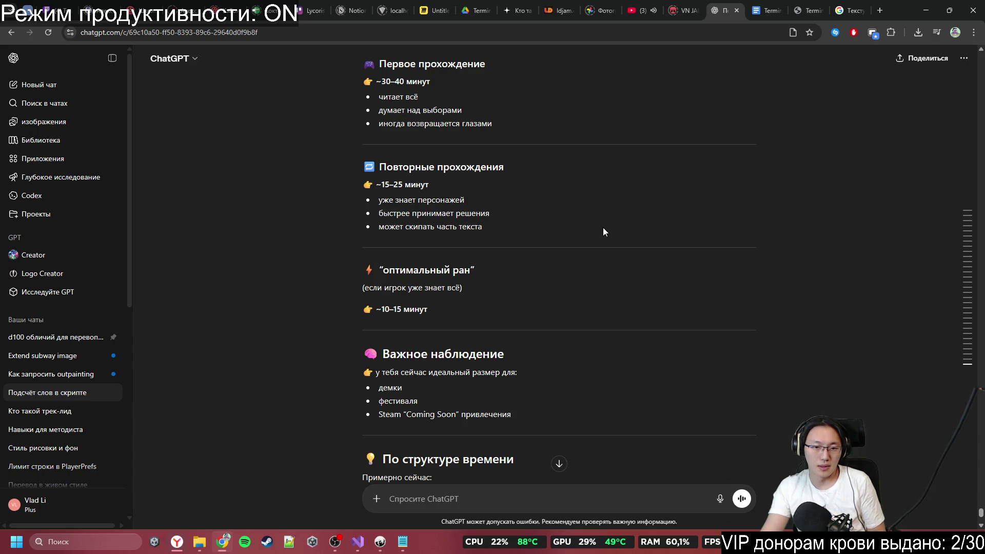
{"action": "scroll", "coordinate": [604, 229], "scroll_direction": "down", "scroll_amount": 3}
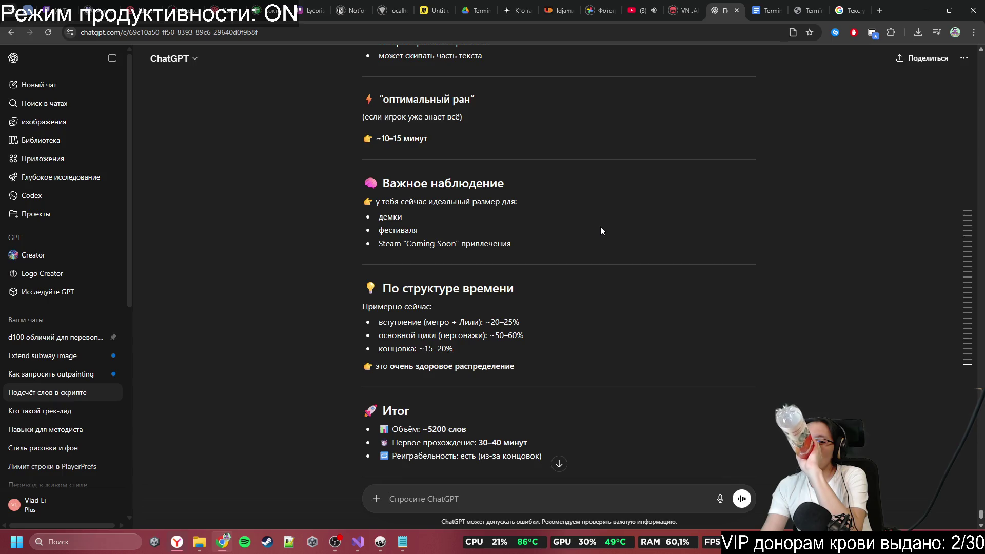
{"action": "scroll", "coordinate": [600, 226], "scroll_direction": "down", "scroll_amount": 3}
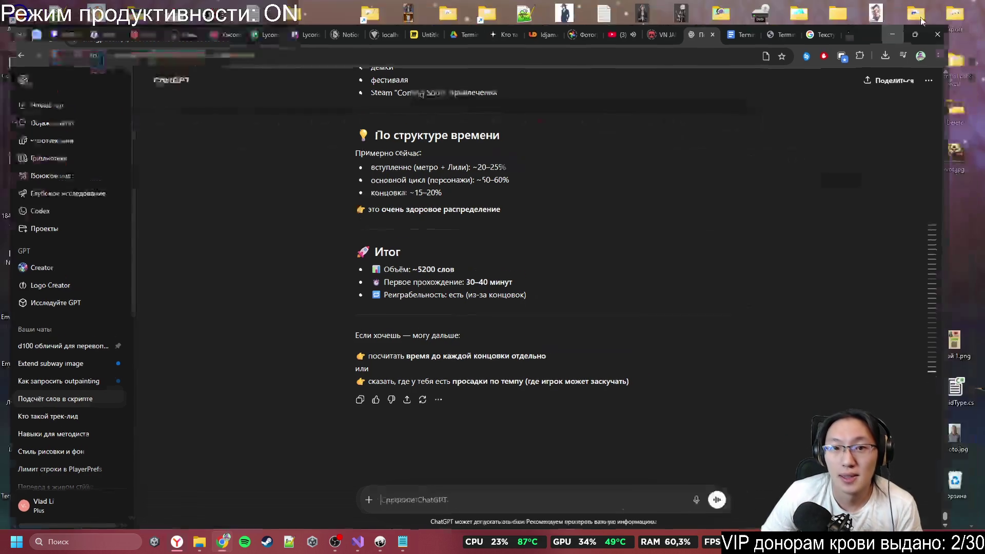
Step: Minimize the browser and close both screenshot editor windows without saving the screenshots
{"action": "left_click", "coordinate": [926, 10]}
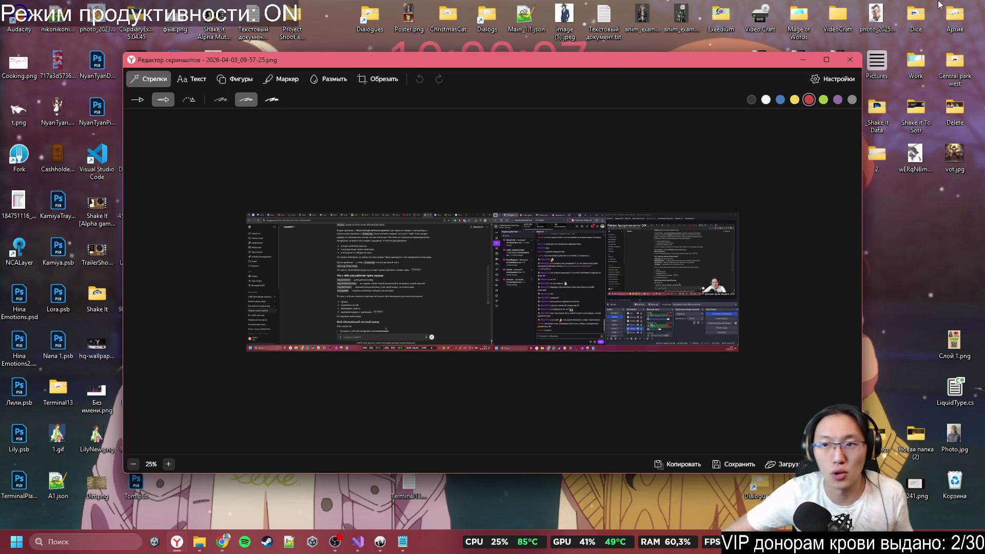
{"action": "left_click", "coordinate": [850, 59]}
{"action": "left_click", "coordinate": [514, 365]}
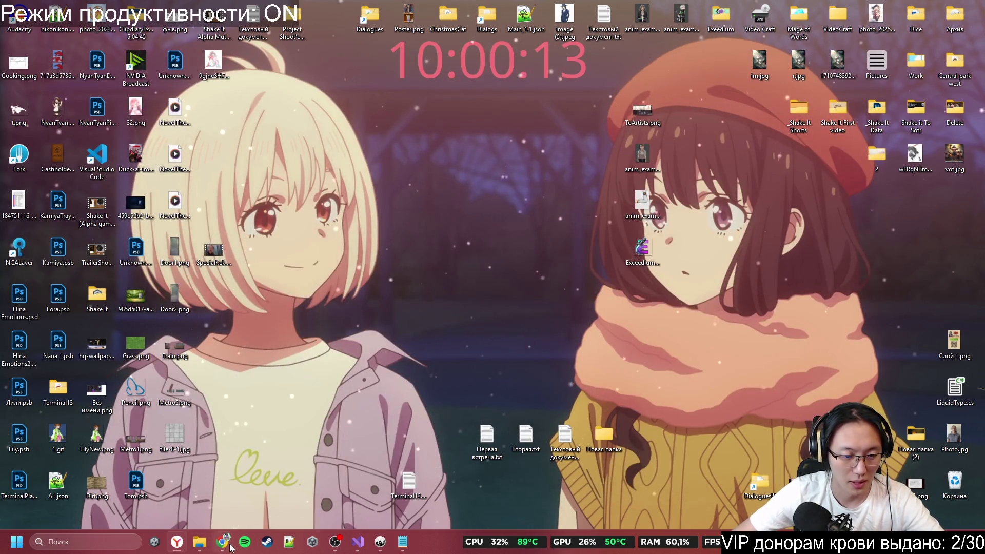
{"action": "mouse_move", "coordinate": [177, 543]}
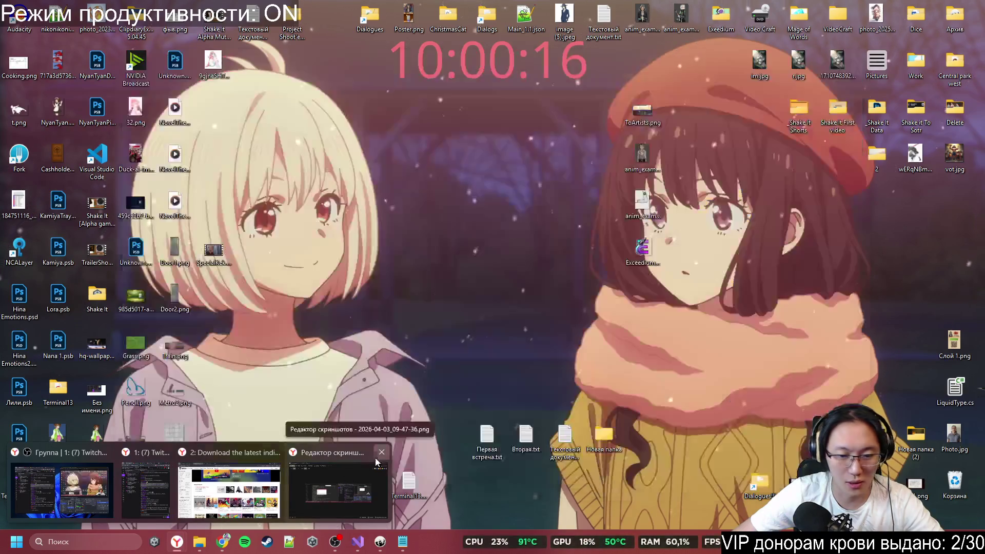
{"action": "left_click", "coordinate": [376, 462]}
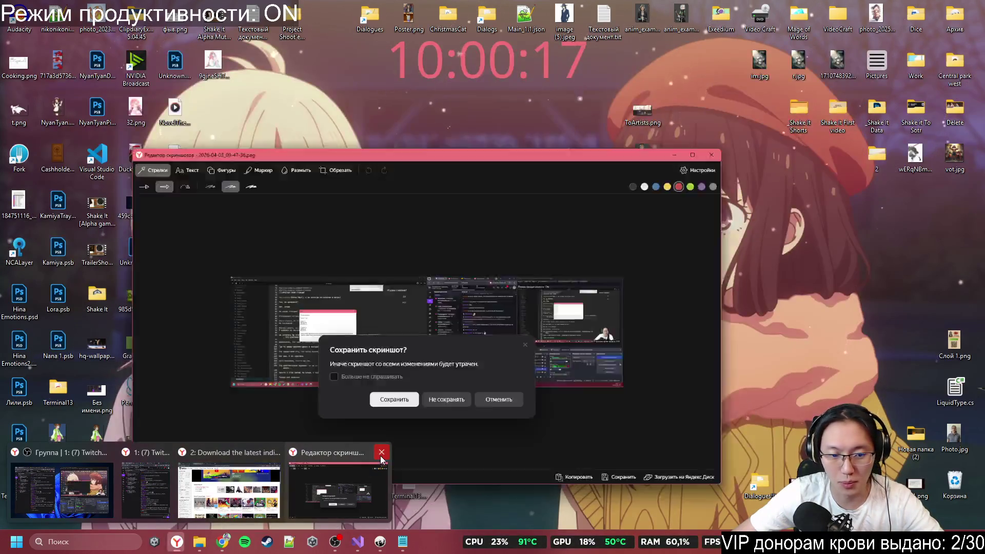
{"action": "left_click", "coordinate": [529, 369]}
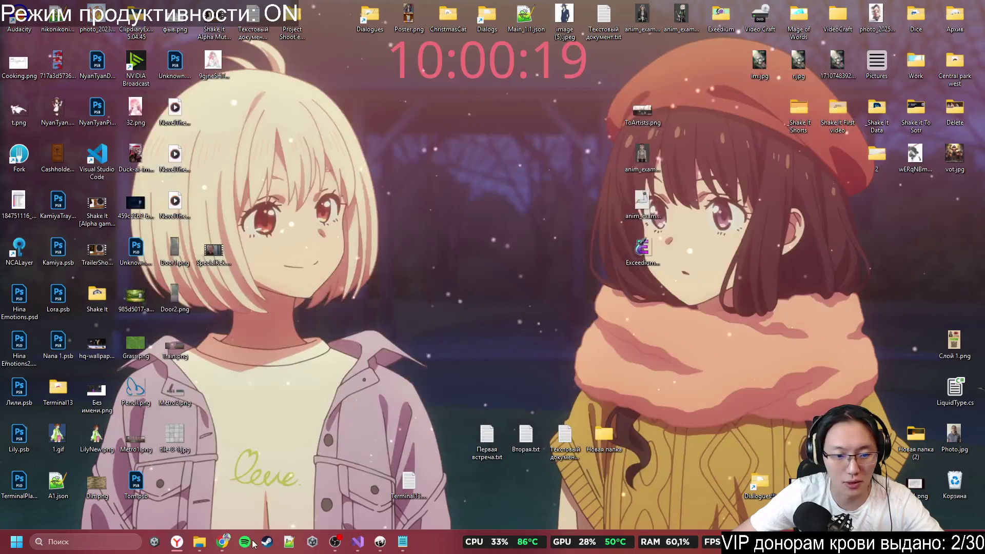
Step: Restore the itch.io browser window and minimize it, then open the incoming Telegram message
{"action": "mouse_move", "coordinate": [224, 544]}
{"action": "mouse_move", "coordinate": [177, 542]}
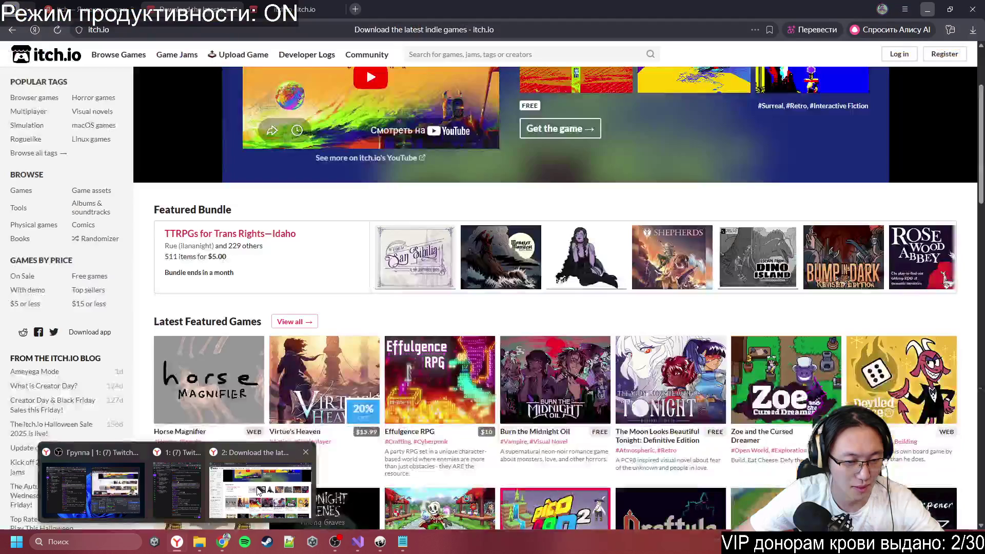
{"action": "left_click", "coordinate": [211, 513]}
{"action": "double_click", "coordinate": [644, 5]}
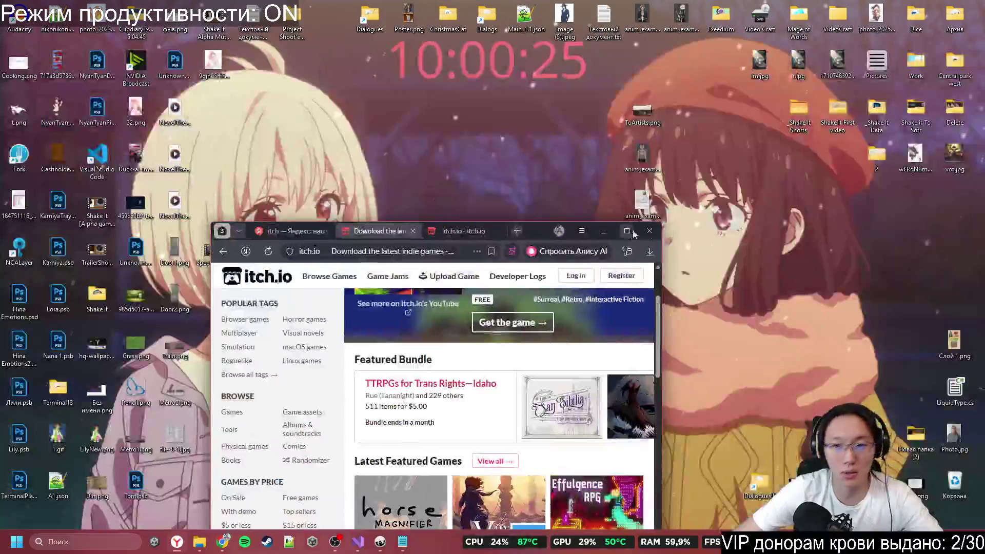
{"action": "left_click", "coordinate": [649, 226]}
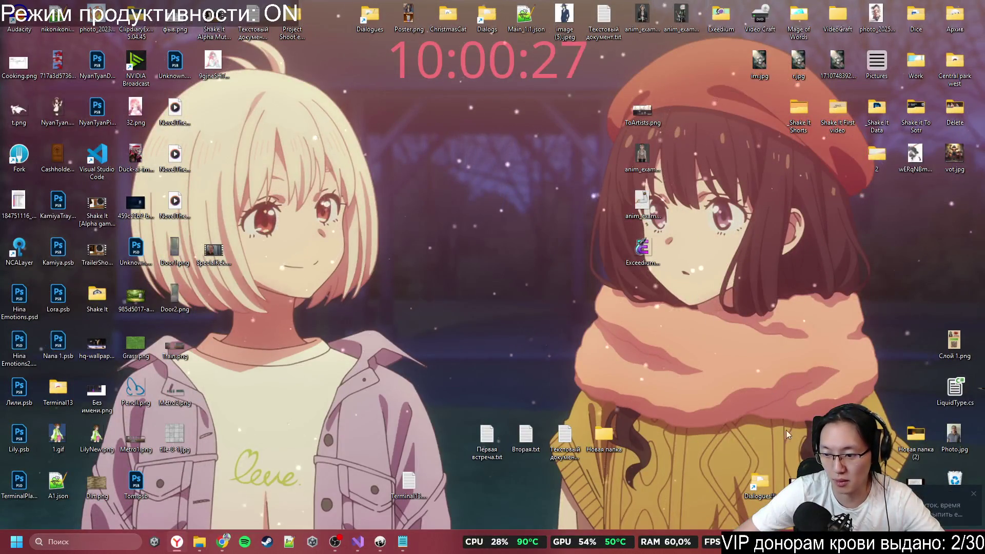
{"action": "left_click", "coordinate": [947, 508]}
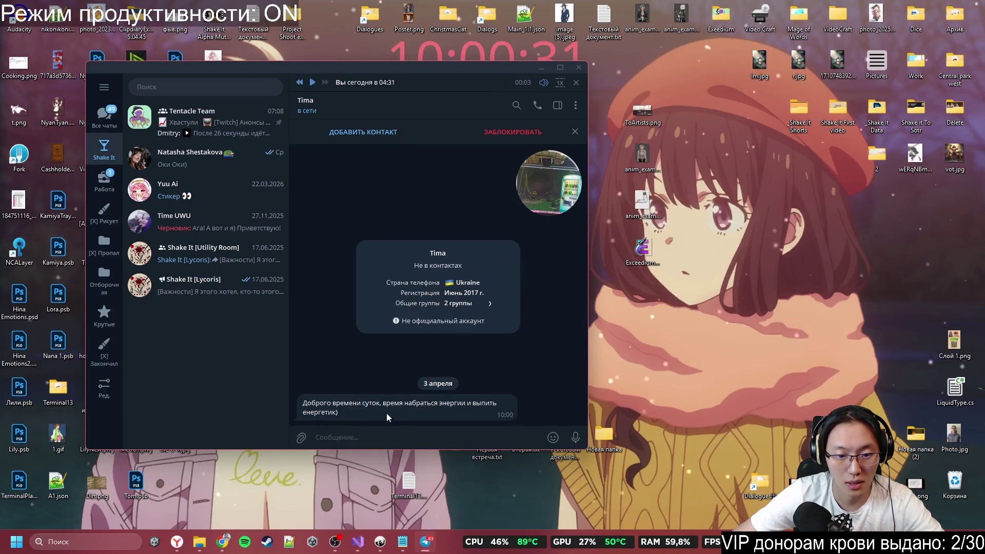
Step: React with a heart to the non-contact's energy-drink greeting message
{"action": "left_click_drag", "start_coordinate": [354, 400], "coordinate": [417, 409]}
{"action": "left_click", "coordinate": [417, 417]}
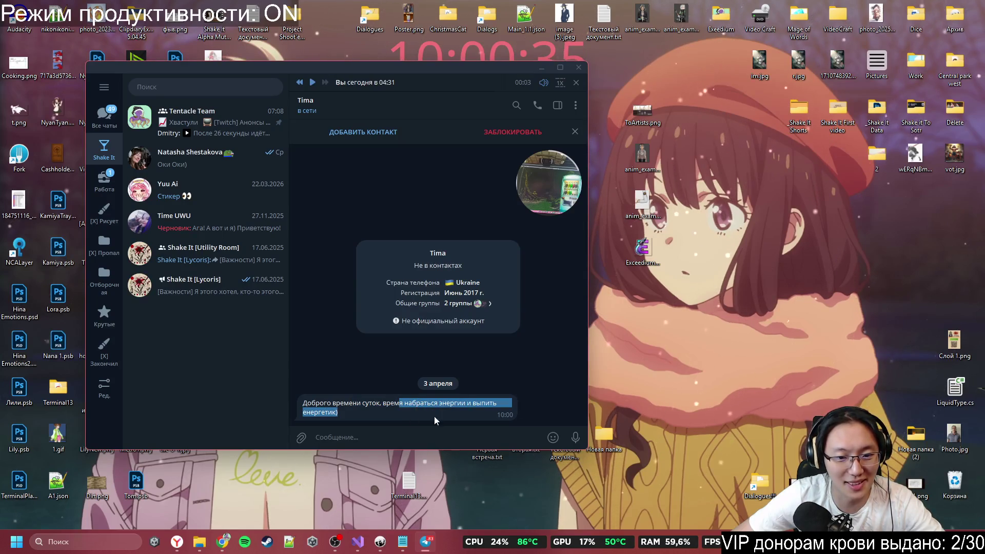
{"action": "left_click", "coordinate": [434, 416]}
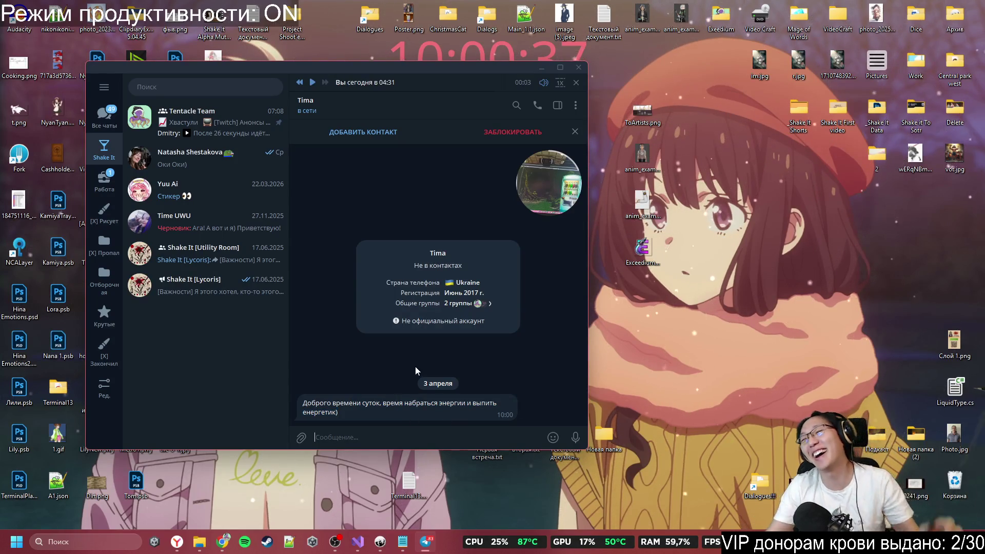
{"action": "right_click", "coordinate": [413, 409]}
{"action": "left_click", "coordinate": [420, 393]}
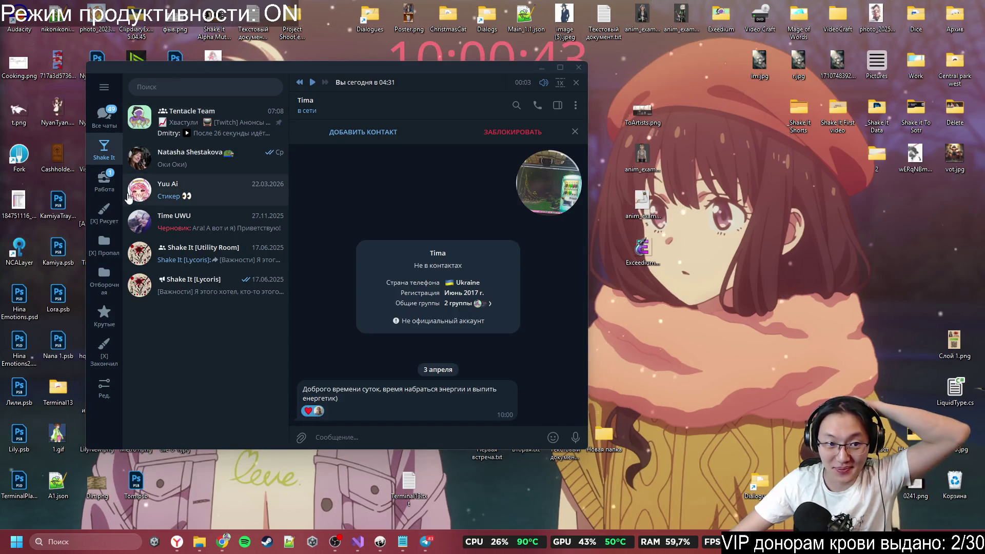
Step: Open the Свиноскреб 2.0 topic of VN Game Jam CA from the Работа folder
{"action": "left_click", "coordinate": [104, 181]}
{"action": "left_click", "coordinate": [227, 152]}
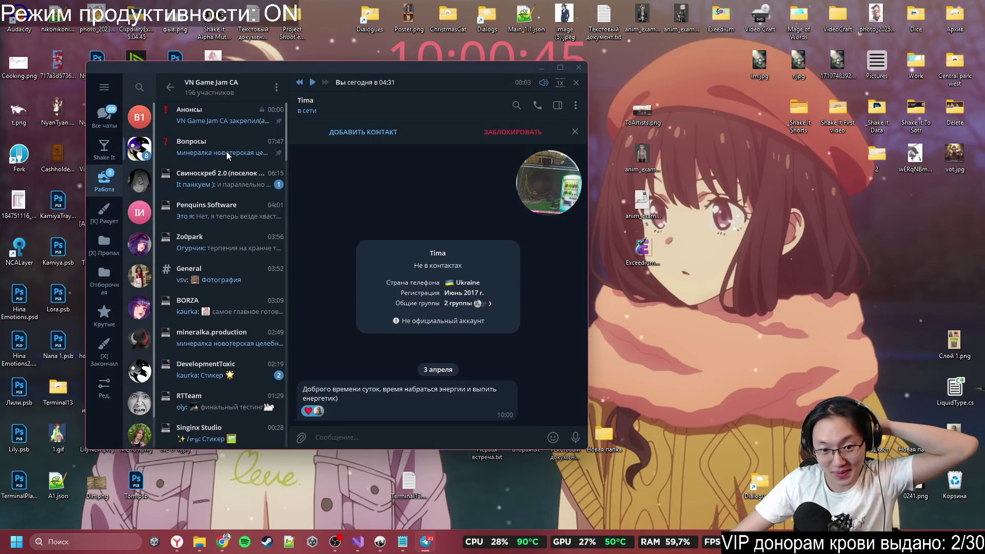
{"action": "left_click", "coordinate": [252, 185]}
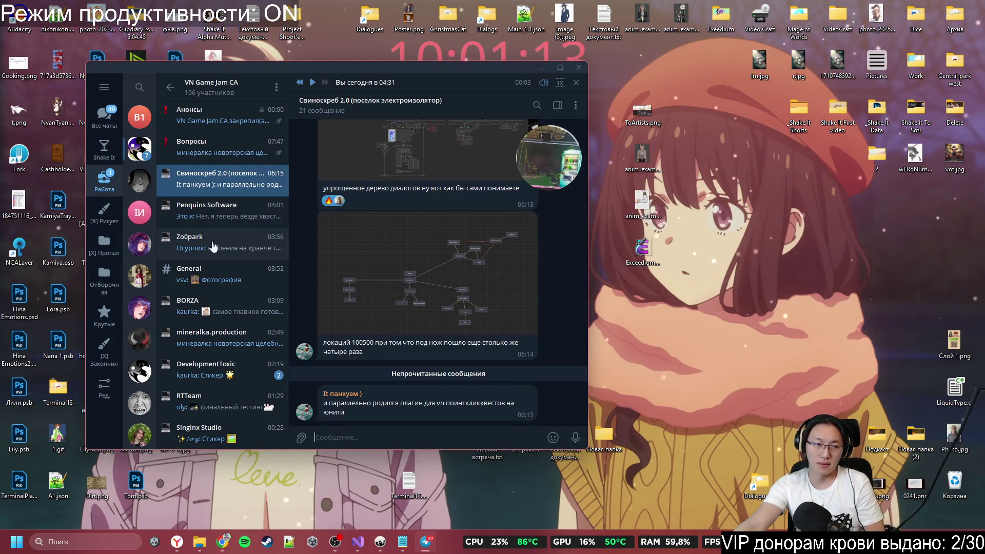
Step: Browse the All chats, Shake It and Работа folders, glancing at the Визуально вижу 13 chat
{"action": "left_click", "coordinate": [104, 117]}
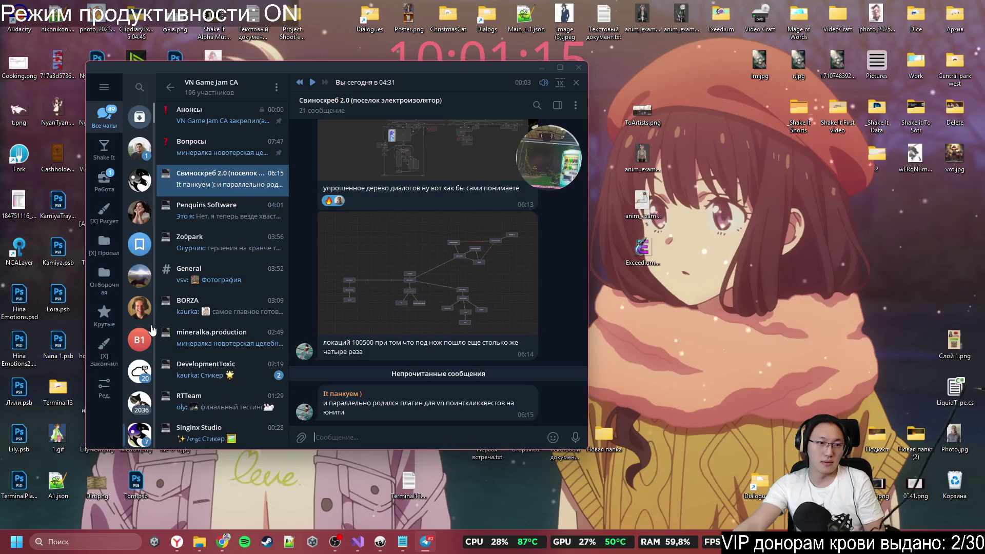
{"action": "left_click", "coordinate": [144, 349]}
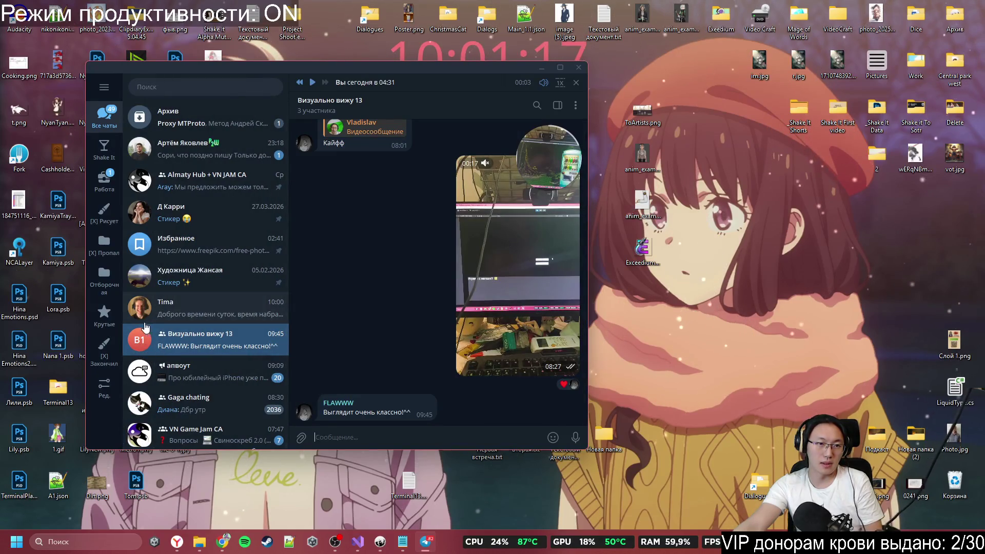
{"action": "left_click", "coordinate": [110, 153]}
{"action": "left_click", "coordinate": [118, 182]}
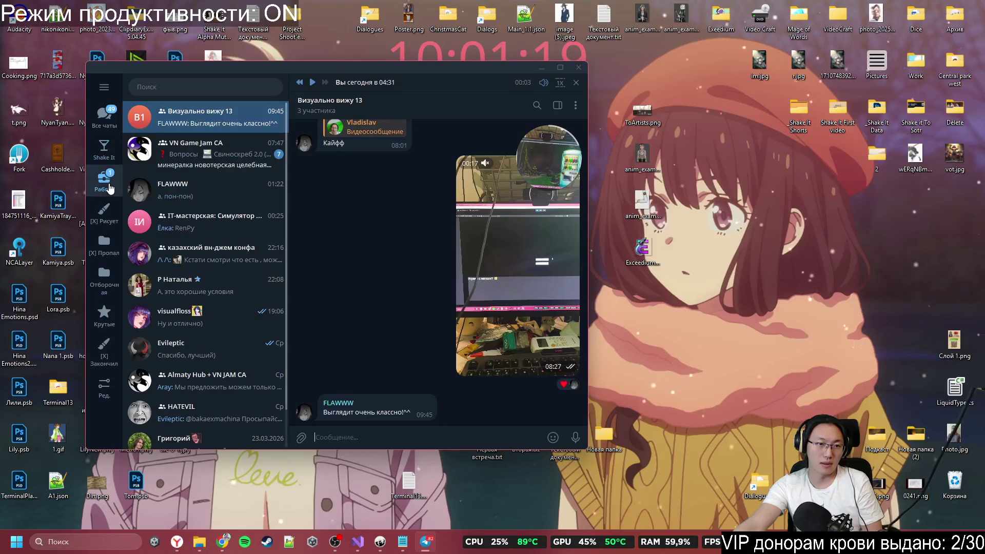
{"action": "left_click", "coordinate": [105, 151]}
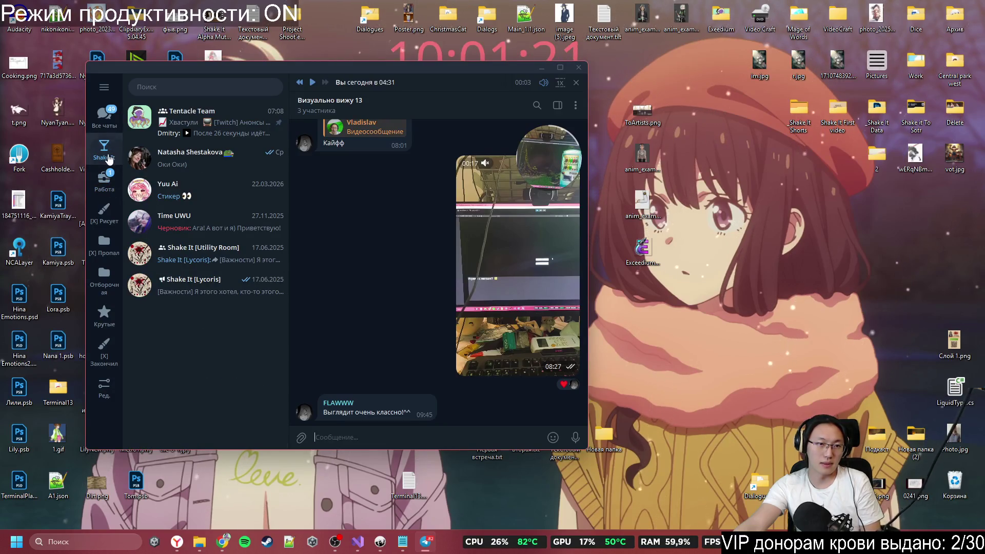
{"action": "left_click", "coordinate": [104, 115]}
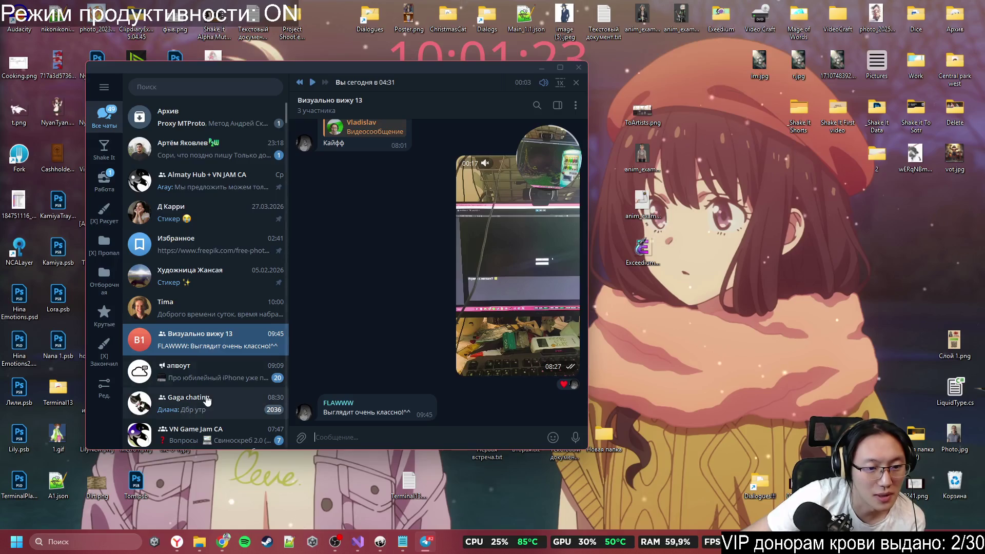
Step: Open Almaty Hub + VN JAM CA, then the VN Game Jam CA Not Cherry Team topic
{"action": "scroll", "coordinate": [209, 390], "scroll_direction": "down", "scroll_amount": 2}
{"action": "scroll", "coordinate": [210, 390], "scroll_direction": "down", "scroll_amount": 10}
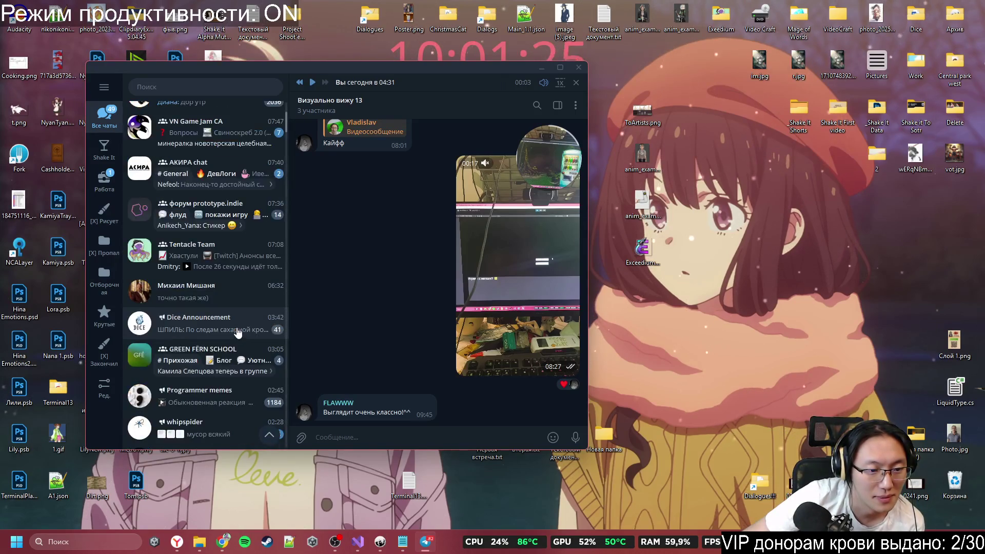
{"action": "scroll", "coordinate": [157, 208], "scroll_direction": "up", "scroll_amount": 15}
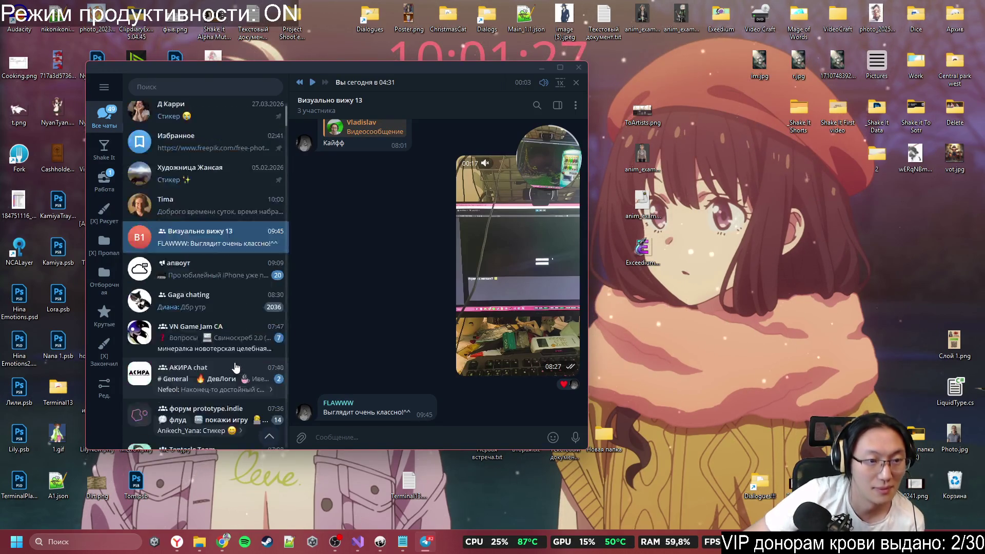
{"action": "left_click", "coordinate": [206, 187]}
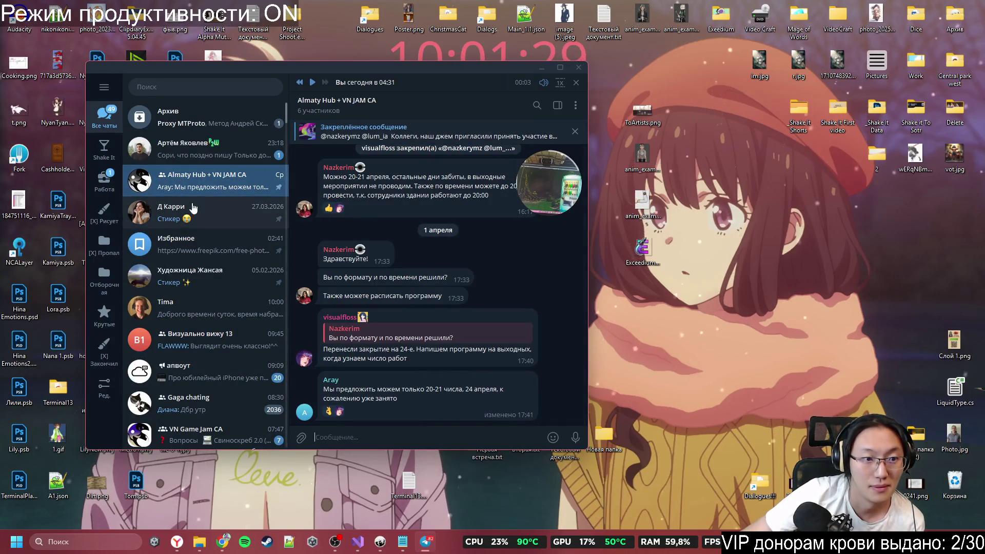
{"action": "scroll", "coordinate": [216, 331], "scroll_direction": "down", "scroll_amount": 2}
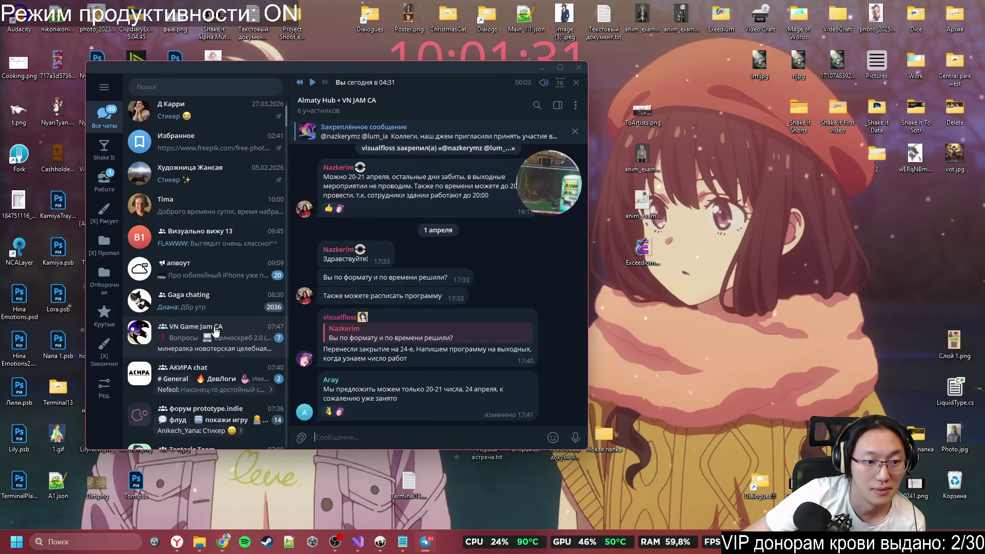
{"action": "left_click", "coordinate": [216, 331]}
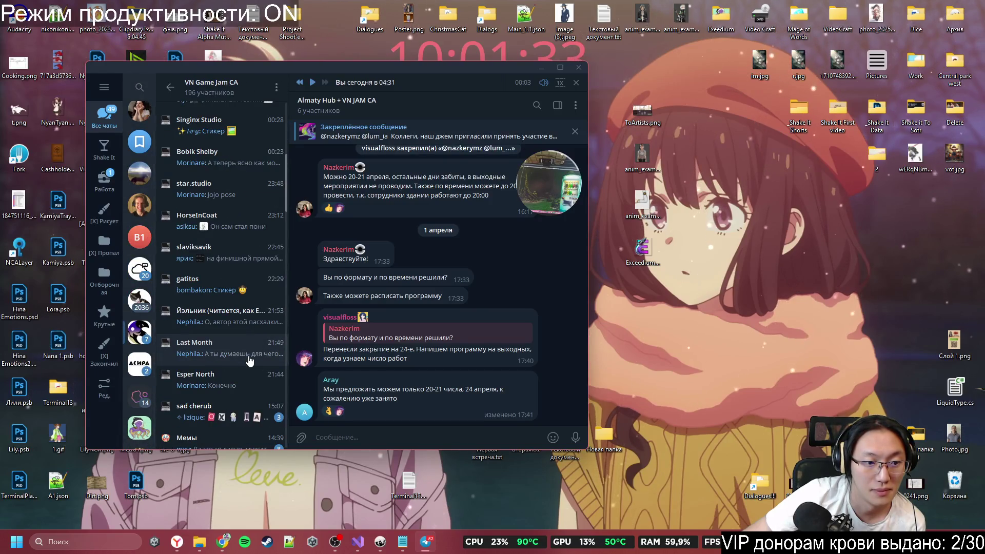
{"action": "scroll", "coordinate": [250, 361], "scroll_direction": "down", "scroll_amount": 2}
{"action": "left_click", "coordinate": [226, 402]}
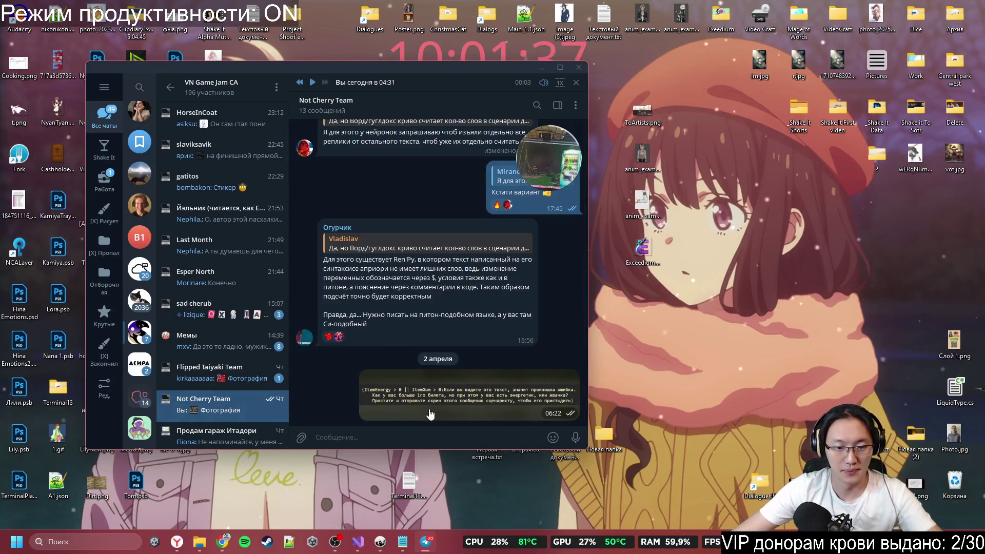
Step: Glance at Inky, draft 'Торжественно' in the Not Cherry Team topic, then close Telegram
{"action": "left_click", "coordinate": [379, 544]}
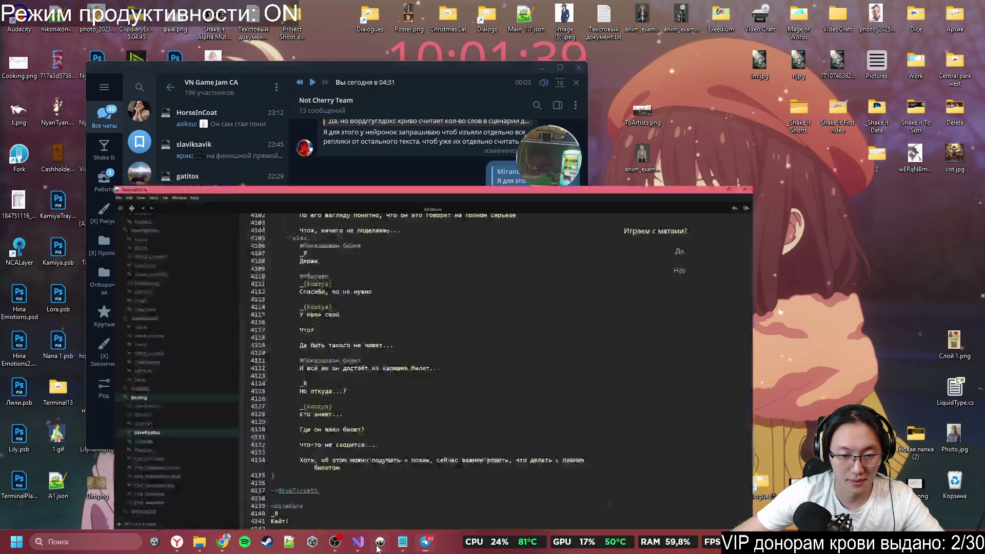
{"action": "left_click", "coordinate": [379, 547]}
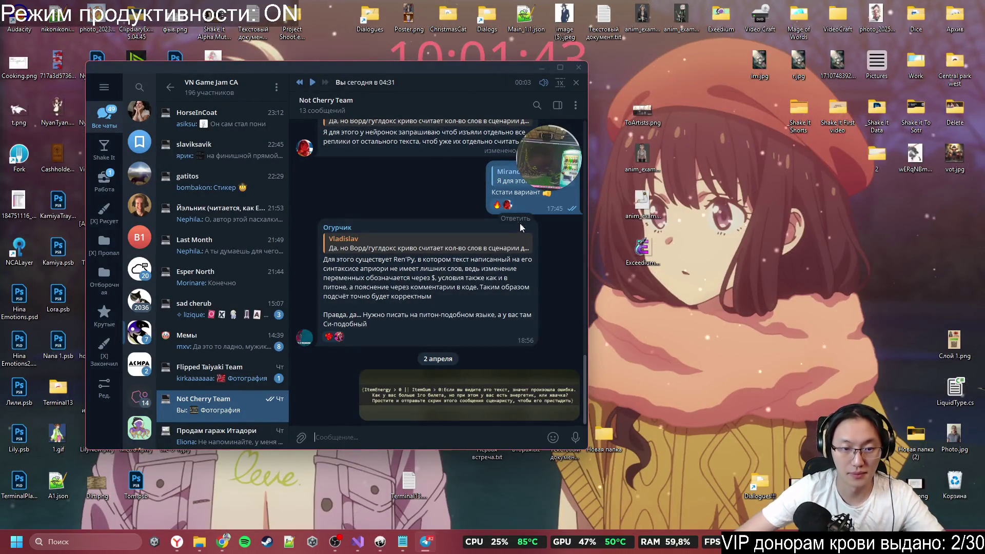
{"action": "type", "text": "Т"}
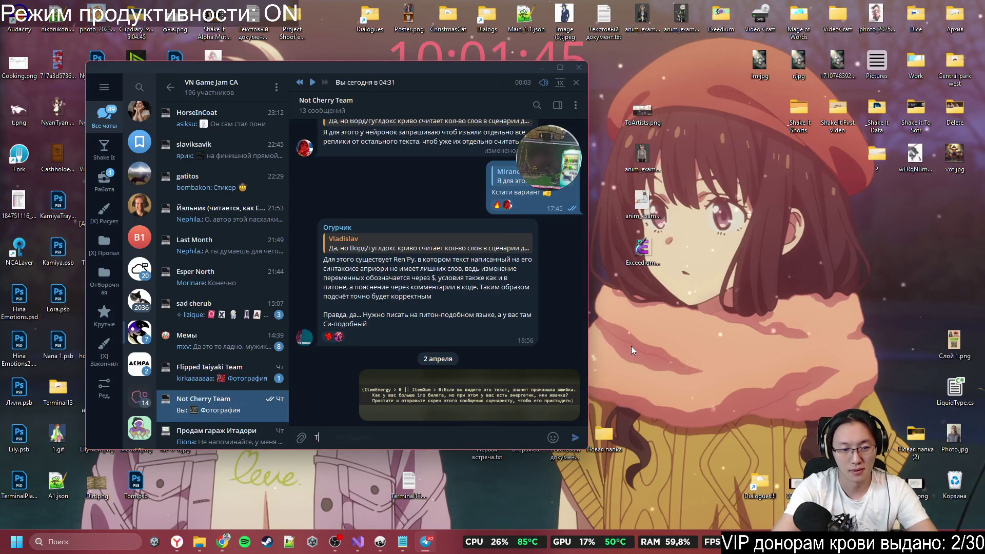
{"action": "type", "text": "оржественно"}
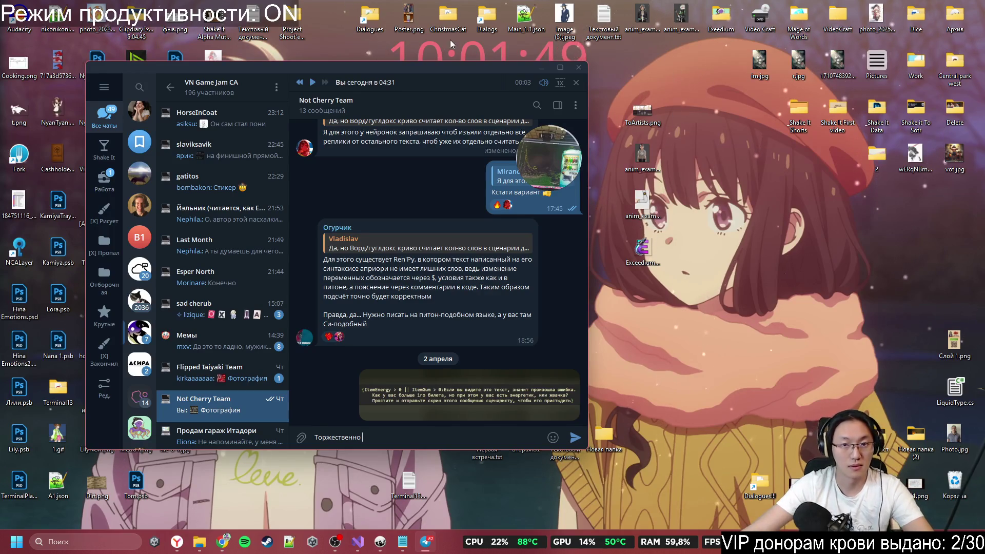
{"action": "left_click_drag", "start_coordinate": [436, 72], "coordinate": [678, 76]}
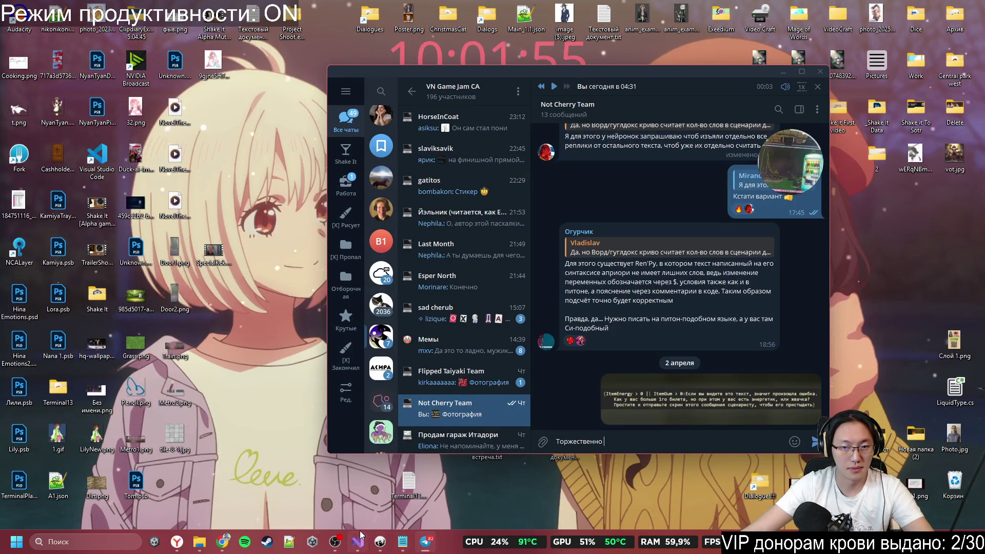
{"action": "mouse_move", "coordinate": [357, 535]}
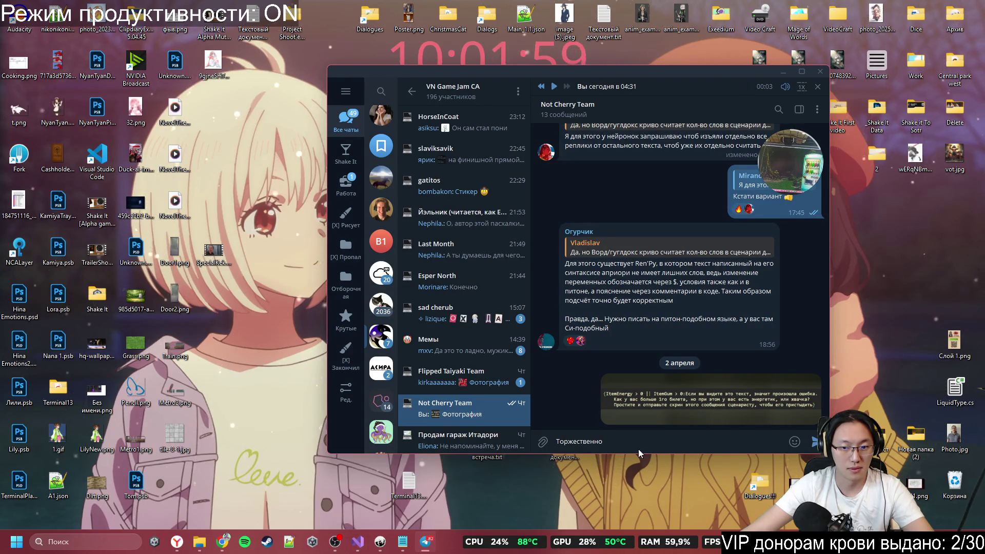
{"action": "left_click_drag", "start_coordinate": [605, 441], "coordinate": [546, 443]}
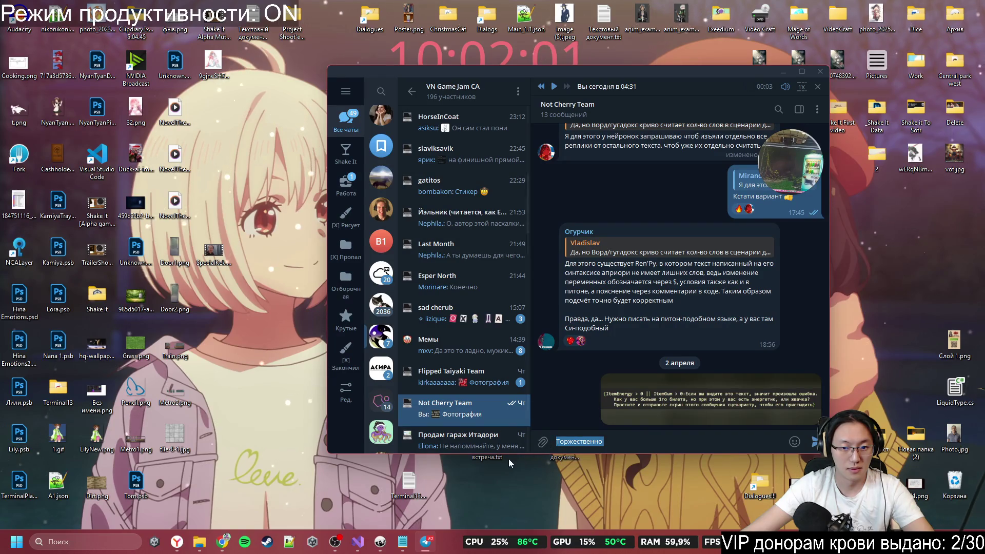
{"action": "left_click", "coordinate": [820, 74]}
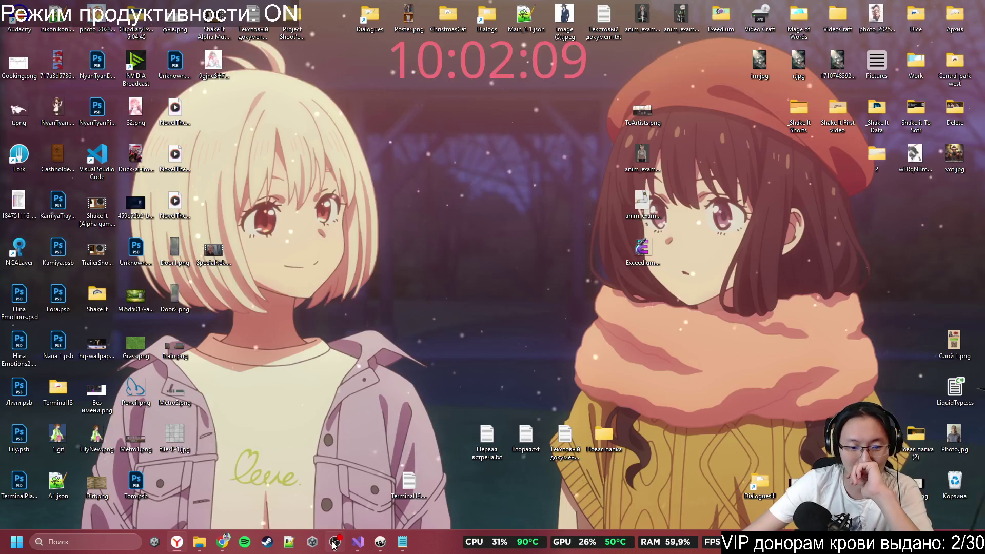
Step: Close the Inky editor with Alt+F4 and launch Unity Hub from the taskbar
{"action": "left_click", "coordinate": [380, 543]}
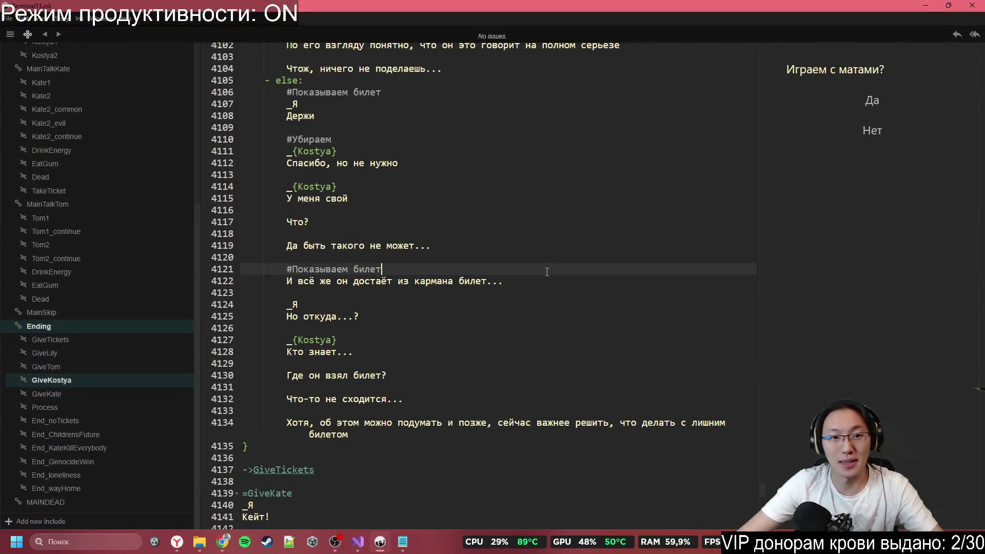
{"action": "left_click", "coordinate": [550, 222]}
{"action": "key", "text": "alt+F4"}
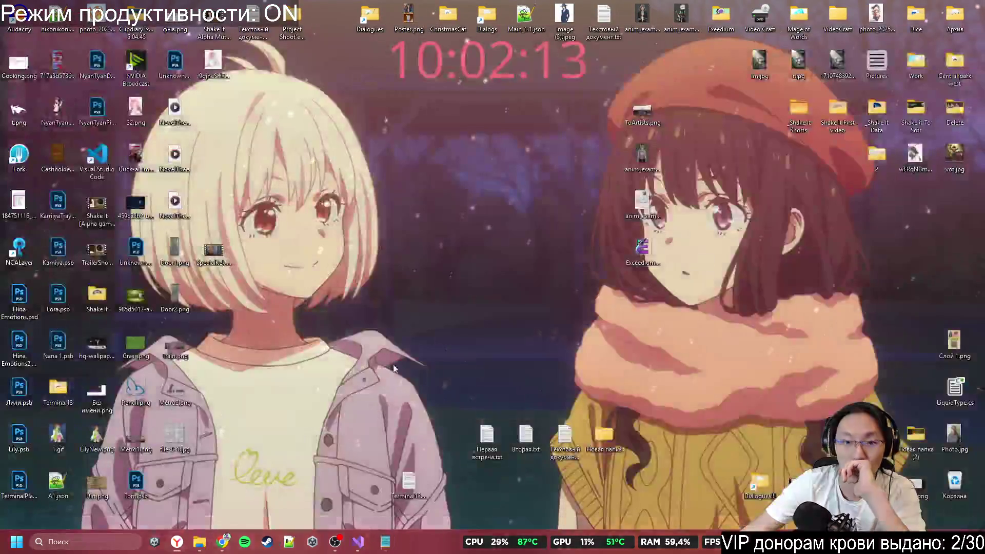
{"action": "key", "text": "super"}
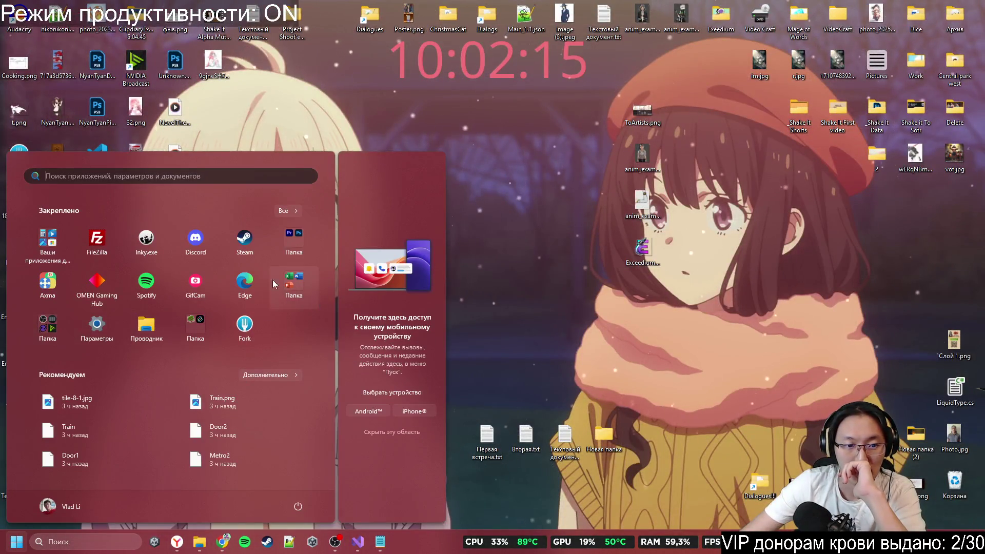
{"action": "left_click", "coordinate": [308, 543]}
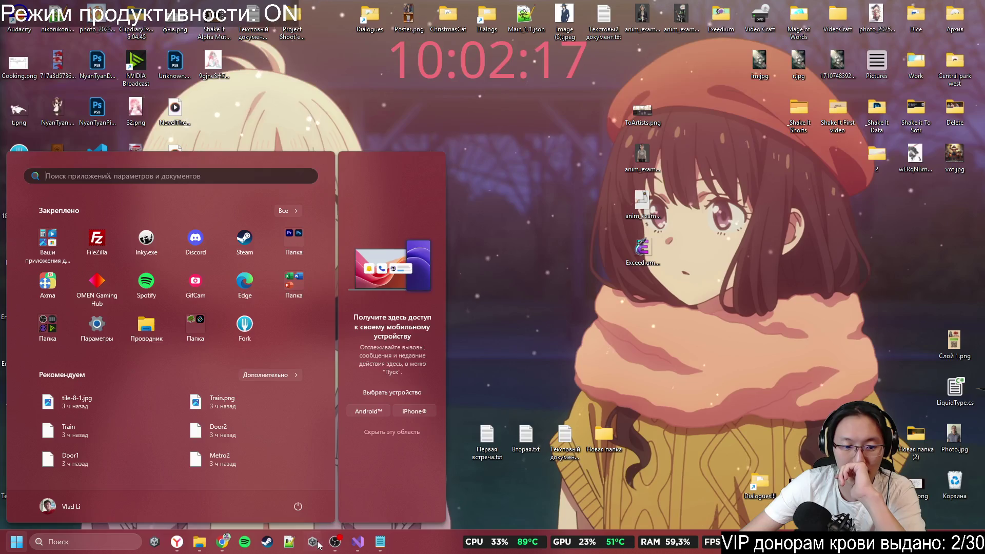
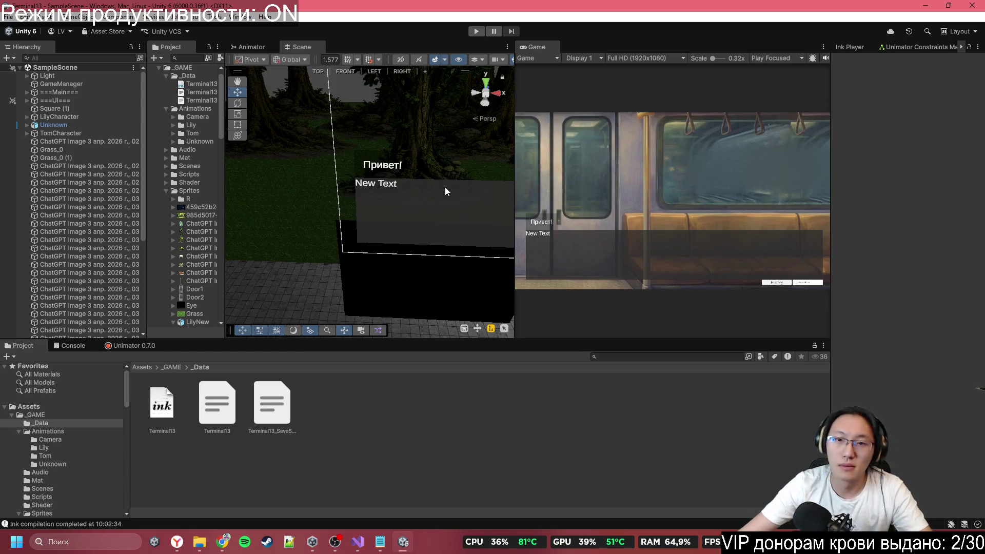
Step: Open the _GAME Scripts folder, view the SpriteInfo script's code, and reframe the scene on the shelter
{"action": "mouse_move", "coordinate": [430, 187]}
{"action": "left_mouse_down"}
{"action": "mouse_move", "coordinate": [518, 120]}
{"action": "mouse_move", "coordinate": [739, 115]}
{"action": "left_mouse_up"}
{"action": "mouse_move", "coordinate": [564, 185]}
{"action": "left_mouse_down"}
{"action": "mouse_move", "coordinate": [521, 201]}
{"action": "mouse_move", "coordinate": [444, 133]}
{"action": "mouse_move", "coordinate": [657, 116]}
{"action": "mouse_move", "coordinate": [394, 120]}
{"action": "mouse_move", "coordinate": [325, 164]}
{"action": "mouse_move", "coordinate": [268, 114]}
{"action": "mouse_move", "coordinate": [310, 99]}
{"action": "mouse_move", "coordinate": [399, 105]}
{"action": "mouse_move", "coordinate": [480, 138]}
{"action": "mouse_move", "coordinate": [441, 175]}
{"action": "left_mouse_up"}
{"action": "left_click", "coordinate": [174, 368]}
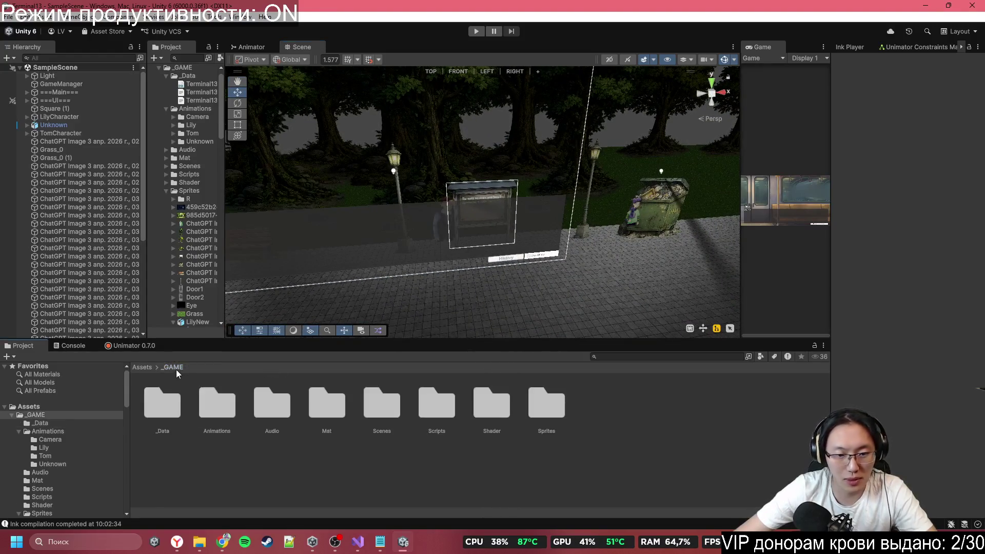
{"action": "double_click", "coordinate": [440, 404]}
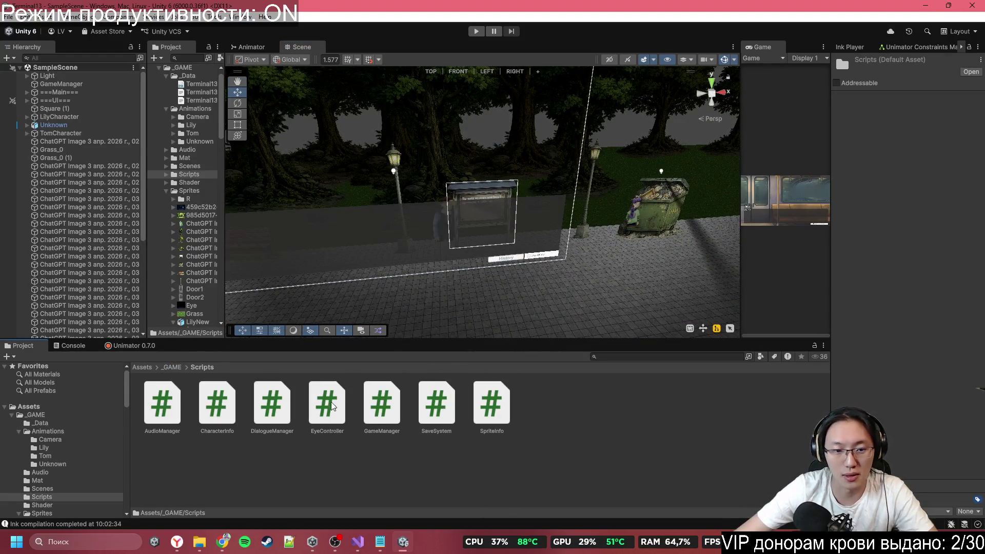
{"action": "left_click", "coordinate": [488, 408]}
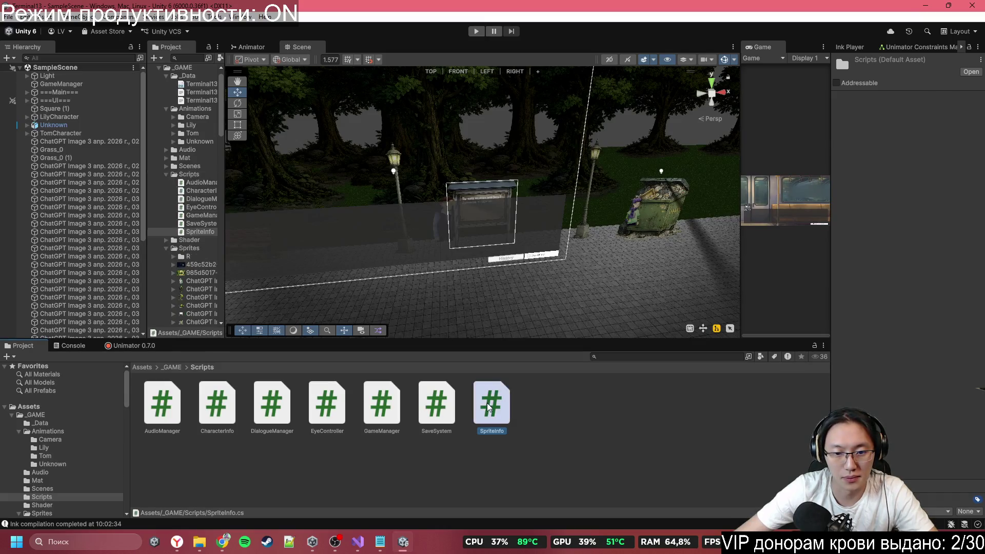
{"action": "right_click", "coordinate": [435, 407]}
{"action": "left_click", "coordinate": [497, 421]}
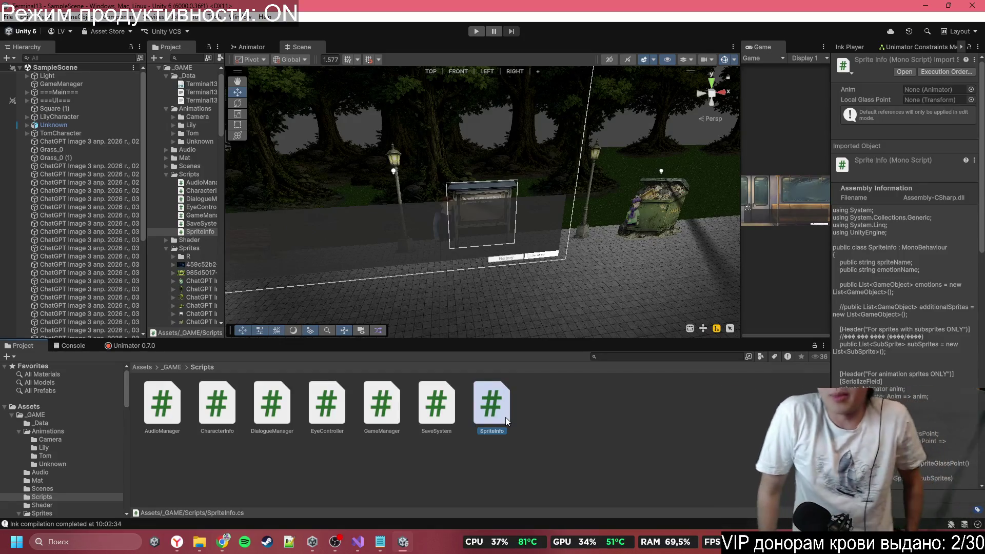
{"action": "mouse_move", "coordinate": [534, 216]}
{"action": "left_mouse_down"}
{"action": "mouse_move", "coordinate": [550, 183]}
{"action": "mouse_move", "coordinate": [311, 177]}
{"action": "mouse_move", "coordinate": [363, 135]}
{"action": "mouse_move", "coordinate": [641, 124]}
{"action": "mouse_move", "coordinate": [322, 136]}
{"action": "mouse_move", "coordinate": [742, 491]}
{"action": "left_mouse_up"}
{"action": "key", "text": "s"}
Step: Read the game jam group's unread Telegram messages, then open DialogueManager from the Project window
{"action": "left_click", "coordinate": [934, 493]}
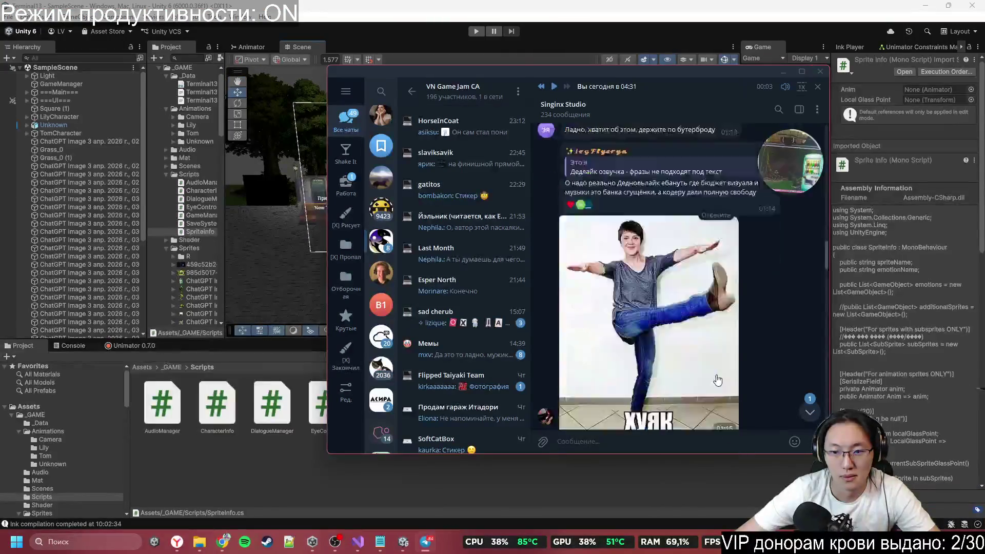
{"action": "left_click", "coordinate": [803, 418]}
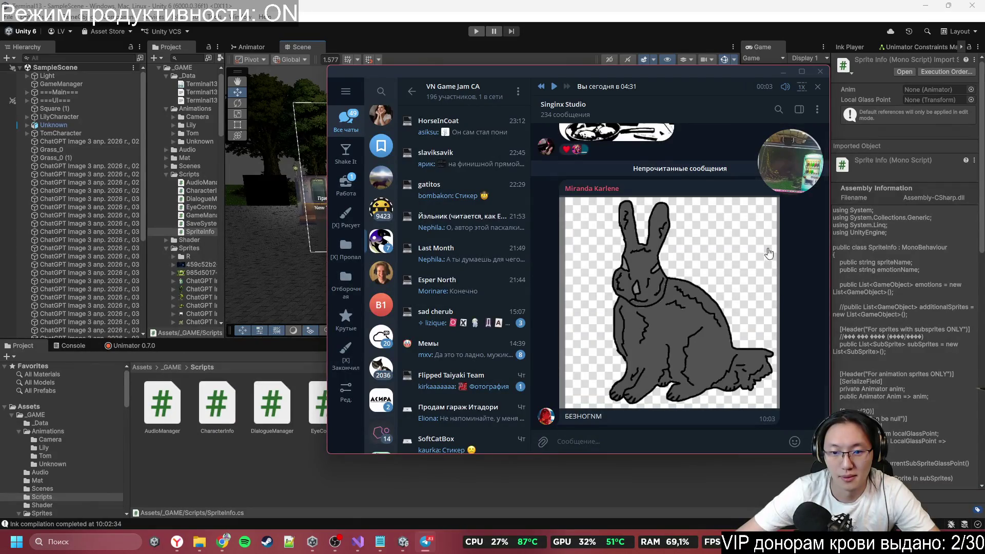
{"action": "left_click", "coordinate": [784, 72]}
{"action": "mouse_move", "coordinate": [421, 188]}
{"action": "left_mouse_down"}
{"action": "mouse_move", "coordinate": [377, 188]}
{"action": "mouse_move", "coordinate": [664, 167]}
{"action": "mouse_move", "coordinate": [552, 191]}
{"action": "mouse_move", "coordinate": [505, 226]}
{"action": "left_mouse_up"}
{"action": "double_click", "coordinate": [272, 403]}
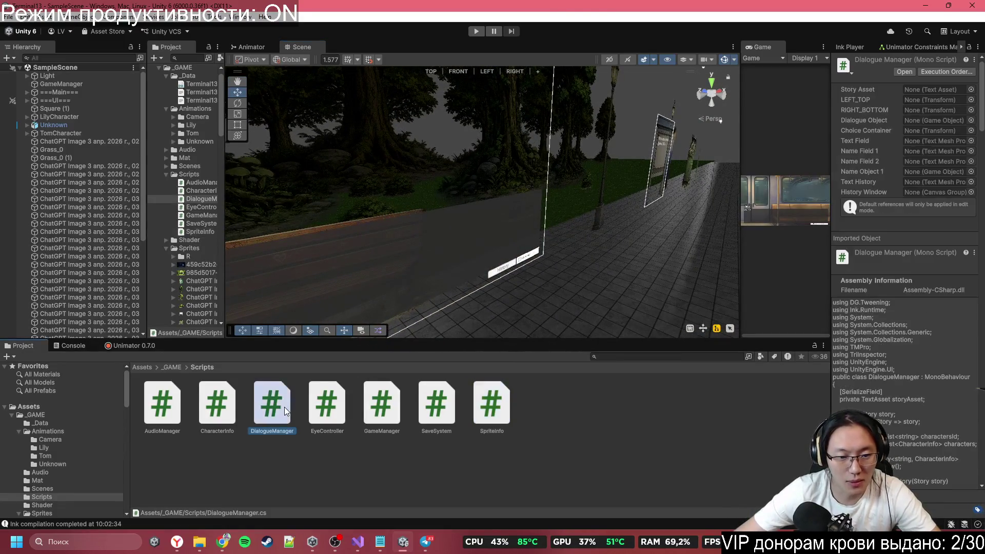
Step: Jump from ActionSprite on line 128 to its definition with F12, then minimize Visual Studio
{"action": "scroll", "coordinate": [443, 271], "scroll_direction": "up", "scroll_amount": 20}
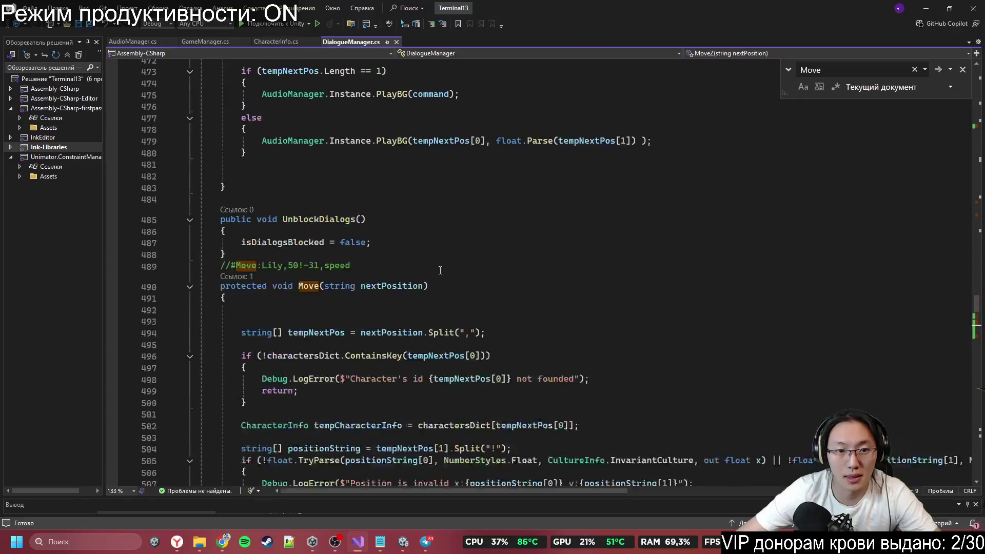
{"action": "scroll", "coordinate": [444, 271], "scroll_direction": "up", "scroll_amount": 20}
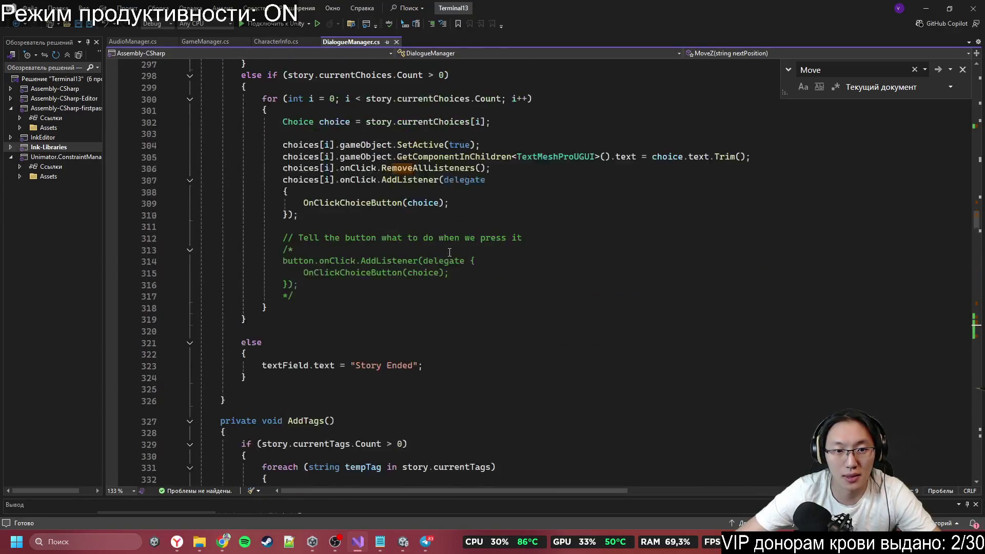
{"action": "scroll", "coordinate": [449, 252], "scroll_direction": "up", "scroll_amount": 20}
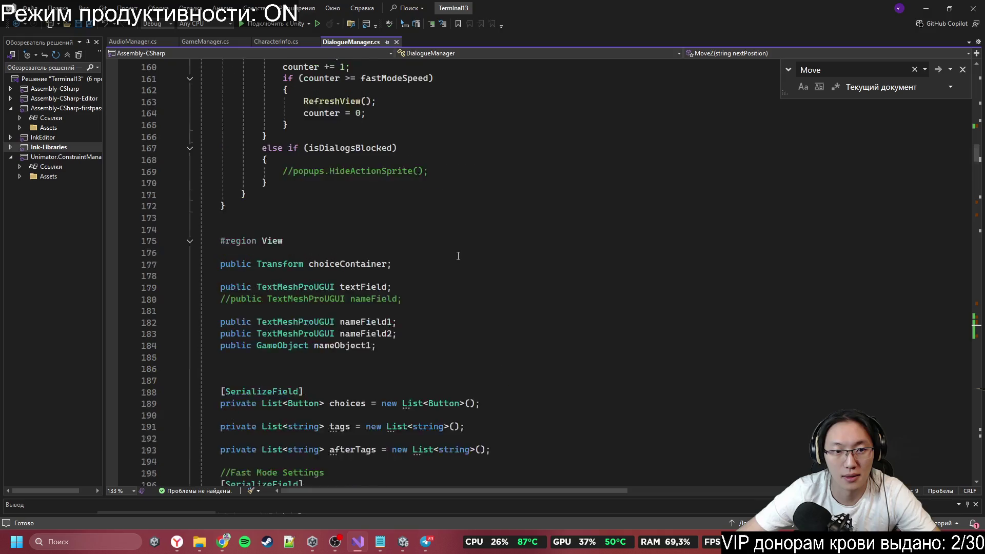
{"action": "scroll", "coordinate": [458, 255], "scroll_direction": "up", "scroll_amount": 10}
{"action": "scroll", "coordinate": [414, 245], "scroll_direction": "down", "scroll_amount": 4}
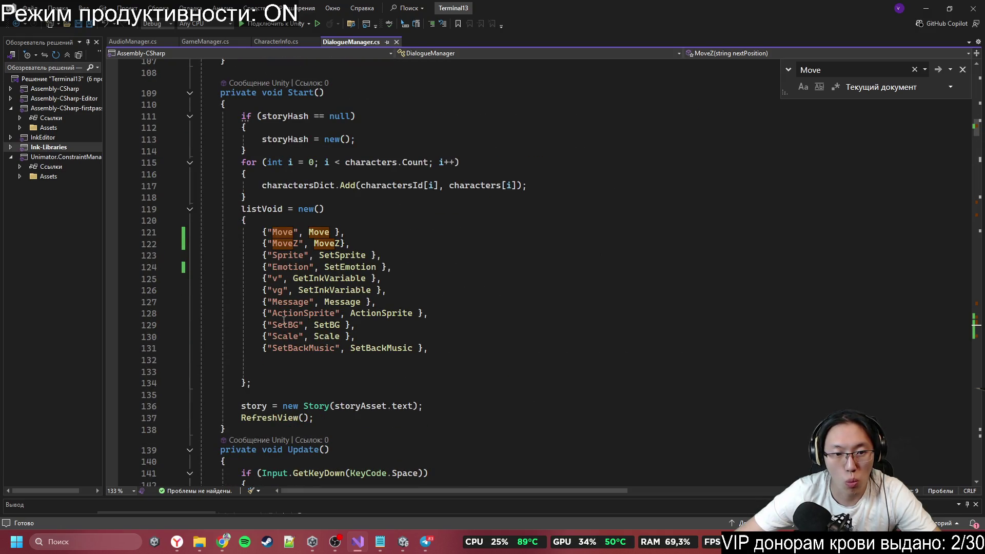
{"action": "double_click", "coordinate": [374, 314]}
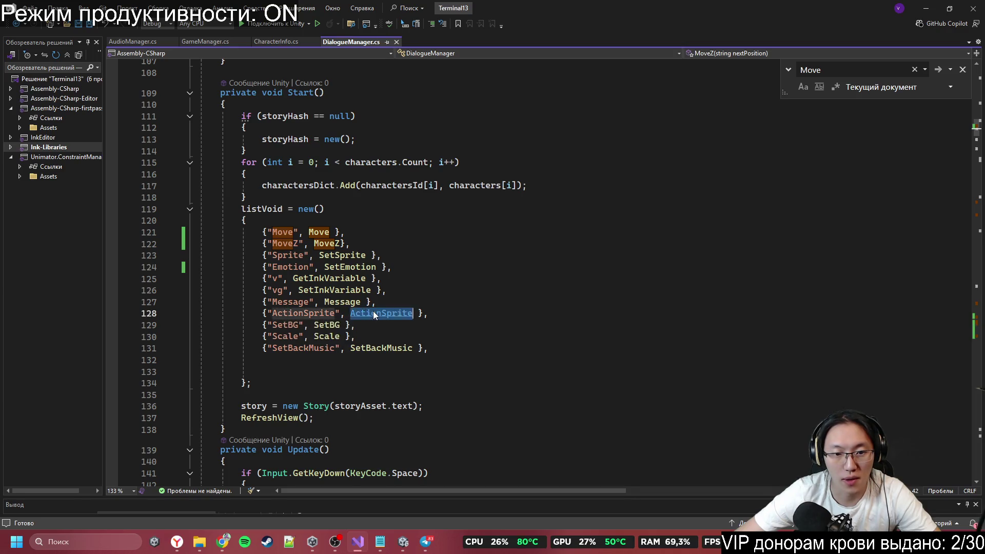
{"action": "key", "text": "F12"}
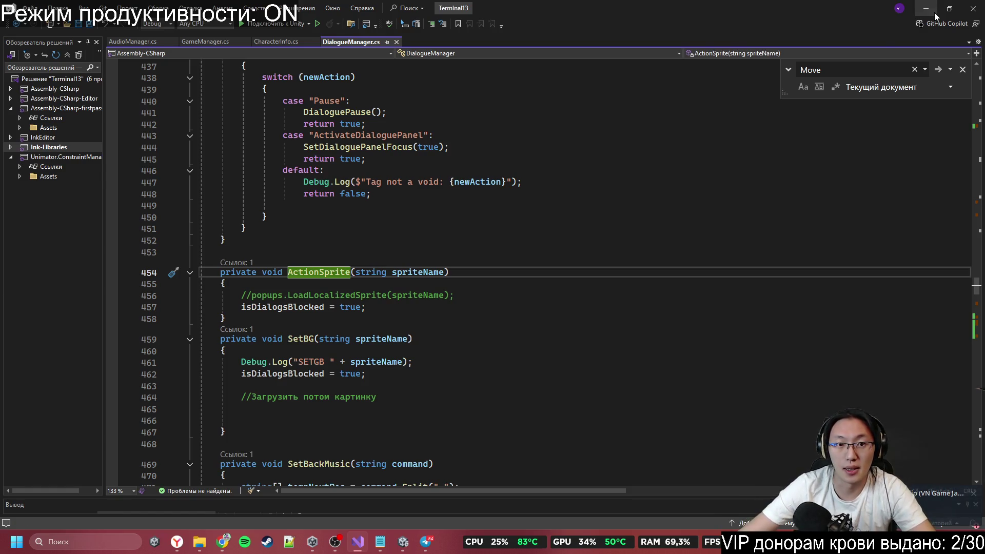
{"action": "left_click", "coordinate": [926, 9]}
{"action": "mouse_move", "coordinate": [361, 208]}
{"action": "left_mouse_down"}
{"action": "mouse_move", "coordinate": [521, 183]}
{"action": "mouse_move", "coordinate": [337, 194]}
{"action": "mouse_move", "coordinate": [347, 190]}
{"action": "left_mouse_up"}
Step: Create a MonoBehaviour script named Popups in the Scripts folder and let Unity compile it
{"action": "right_click", "coordinate": [561, 443]}
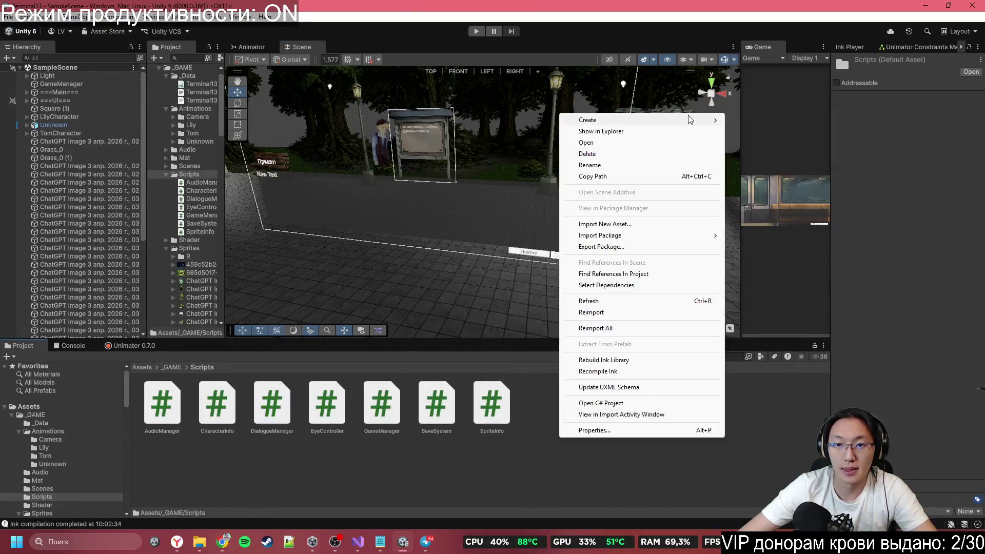
{"action": "mouse_move", "coordinate": [688, 120]}
{"action": "left_click", "coordinate": [773, 142]}
{"action": "type", "text": "Popups"}
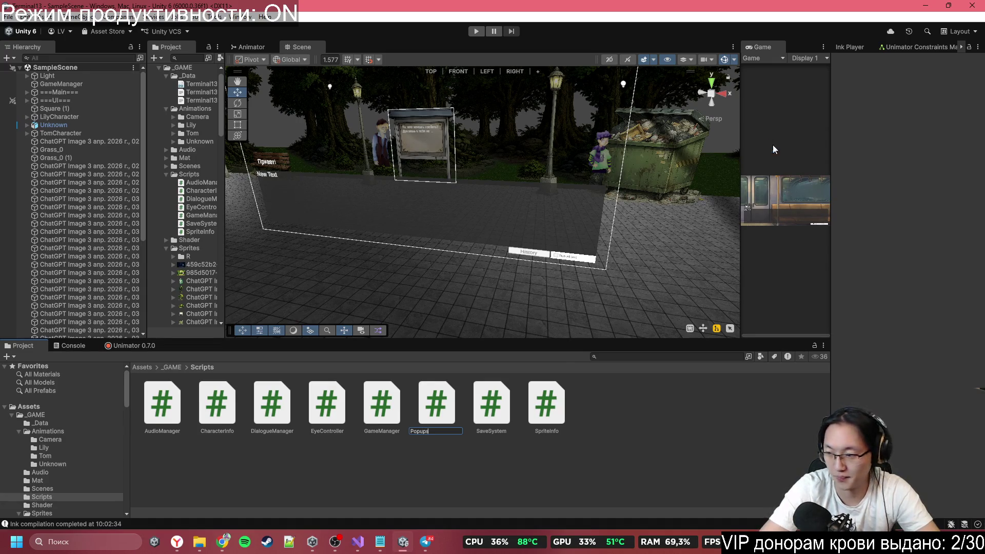
{"action": "key", "text": "alt+Tab"}
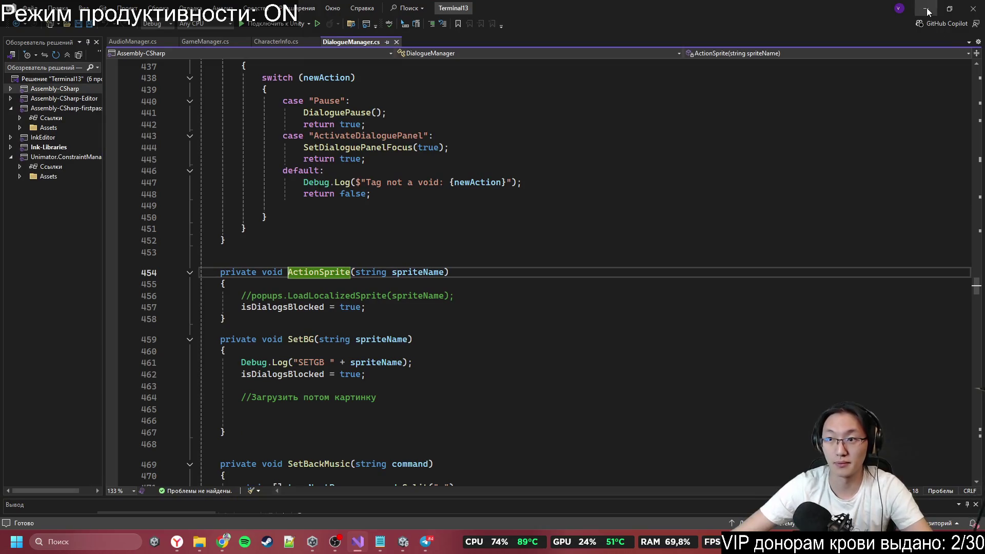
{"action": "key", "text": "alt+Tab"}
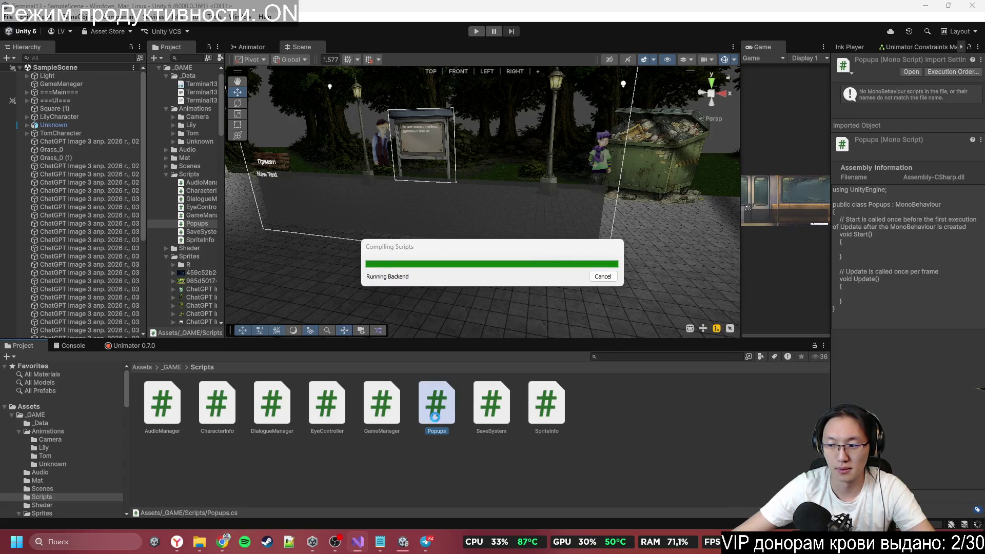
Step: In Popups.cs, declare a [Serializable] public class PopupElement after the Popups class
{"action": "double_click", "coordinate": [435, 417]}
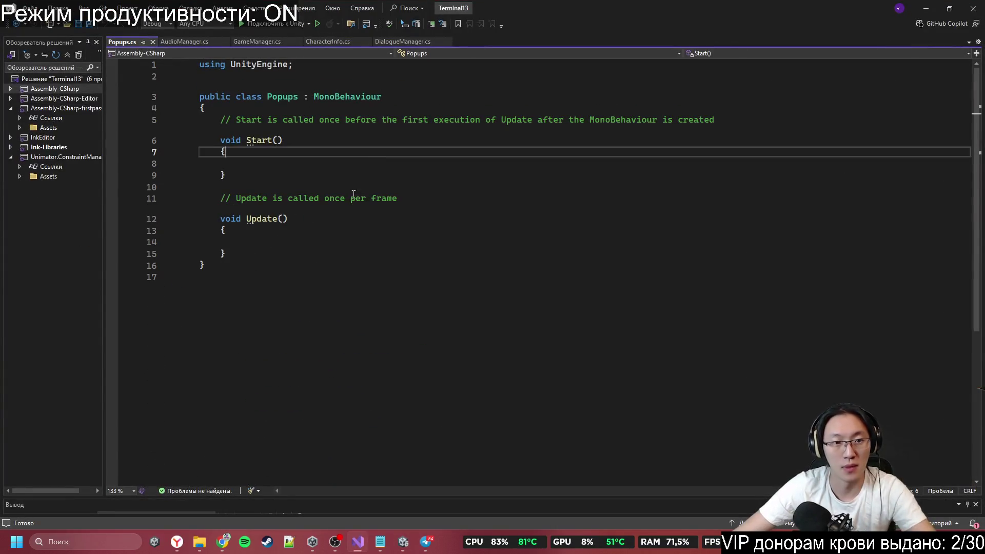
{"action": "left_click", "coordinate": [310, 292]}
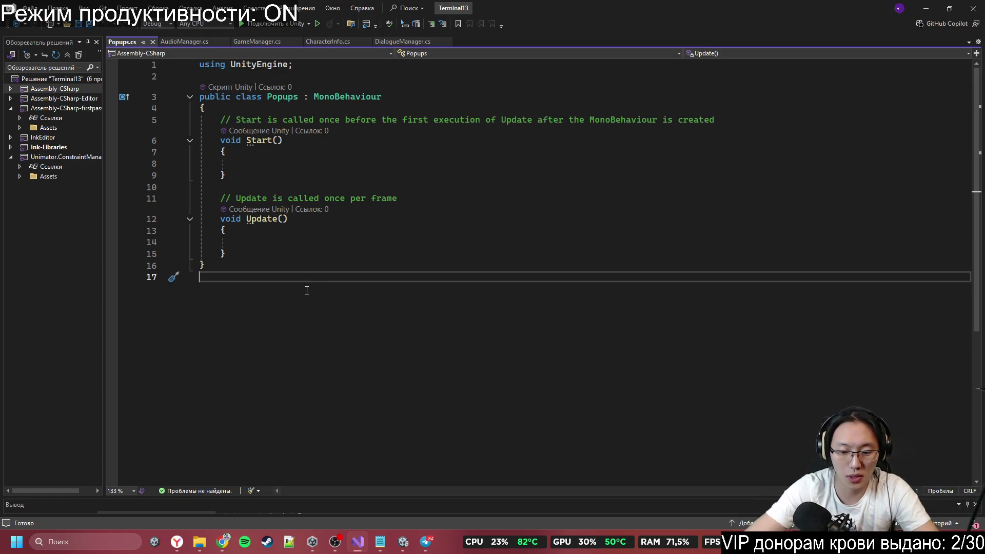
{"action": "type", "text": "["}
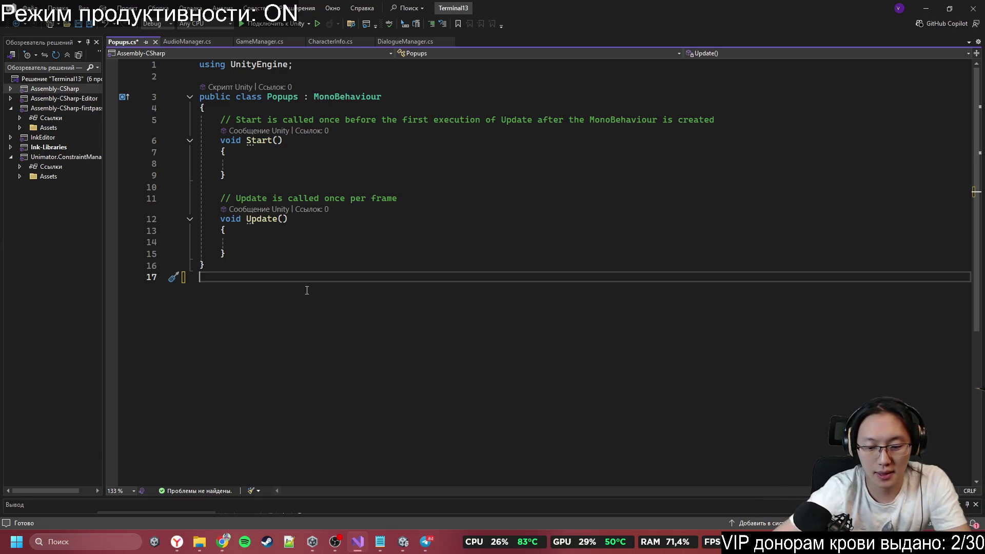
{"action": "type", "text": "SEr"}
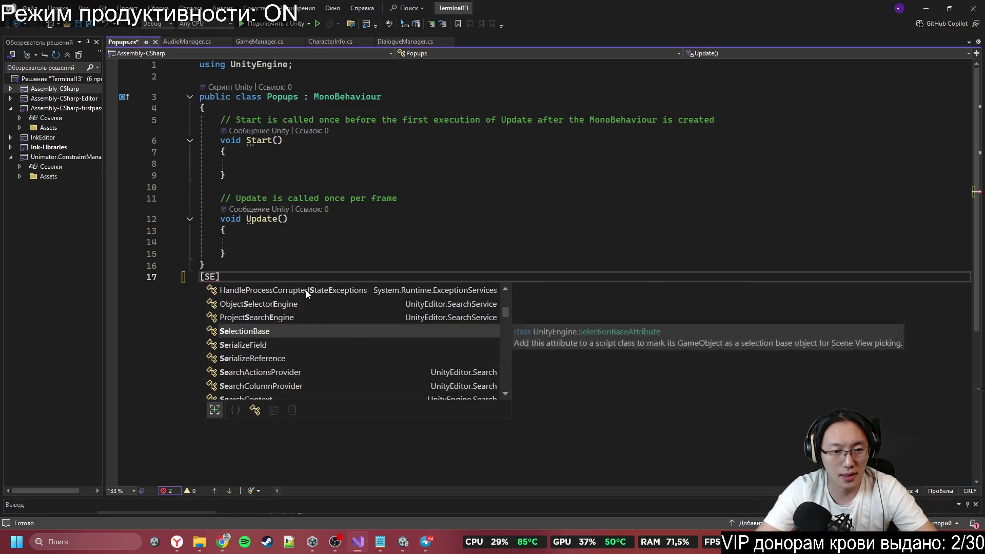
{"action": "key", "text": "Down"}
{"action": "key", "text": "Down"}
{"action": "key", "text": "Tab"}
{"action": "type", "text": "]"}
{"action": "key", "text": "Return"}
{"action": "type", "text": "public class PopupEl"}
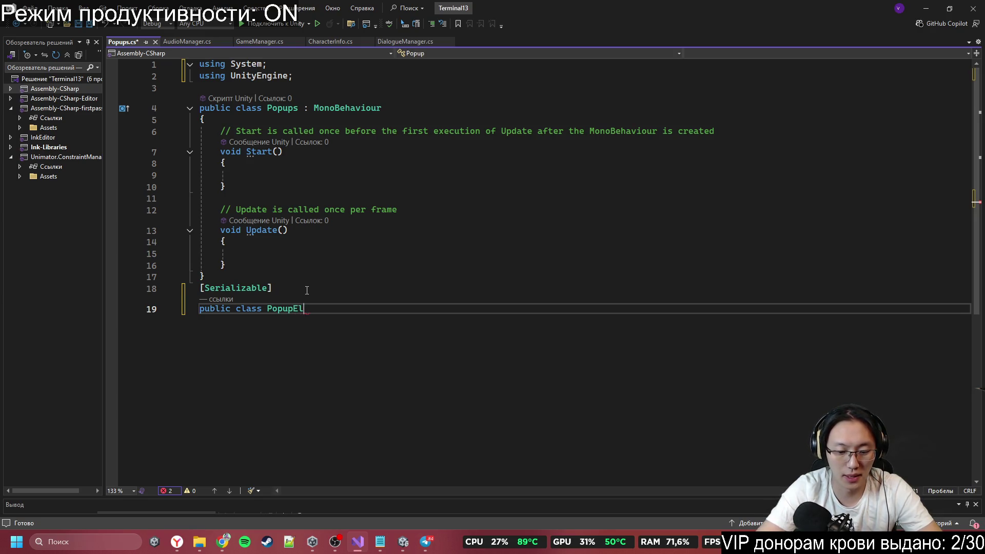
{"action": "type", "text": "{"}
{"action": "key", "text": "Return"}
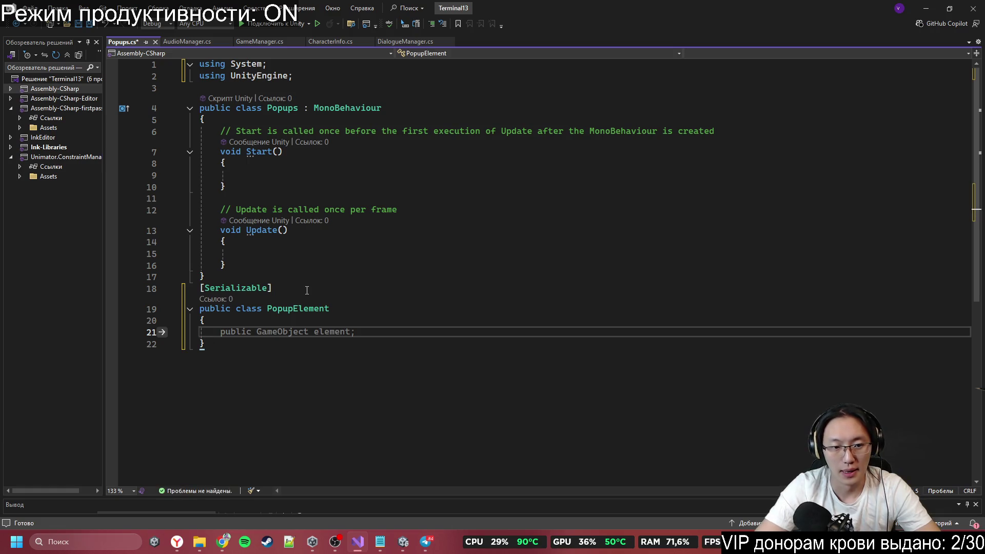
Step: Give PopupElement a public string name field and a public Sprite sprite field, then save
{"action": "type", "text": "pbulic "}
{"action": "type", "text": "ublic st"}
{"action": "type", "text": "ring name;"}
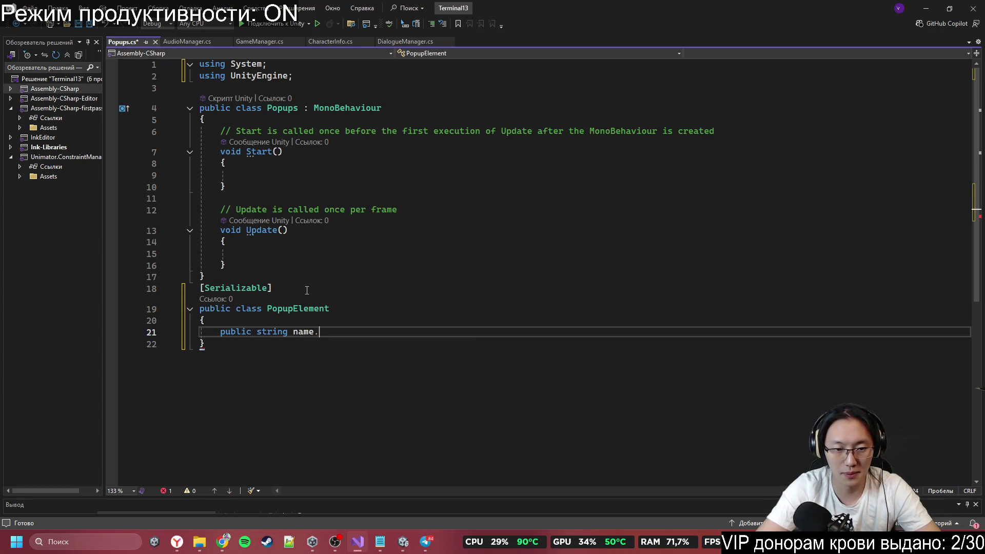
{"action": "key", "text": "Return"}
{"action": "type", "text": "[ubli"}
{"action": "key", "text": "Escape"}
{"action": "key", "text": "BackSpace"}
{"action": "type", "text": "public "}
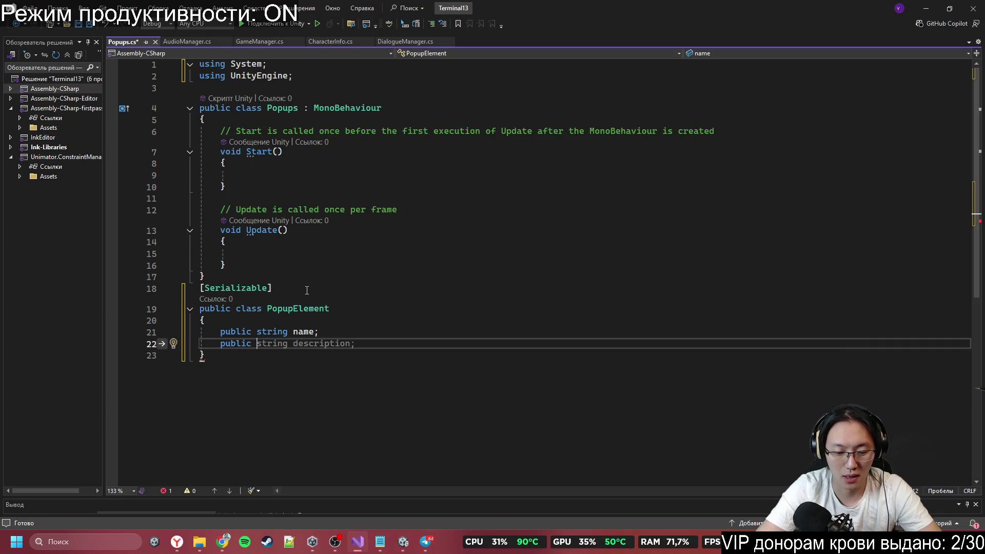
{"action": "type", "text": "Se"}
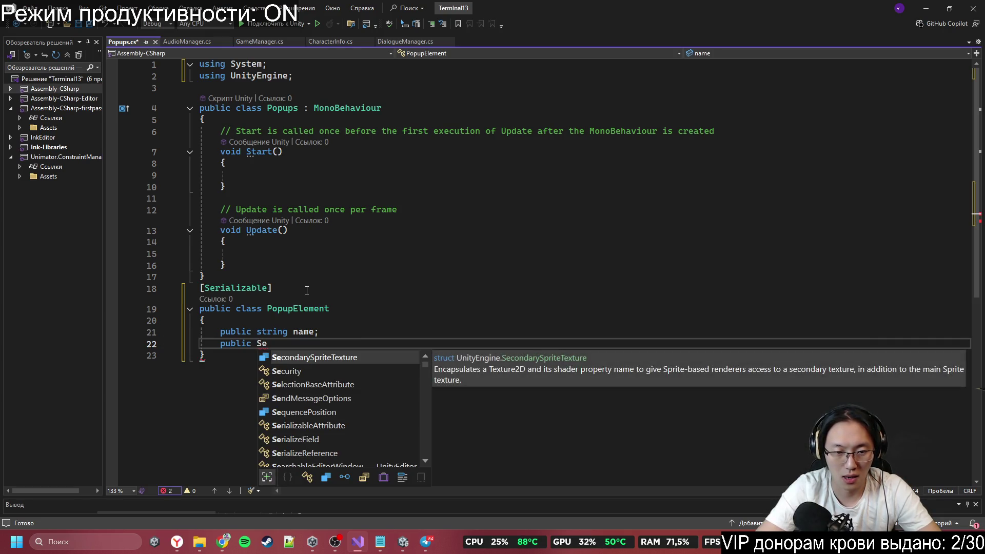
{"action": "key", "text": "BackSpace"}
{"action": "type", "text": "prit"}
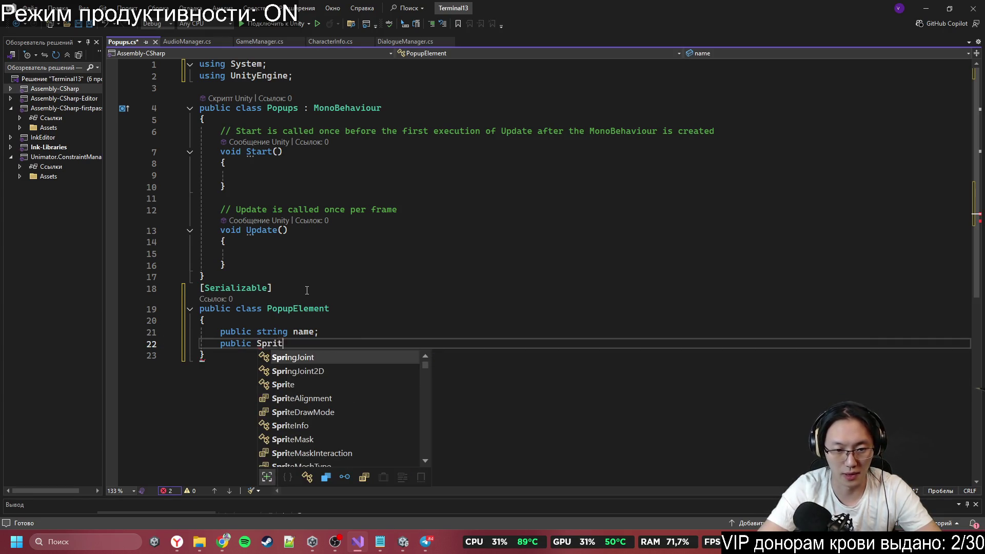
{"action": "type", "text": "e sprite;"}
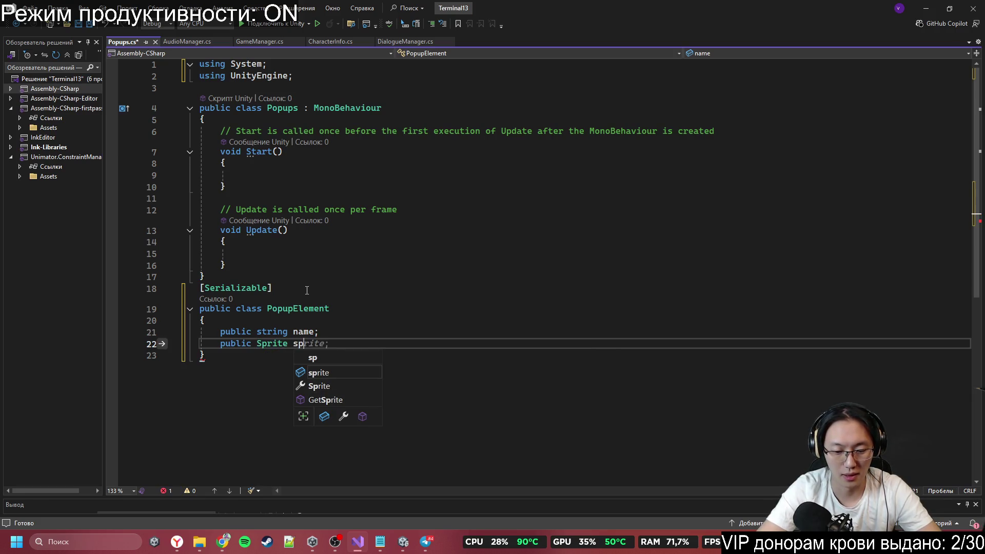
{"action": "key", "text": "ctrl+s"}
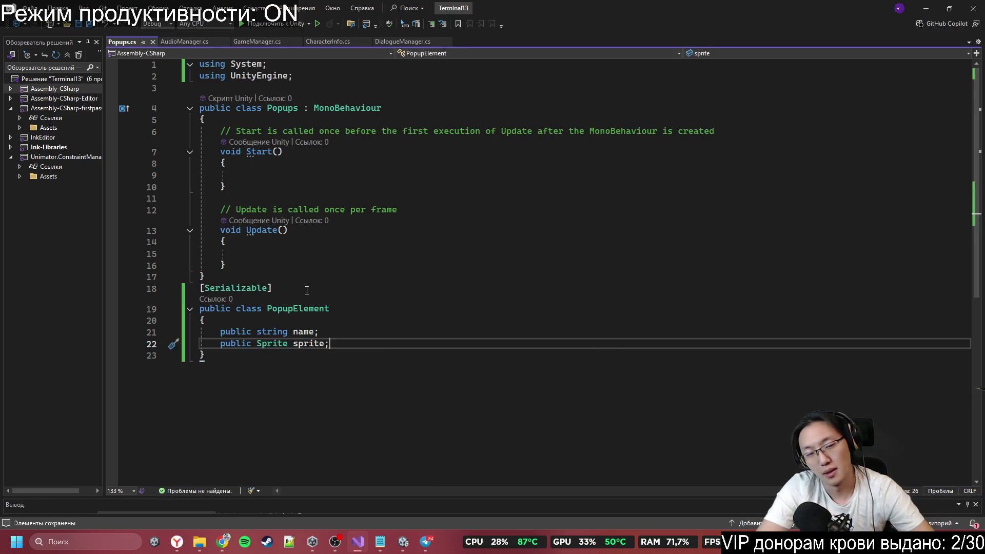
Step: Delete the empty Start and Update methods, save, and return to Unity to recompile
{"action": "key", "text": "Up"}
{"action": "key", "text": "Up"}
{"action": "key", "text": "Up"}
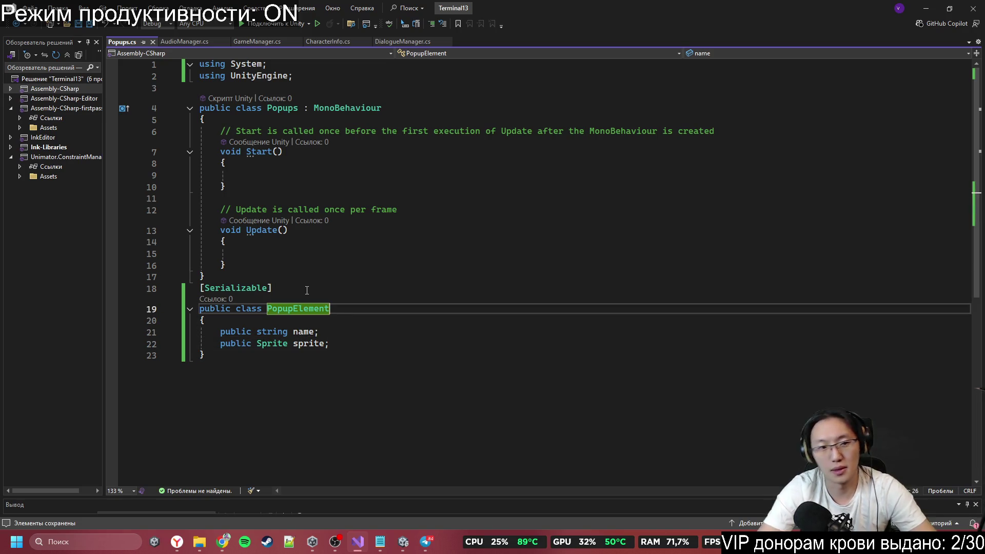
{"action": "mouse_move", "coordinate": [267, 264]}
{"action": "left_mouse_down"}
{"action": "mouse_move", "coordinate": [246, 154]}
{"action": "mouse_move", "coordinate": [230, 128]}
{"action": "left_mouse_up"}
{"action": "key", "text": "Delete"}
{"action": "key", "text": "BackSpace"}
{"action": "key", "text": "ctrl+s"}
{"action": "key", "text": "ctrl+End"}
{"action": "left_click", "coordinate": [932, 8]}
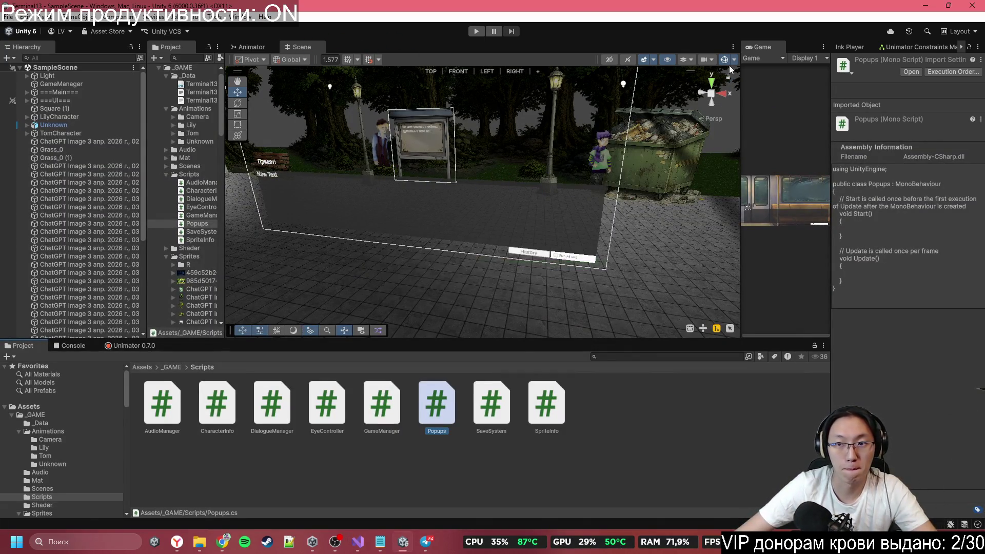
Step: Switch the Scene view to 2D, widen the game preview, and expand the Canvas children
{"action": "left_click", "coordinate": [727, 60]}
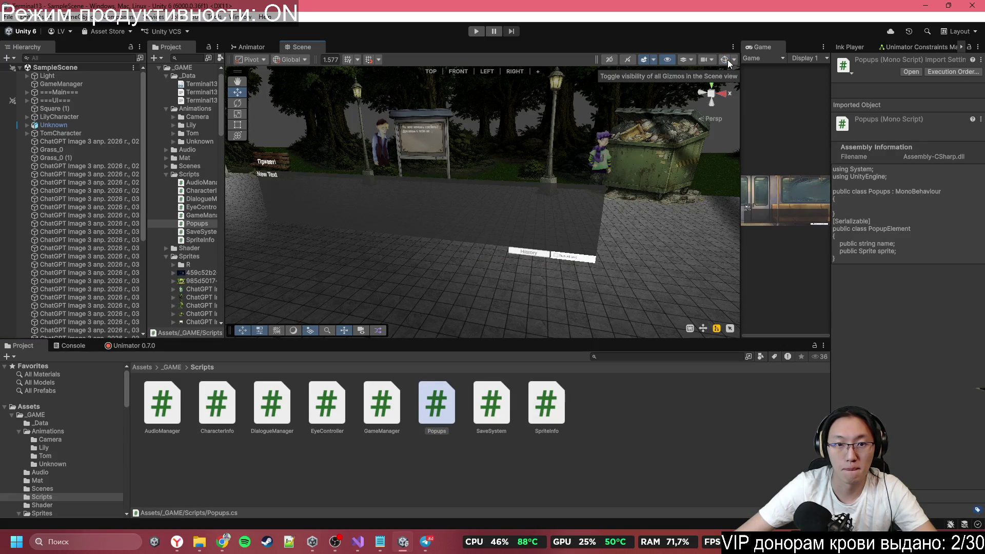
{"action": "left_click", "coordinate": [728, 60]}
{"action": "left_click", "coordinate": [727, 59]}
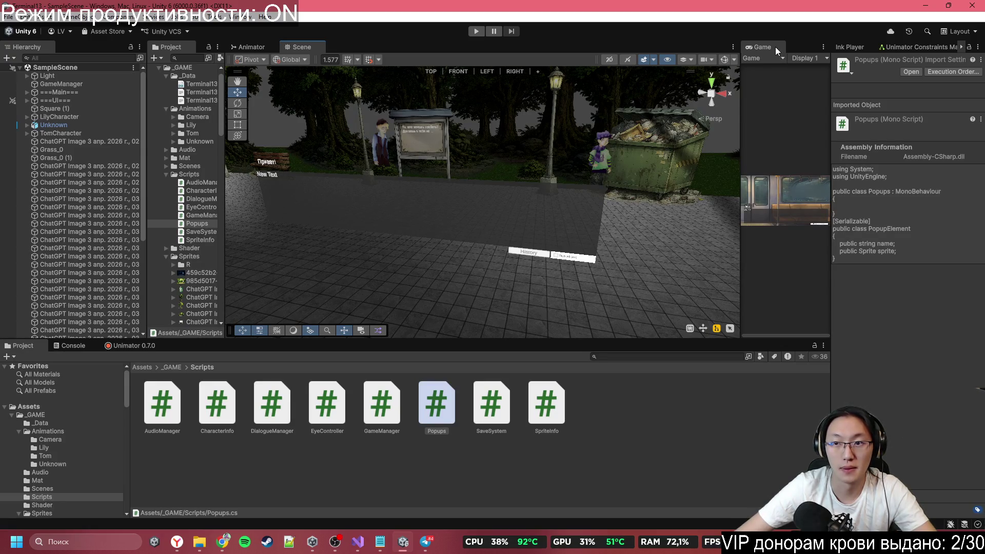
{"action": "mouse_move", "coordinate": [742, 70]}
{"action": "left_mouse_down"}
{"action": "mouse_move", "coordinate": [605, 77]}
{"action": "mouse_move", "coordinate": [596, 87]}
{"action": "left_mouse_up"}
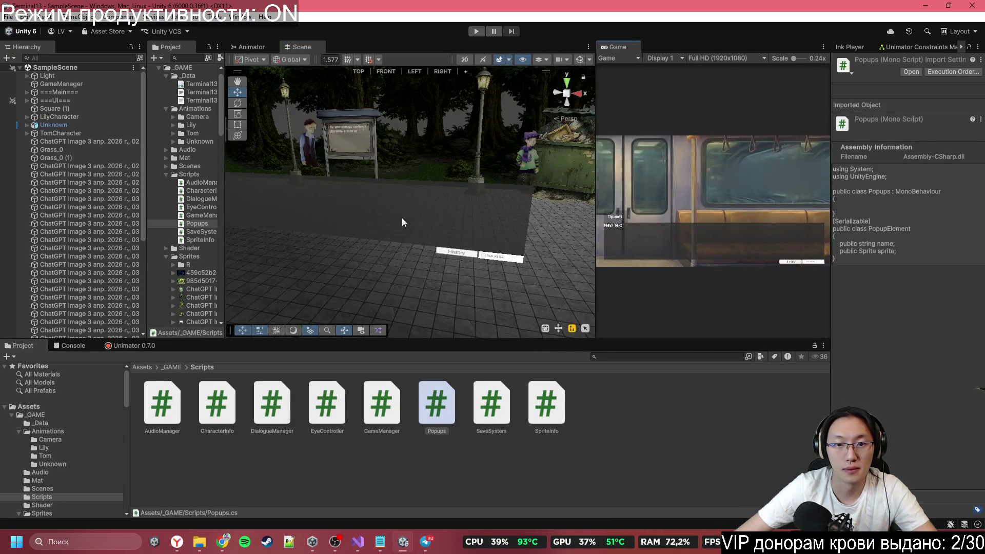
{"action": "left_click", "coordinate": [466, 59]}
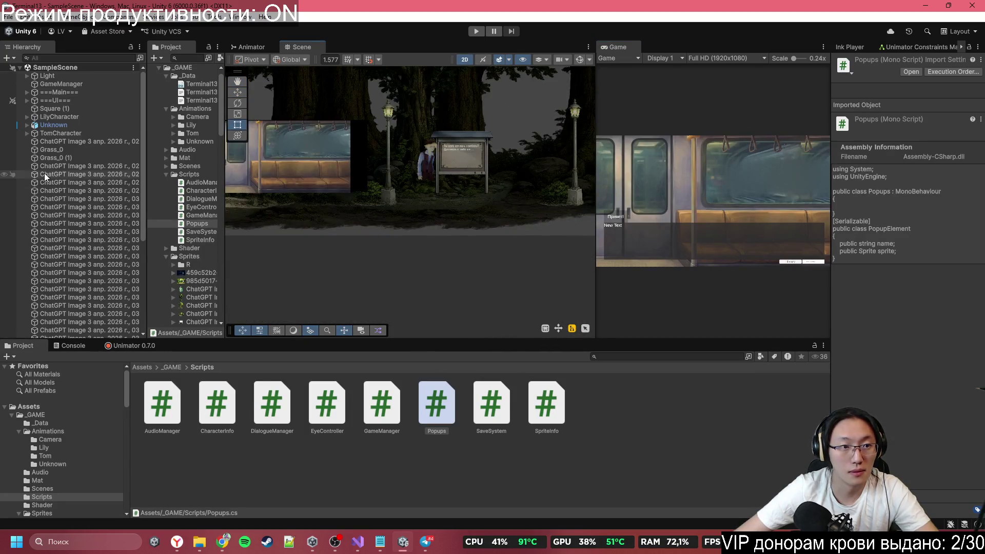
{"action": "double_click", "coordinate": [41, 100]}
{"action": "left_click", "coordinate": [28, 101]}
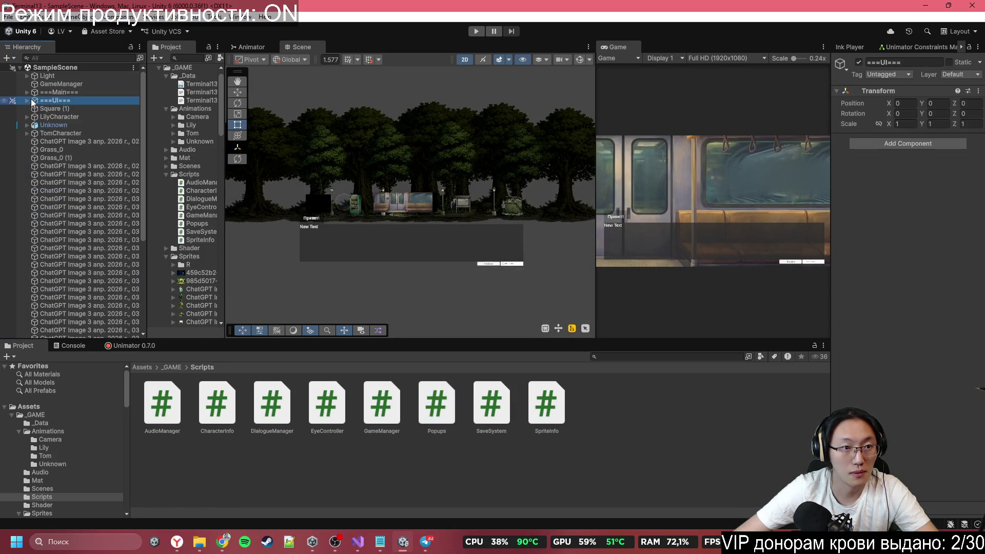
{"action": "left_click", "coordinate": [27, 100]}
{"action": "left_click", "coordinate": [41, 109]}
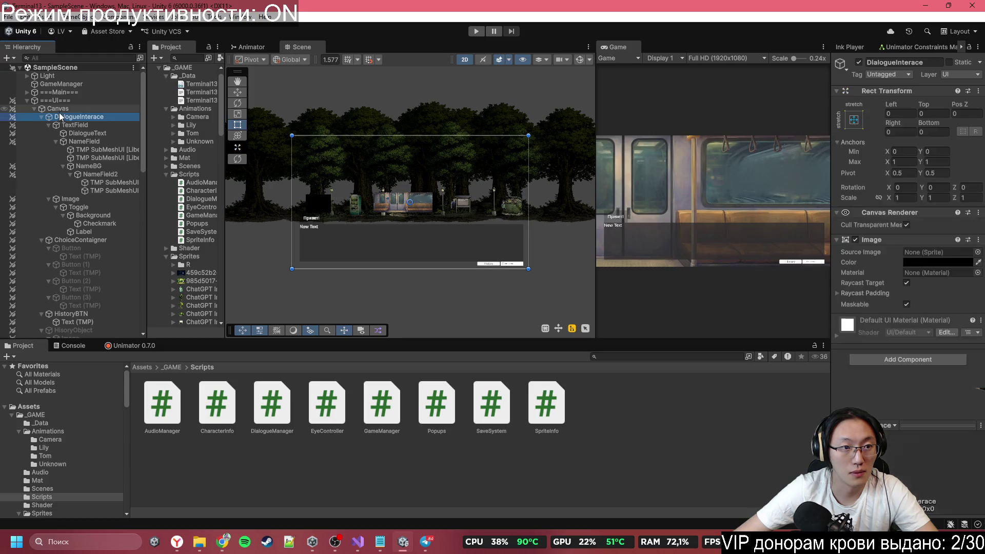
{"action": "left_click", "coordinate": [33, 109]}
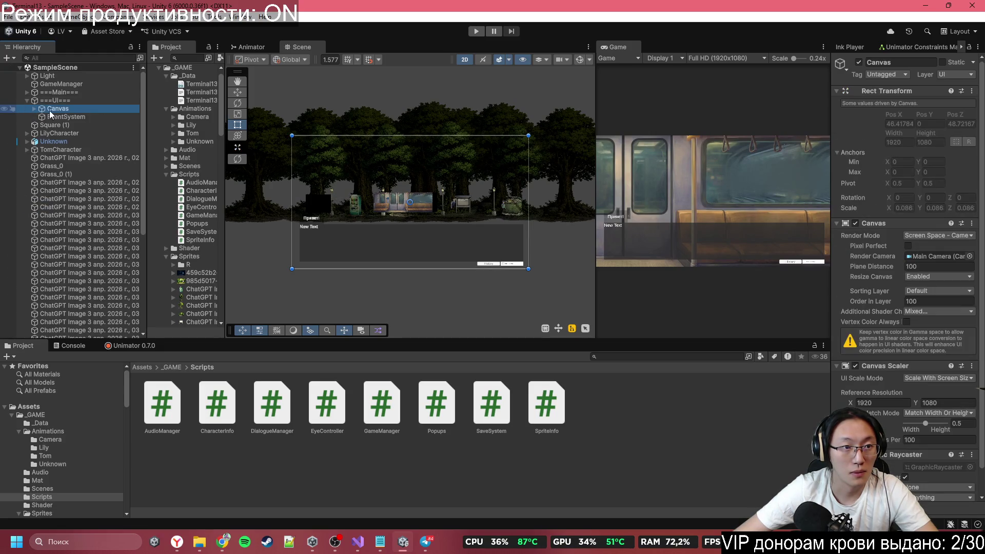
{"action": "scroll", "coordinate": [451, 195], "scroll_direction": "up", "scroll_amount": 3}
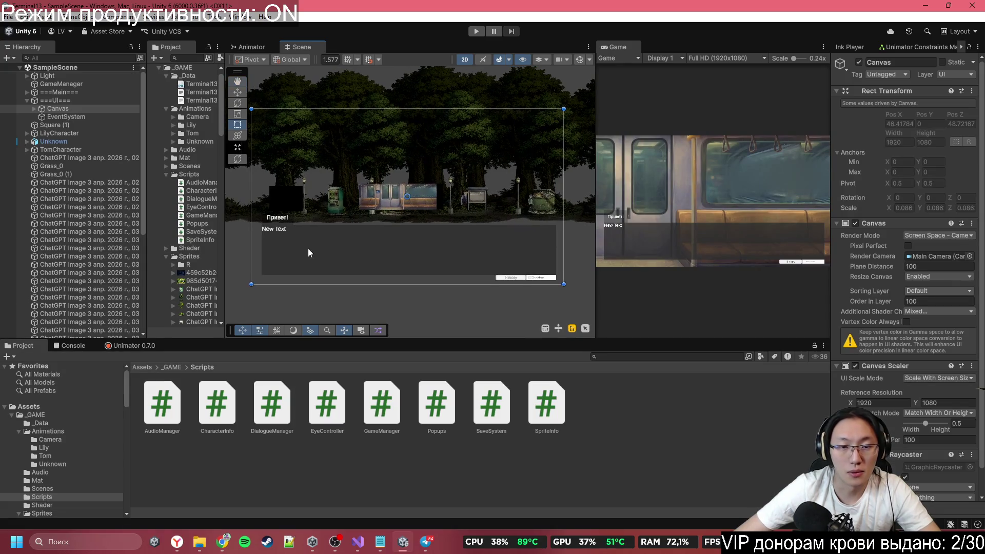
{"action": "scroll", "coordinate": [391, 182], "scroll_direction": "up", "scroll_amount": 2}
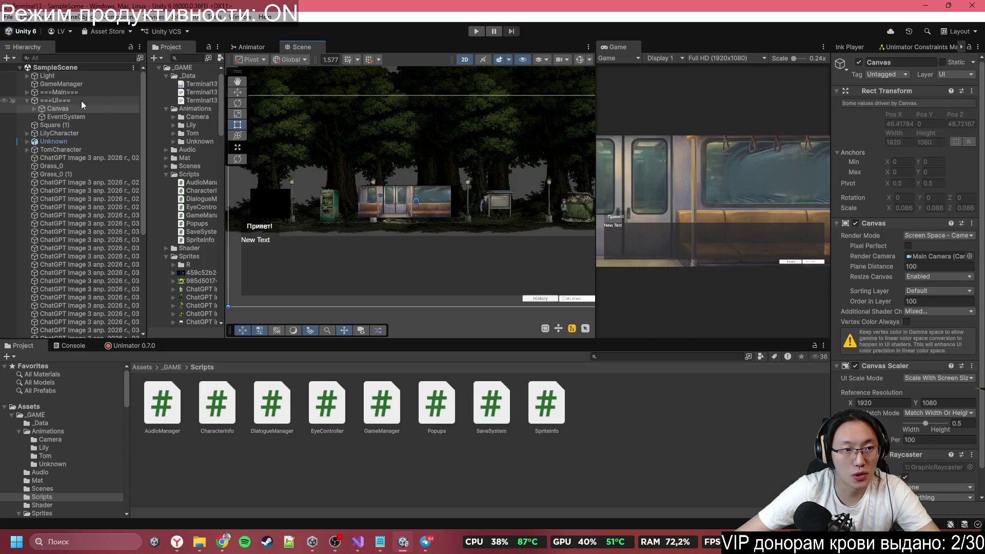
{"action": "left_click", "coordinate": [39, 109]}
{"action": "left_click", "coordinate": [36, 108], "text": "alt"}
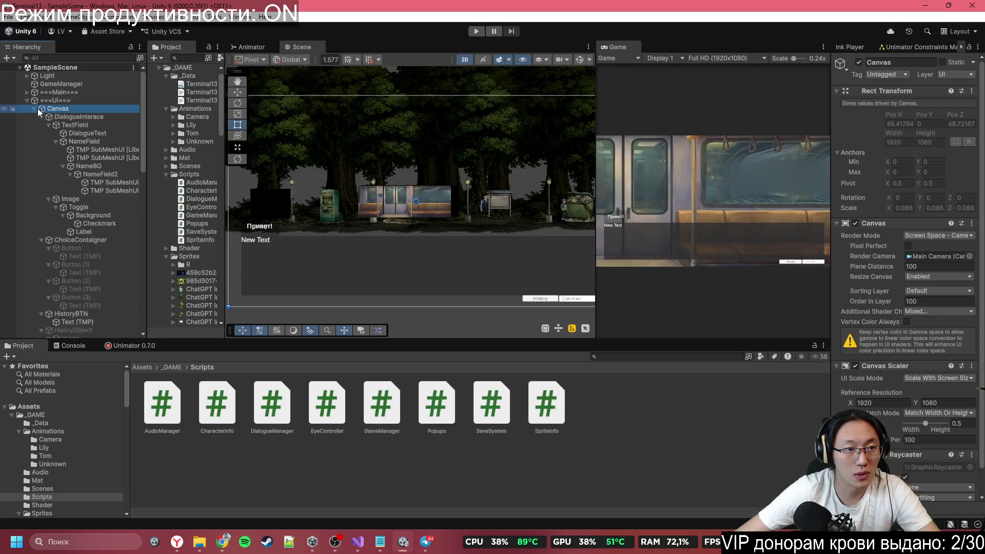
Step: Add a UI Image under the Canvas and move it to the top of the children
{"action": "right_click", "coordinate": [68, 110]}
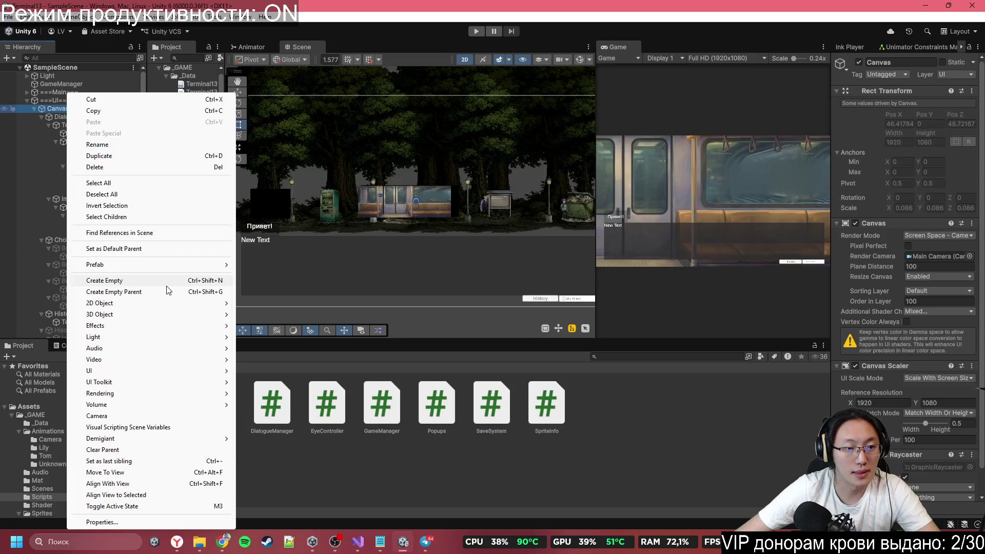
{"action": "left_click", "coordinate": [264, 314]}
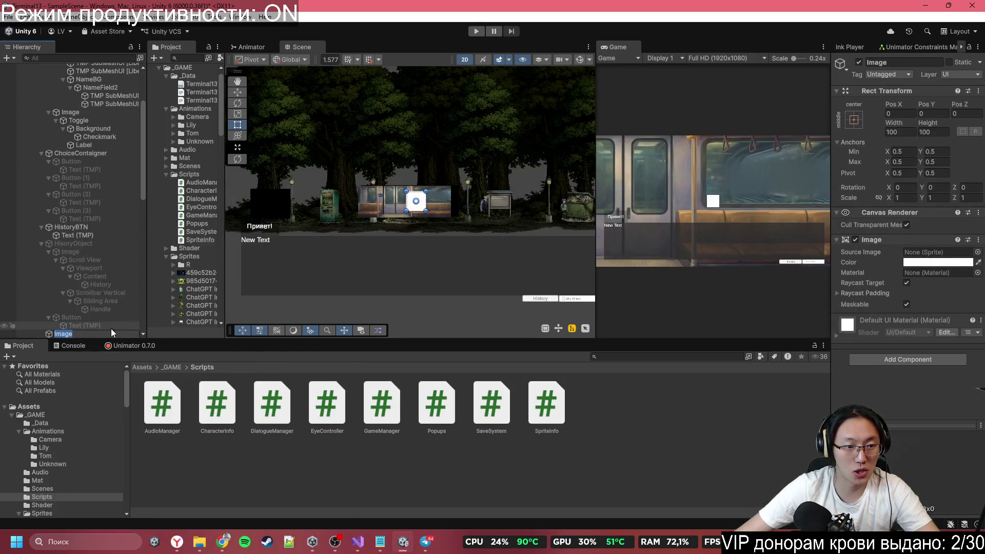
{"action": "key", "text": "Return"}
{"action": "mouse_move", "coordinate": [63, 333]}
{"action": "left_mouse_down"}
{"action": "mouse_move", "coordinate": [67, 61]}
{"action": "mouse_move", "coordinate": [64, 114]}
{"action": "left_mouse_up"}
Step: Stretch the image across the whole canvas with all four offsets set to 0
{"action": "left_click", "coordinate": [854, 120]}
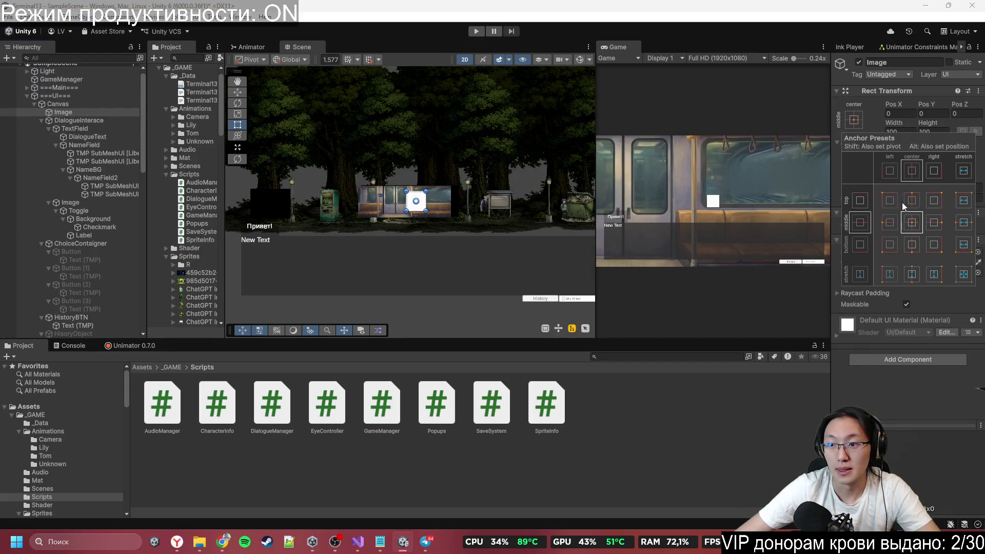
{"action": "left_click", "coordinate": [965, 282]}
{"action": "left_click", "coordinate": [901, 114]}
{"action": "type", "text": "0"}
{"action": "key", "text": "Tab"}
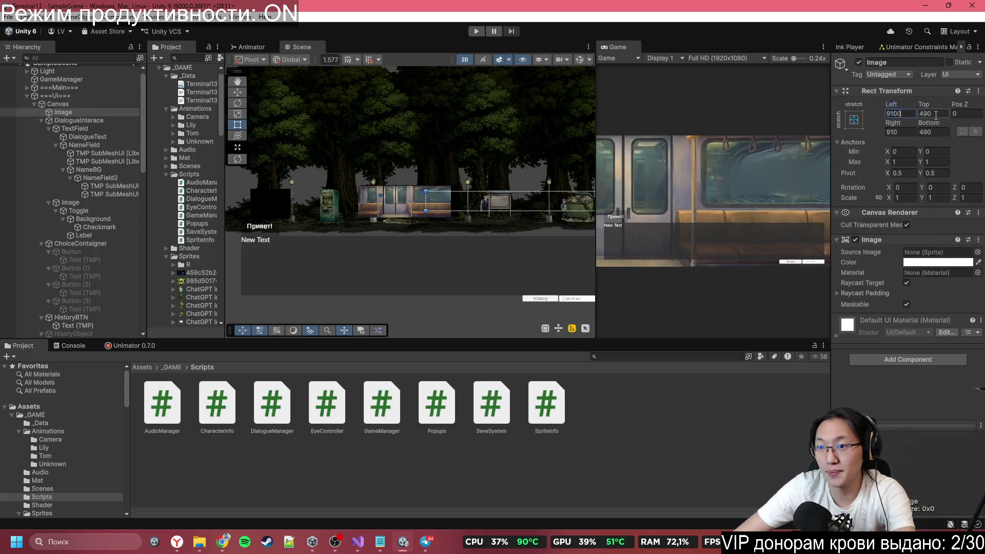
{"action": "type", "text": "0"}
{"action": "key", "text": "Tab"}
{"action": "type", "text": "0"}
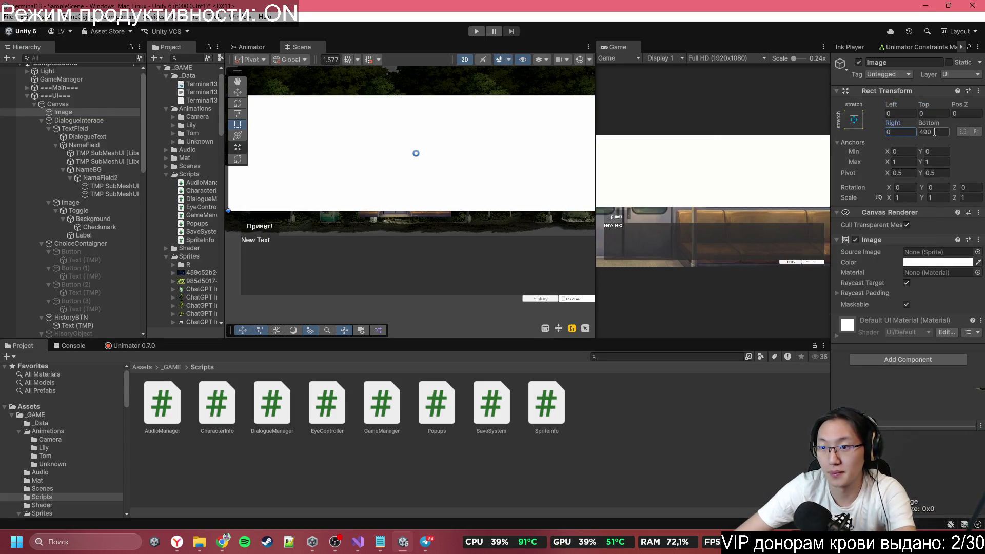
{"action": "key", "text": "Tab"}
{"action": "type", "text": "0"}
Step: Colour the image semi-transparent dark grey and rename it PopupObjecty
{"action": "left_click", "coordinate": [939, 262]}
{"action": "left_click_drag", "start_coordinate": [906, 329], "coordinate": [865, 363]}
{"action": "mouse_move", "coordinate": [944, 465]}
{"action": "left_mouse_down"}
{"action": "mouse_move", "coordinate": [919, 461]}
{"action": "mouse_move", "coordinate": [934, 464]}
{"action": "left_mouse_up"}
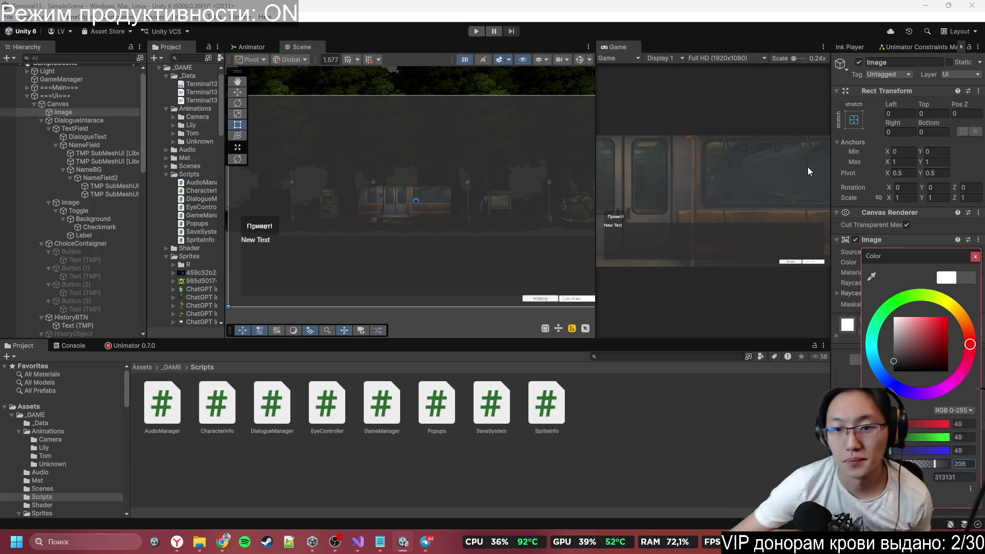
{"action": "left_click", "coordinate": [918, 63]}
{"action": "type", "text": "Pop"}
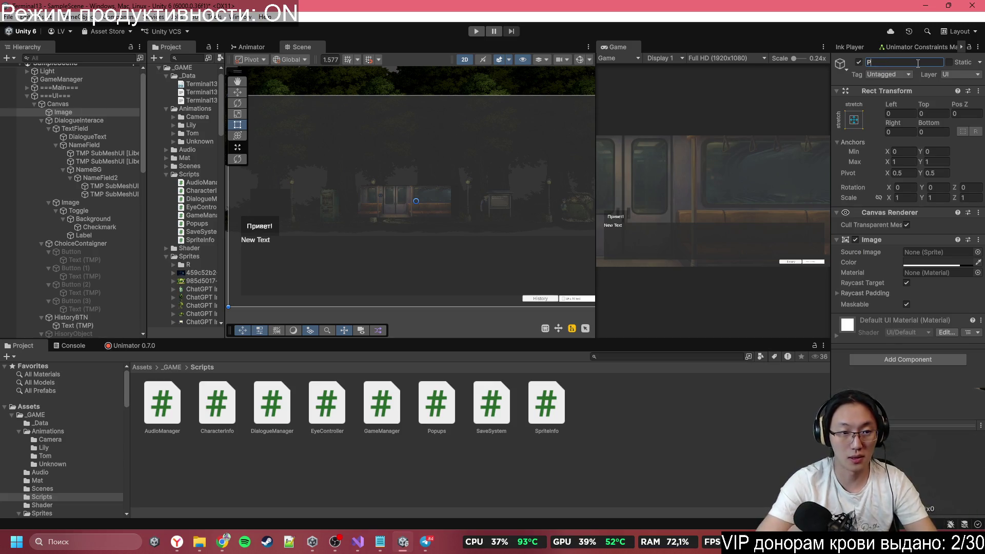
{"action": "type", "text": "upE"}
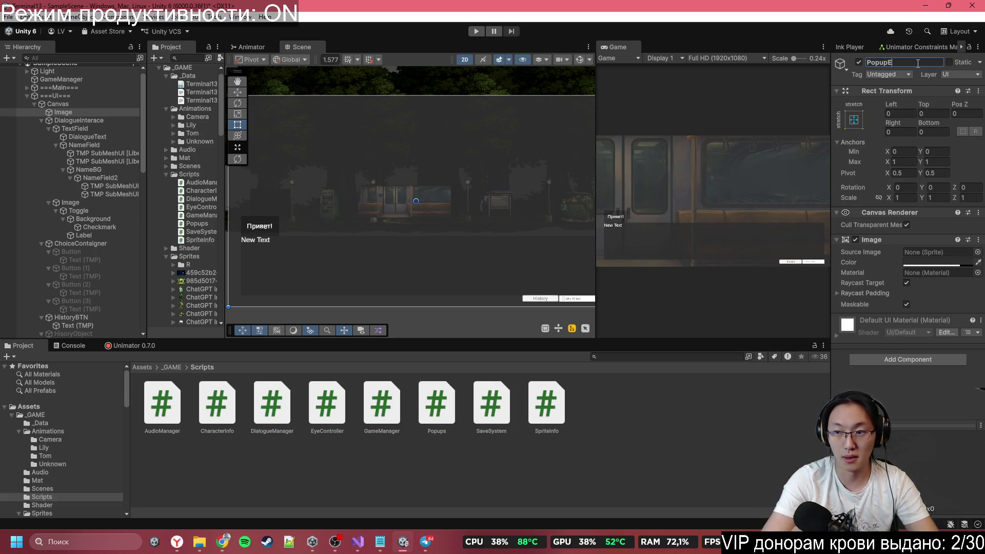
{"action": "key", "text": "BackSpace"}
{"action": "type", "text": "Objecty"}
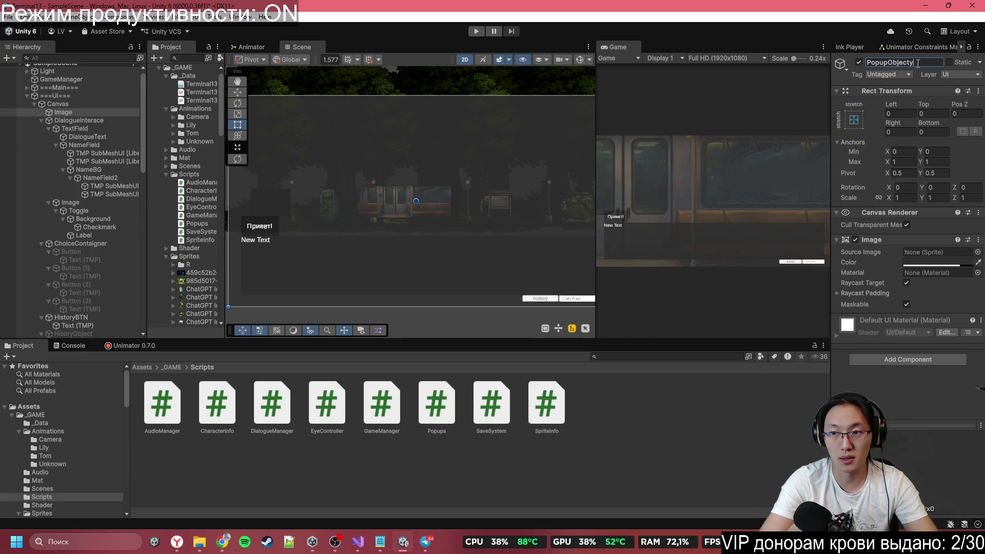
{"action": "left_click", "coordinate": [102, 113]}
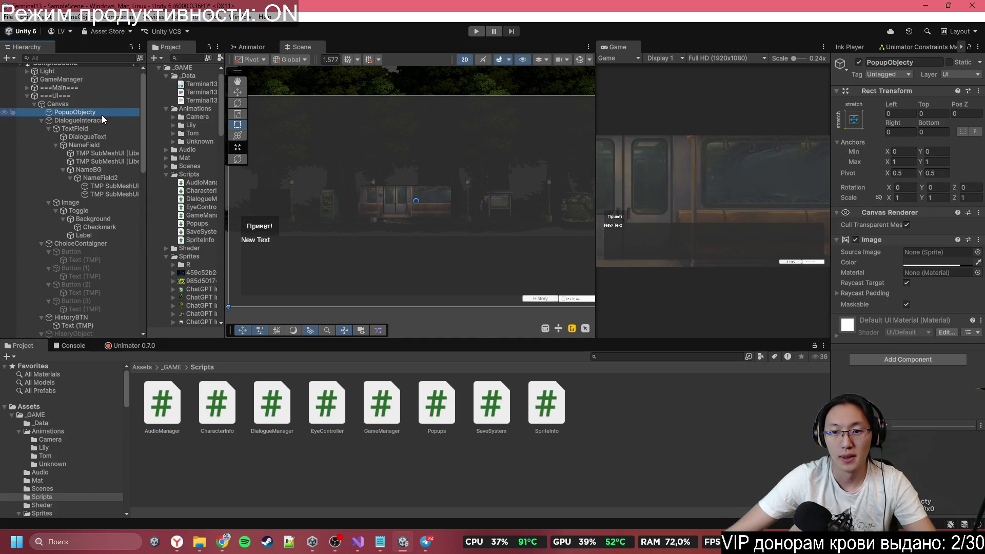
{"action": "right_click", "coordinate": [106, 111]}
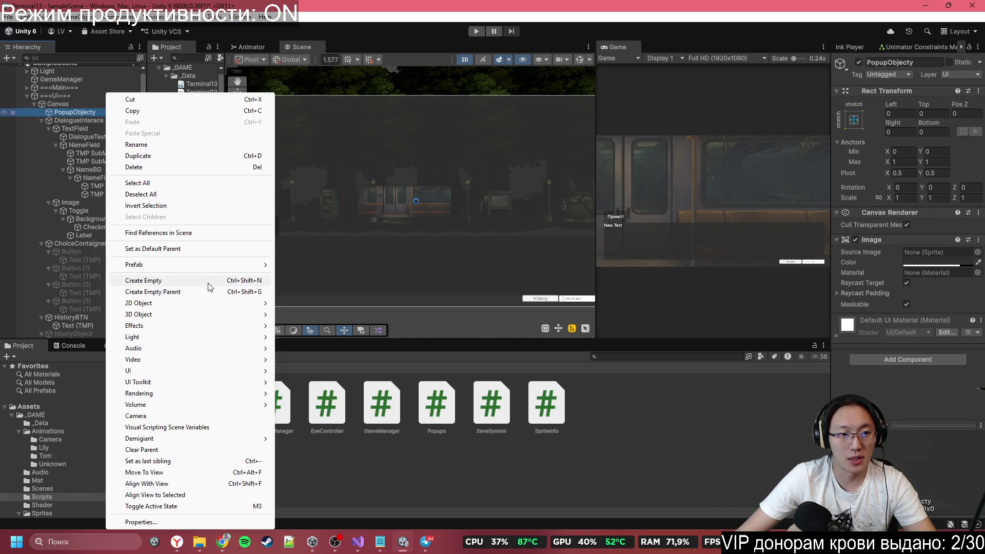
Step: Undo an accidental empty child, then add a UI Image named ForPopup under PopupObjecty
{"action": "left_click", "coordinate": [200, 282]}
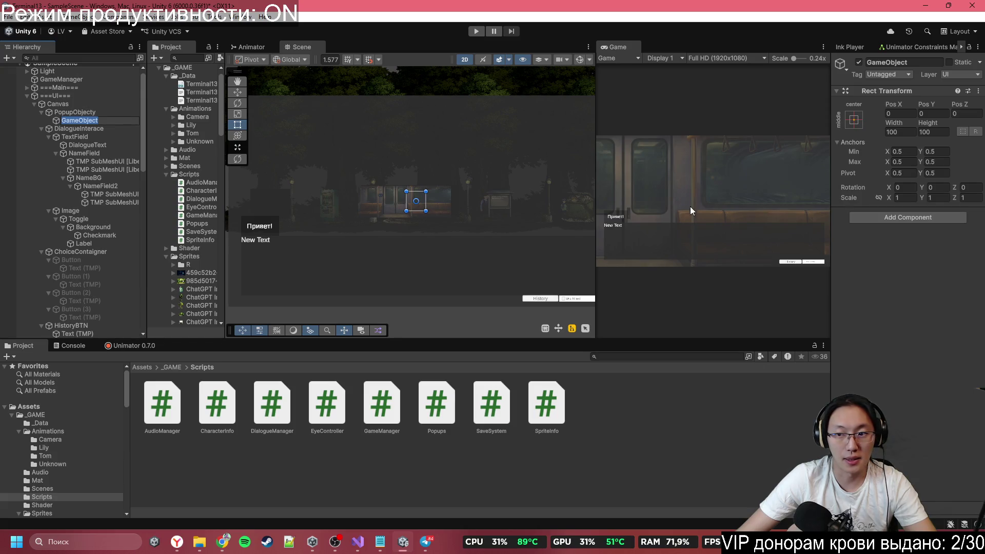
{"action": "key", "text": "ctrl+z"}
{"action": "right_click", "coordinate": [91, 112]}
{"action": "mouse_move", "coordinate": [169, 370]}
{"action": "left_click", "coordinate": [285, 370]}
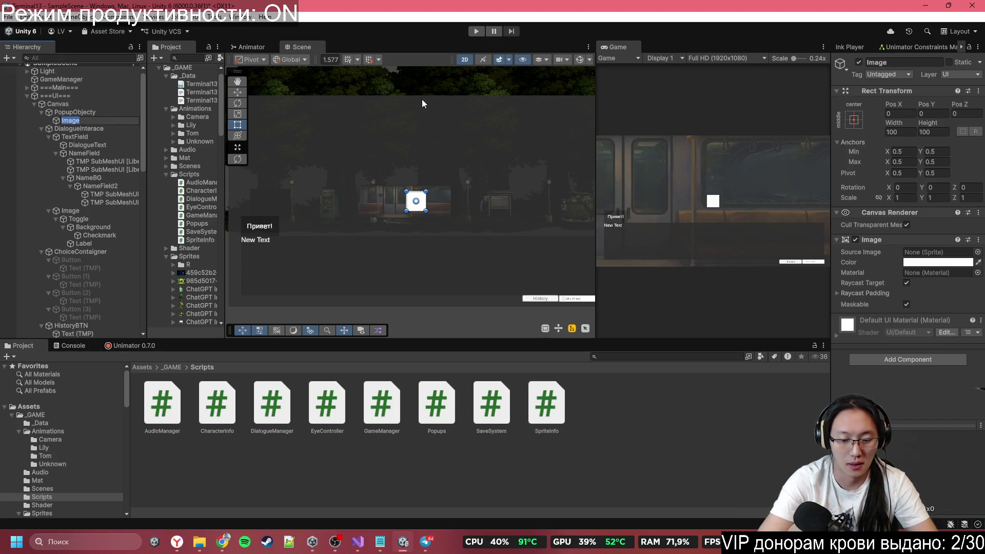
{"action": "type", "text": "ForPopup"}
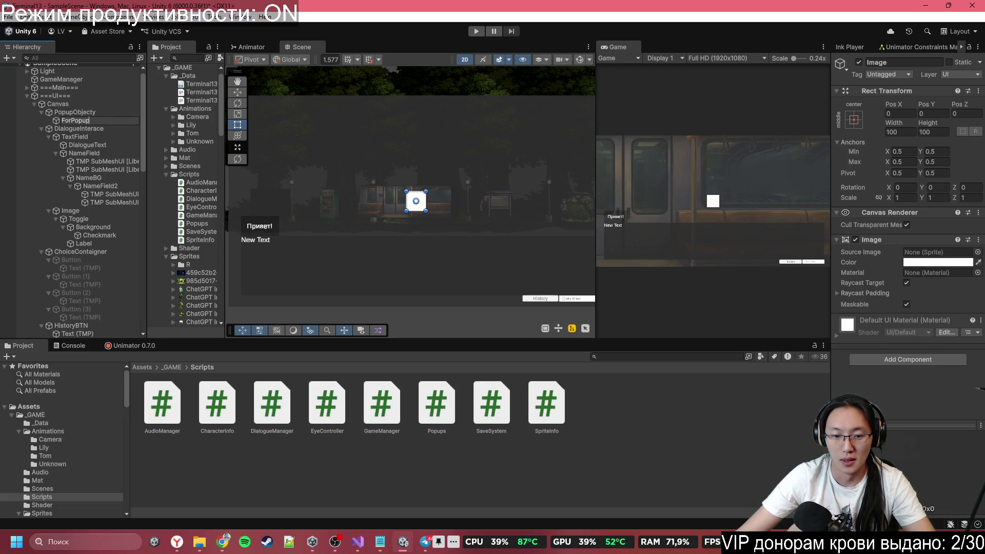
{"action": "left_click", "coordinate": [433, 552]}
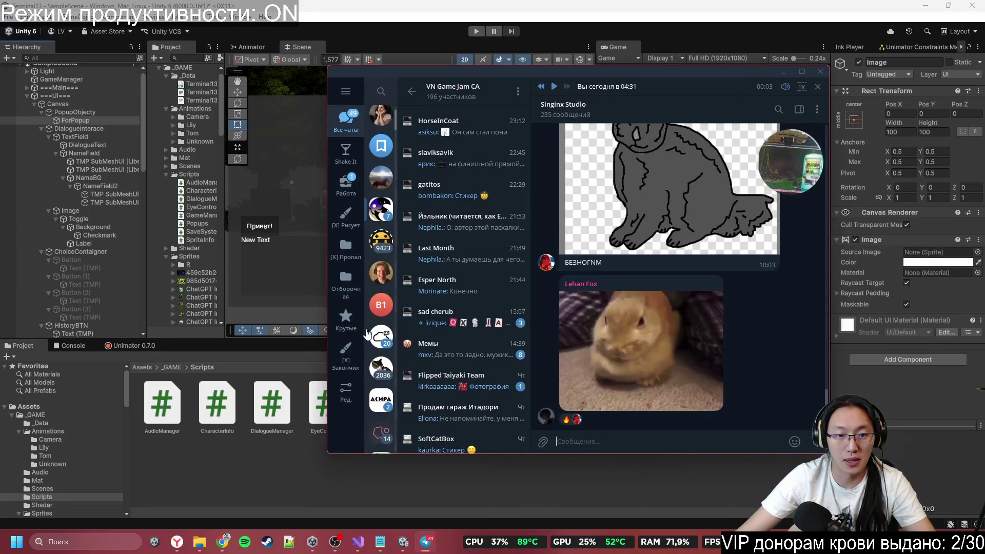
Step: Find the 630x500 prop resolution message in the Работа folder's work chat, then return to Unity
{"action": "left_click", "coordinate": [382, 308]}
{"action": "scroll", "coordinate": [381, 174], "scroll_direction": "up", "scroll_amount": 2}
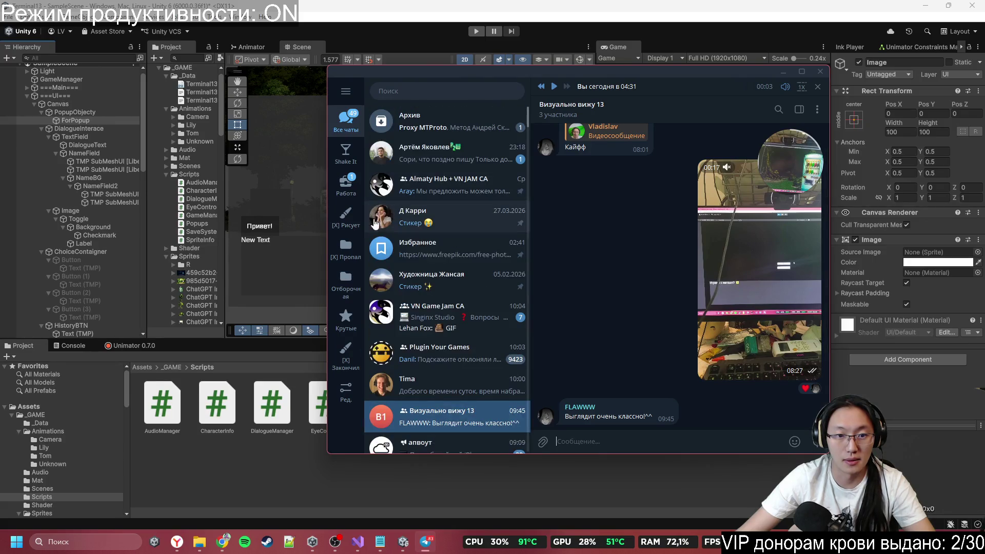
{"action": "left_click", "coordinate": [346, 184]}
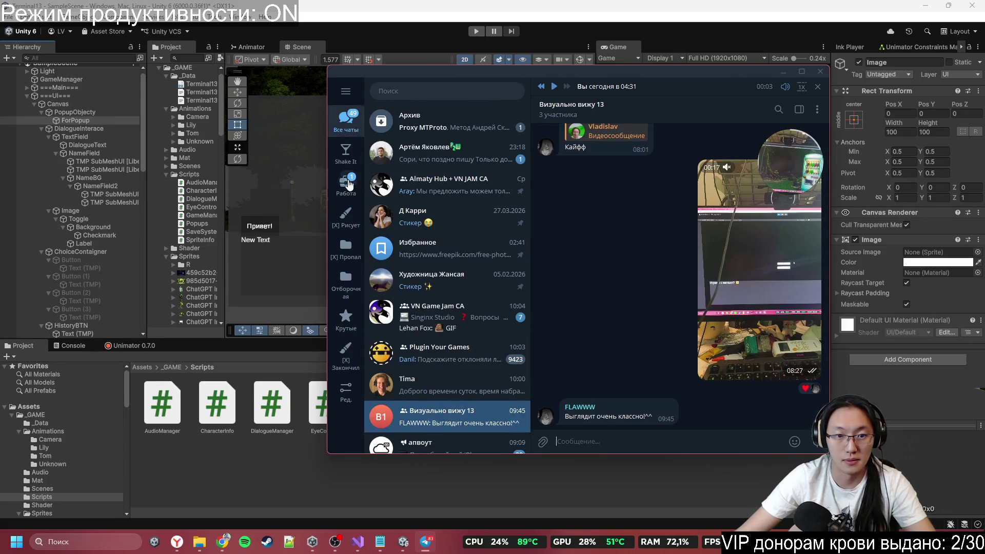
{"action": "left_click", "coordinate": [590, 411]}
{"action": "left_click", "coordinate": [511, 189]}
{"action": "scroll", "coordinate": [616, 281], "scroll_direction": "up", "scroll_amount": 15}
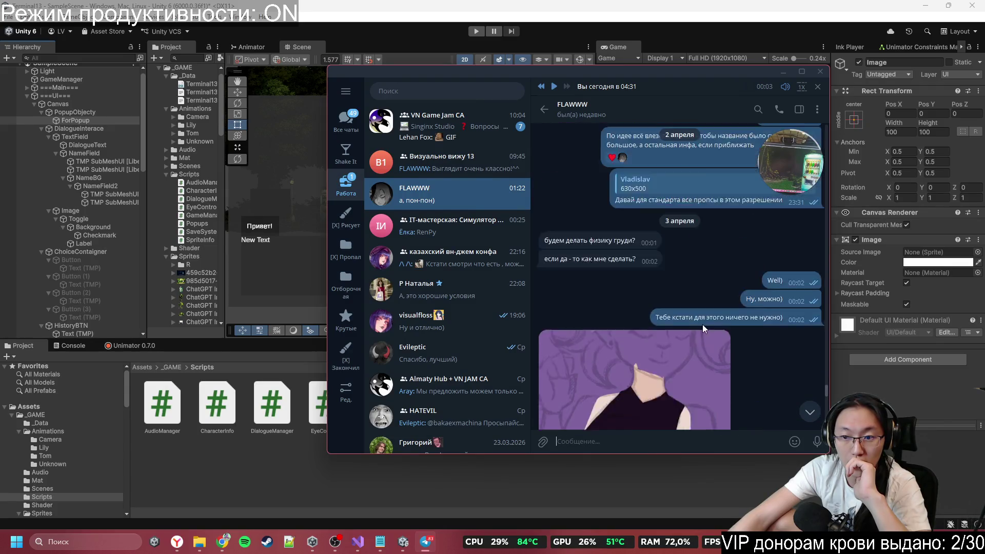
{"action": "left_click", "coordinate": [820, 71]}
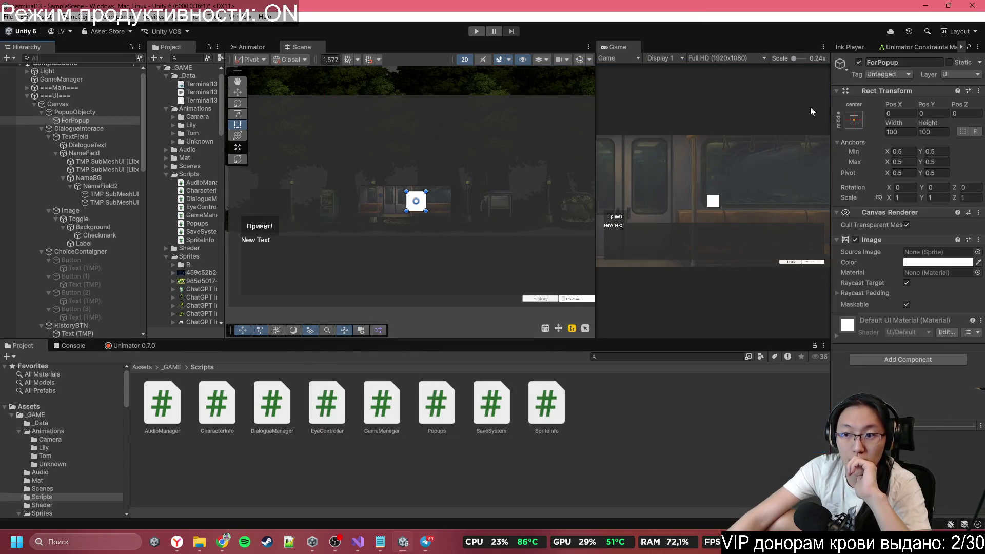
Step: Set ForPopup's width to 630 and height to 500
{"action": "left_click", "coordinate": [901, 132]}
{"action": "type", "text": "630"}
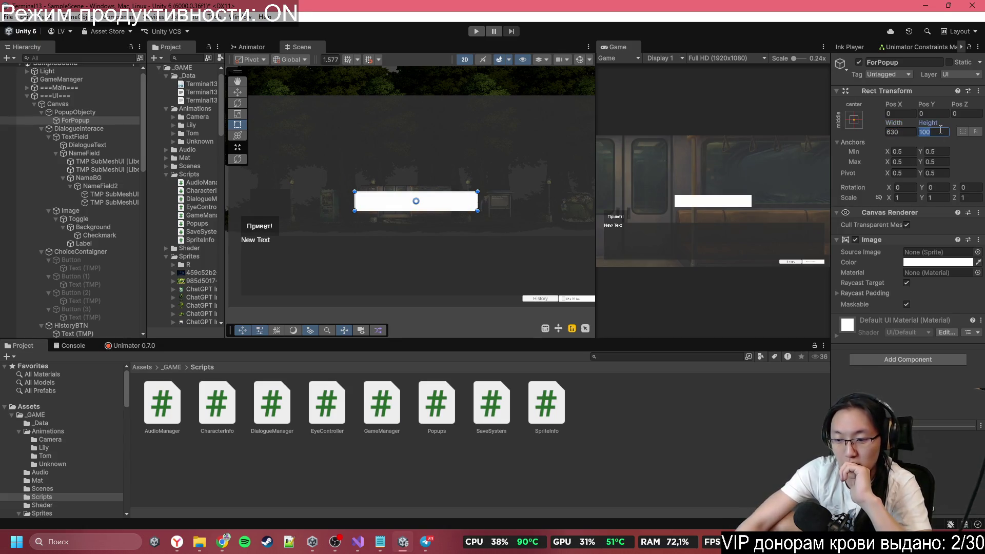
{"action": "type", "text": "500"}
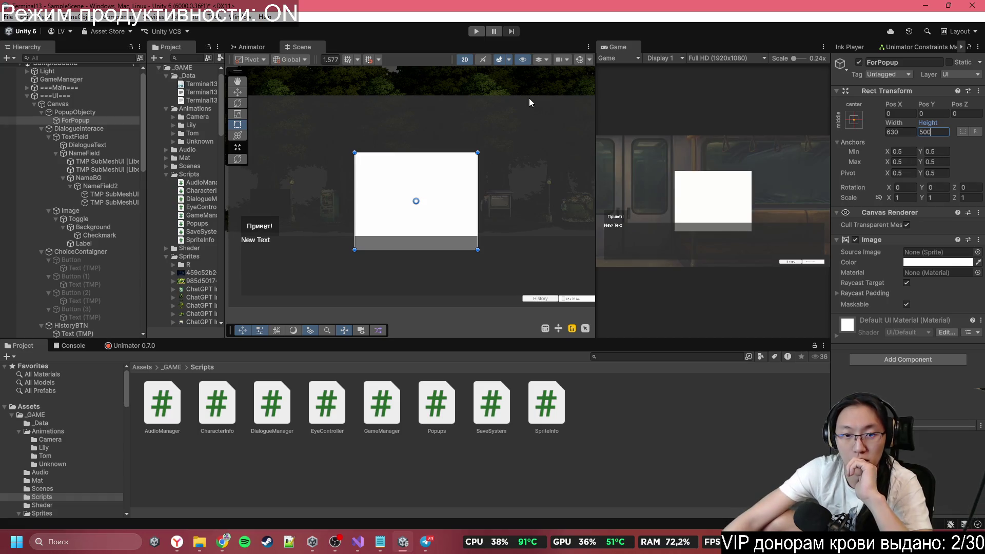
{"action": "scroll", "coordinate": [455, 192], "scroll_direction": "down", "scroll_amount": 2}
{"action": "scroll", "coordinate": [456, 195], "scroll_direction": "up", "scroll_amount": 2}
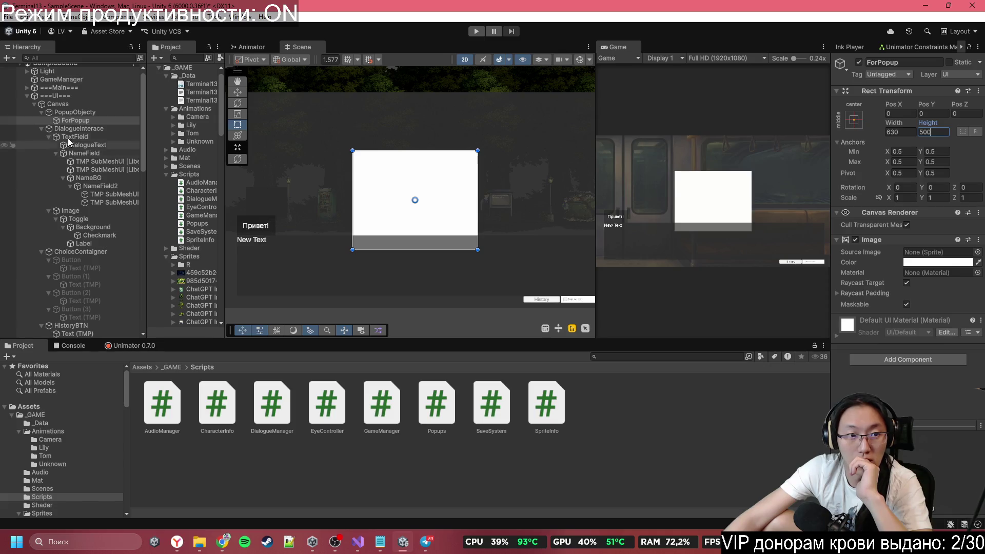
{"action": "left_click", "coordinate": [76, 113]}
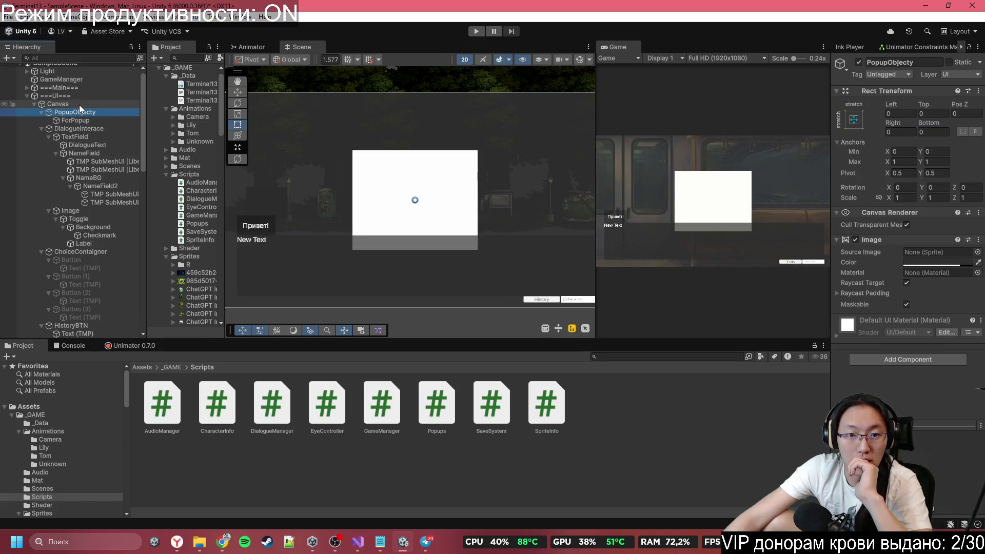
{"action": "left_click", "coordinate": [88, 121]}
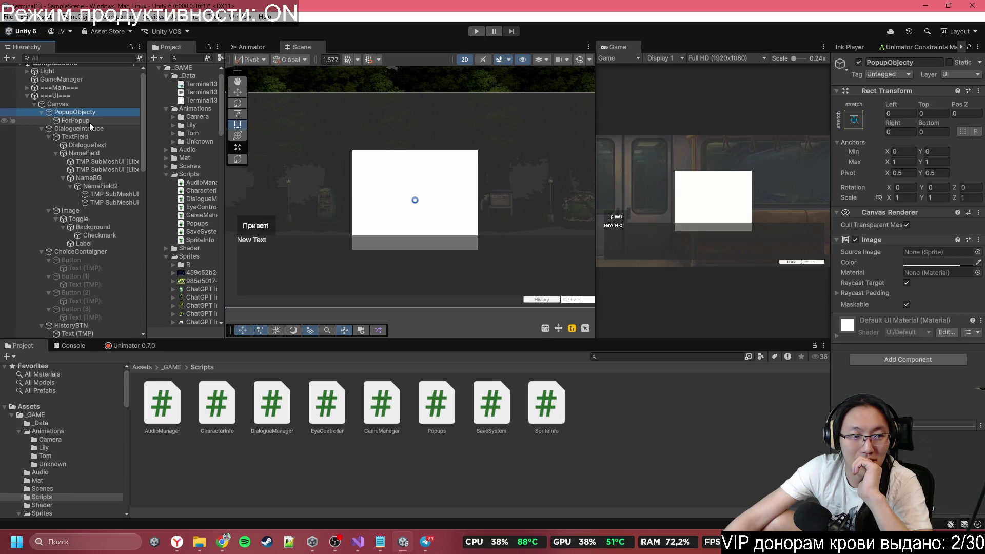
Step: Collapse the Canvas groups and move PopupObjecty below HistoryObject so it draws on top
{"action": "left_click", "coordinate": [41, 128]}
{"action": "left_click", "coordinate": [42, 137]}
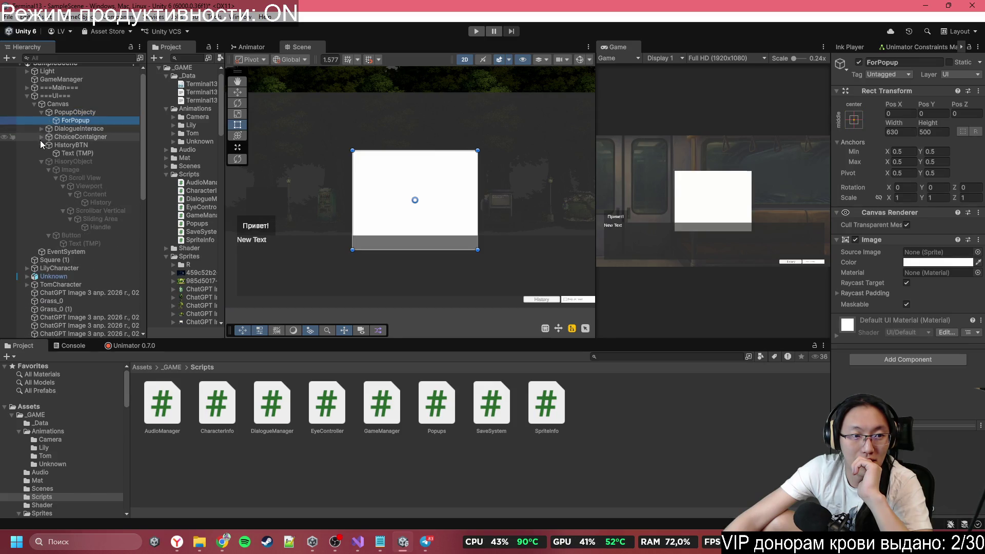
{"action": "left_click", "coordinate": [43, 145]}
{"action": "left_click", "coordinate": [40, 154]}
{"action": "left_click_drag", "start_coordinate": [44, 111], "coordinate": [54, 149]}
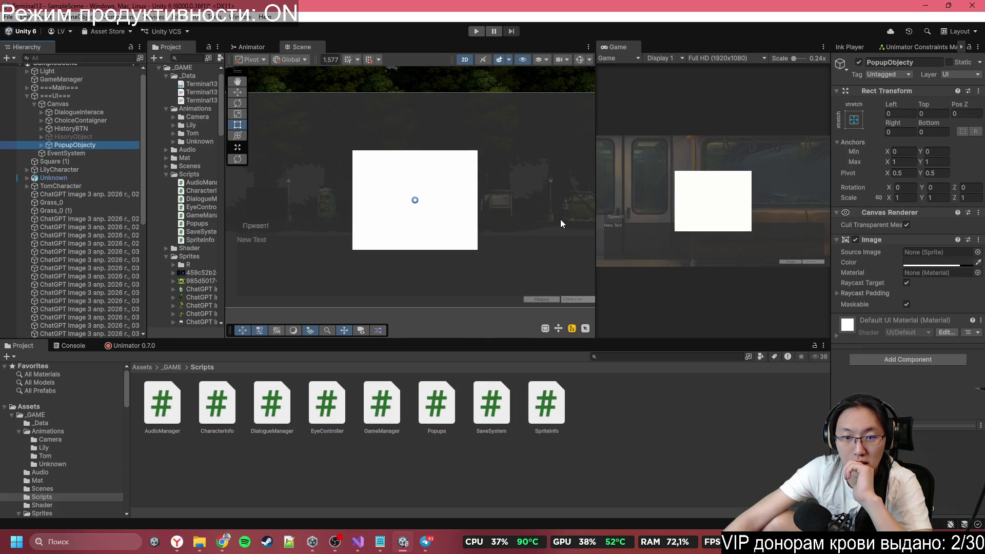
Step: Assign the 985d5017 forest sprite with the vending machine to ForPopup's Source Image
{"action": "left_click", "coordinate": [172, 366]}
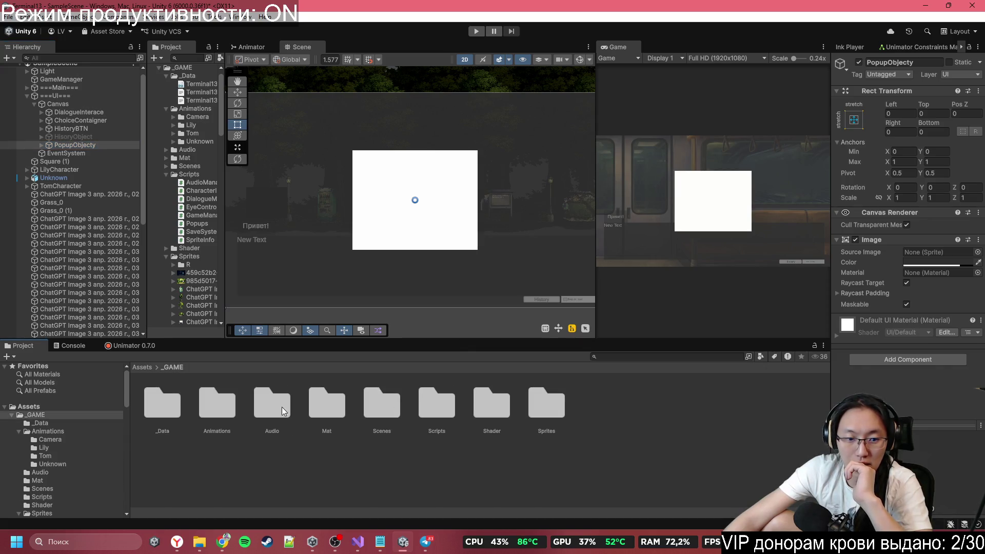
{"action": "left_click", "coordinate": [978, 252]}
{"action": "left_click", "coordinate": [671, 283]}
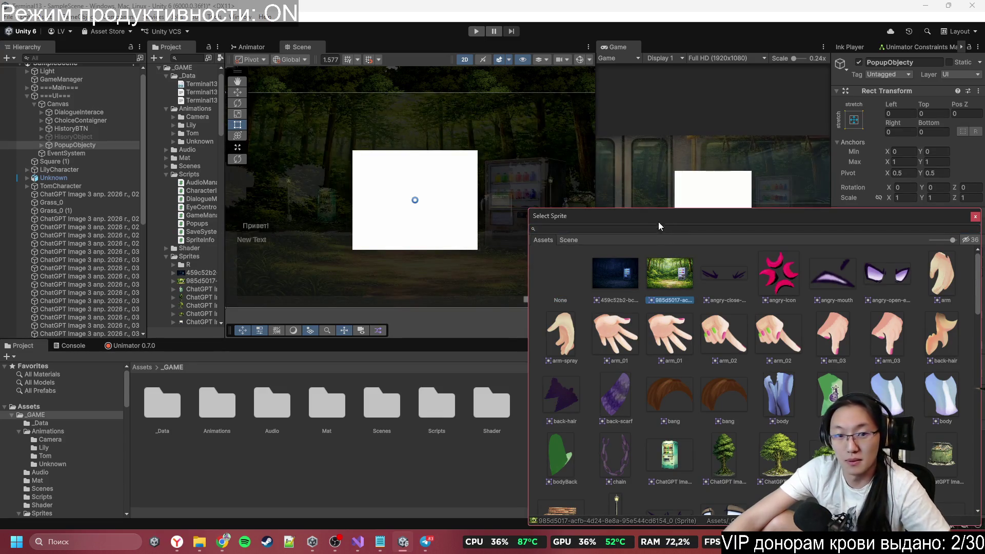
{"action": "left_click", "coordinate": [975, 216]}
{"action": "left_click", "coordinate": [40, 144]}
{"action": "left_click", "coordinate": [64, 152]}
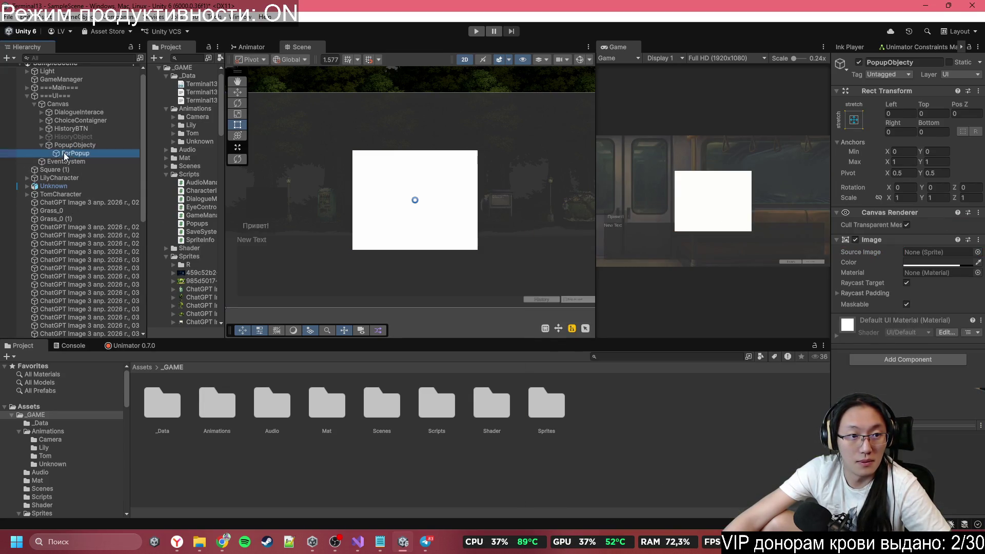
{"action": "left_click", "coordinate": [978, 252]}
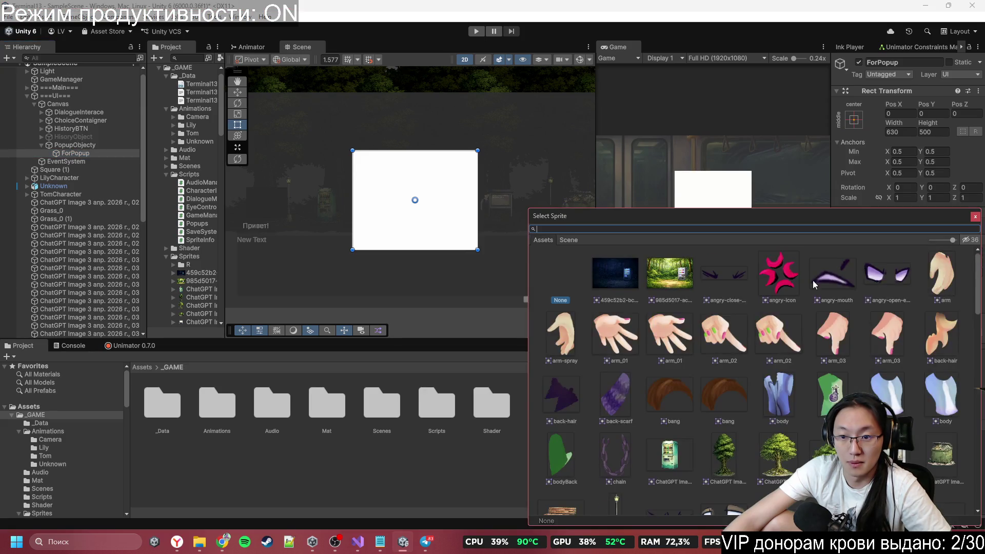
{"action": "left_click", "coordinate": [651, 285]}
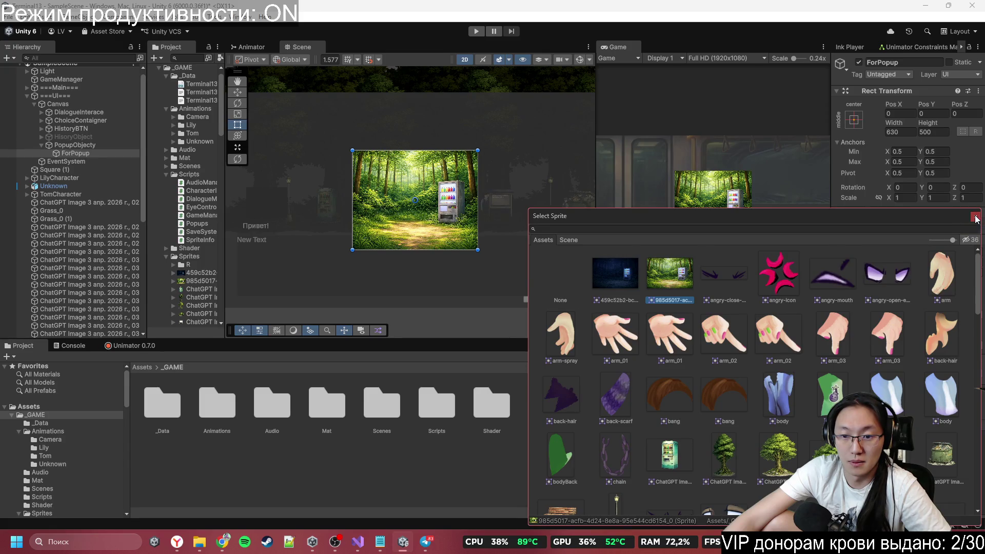
{"action": "left_click", "coordinate": [975, 218]}
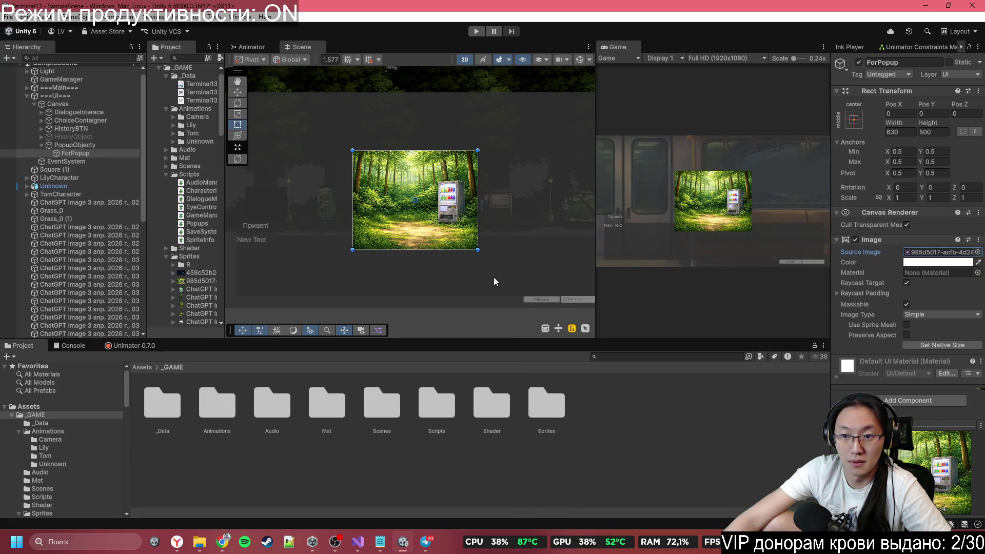
Step: Start renaming the ForPopup object, clearing its old name
{"action": "scroll", "coordinate": [341, 205], "scroll_direction": "up", "scroll_amount": 2}
{"action": "left_click", "coordinate": [104, 153]}
{"action": "left_click", "coordinate": [916, 63]}
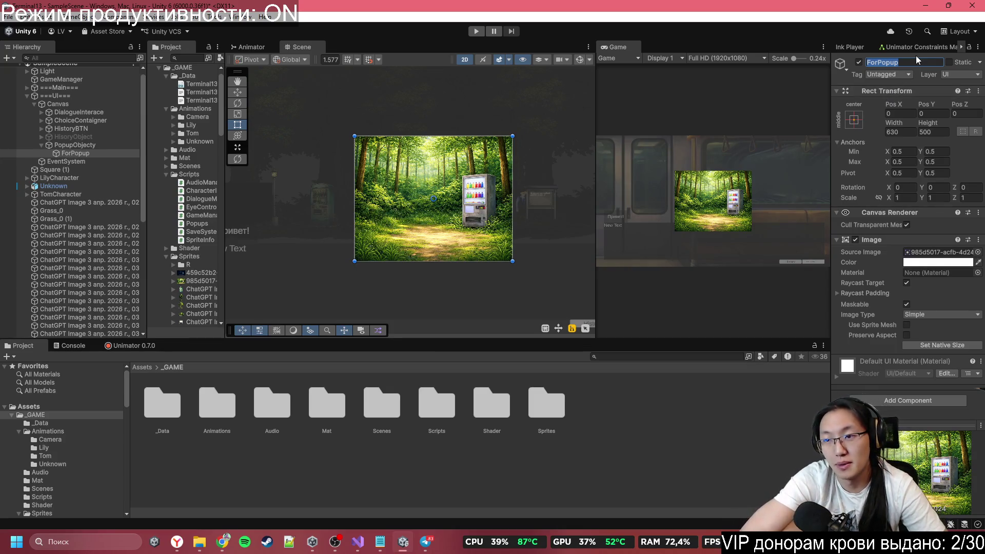
{"action": "type", "text": "ForP"}
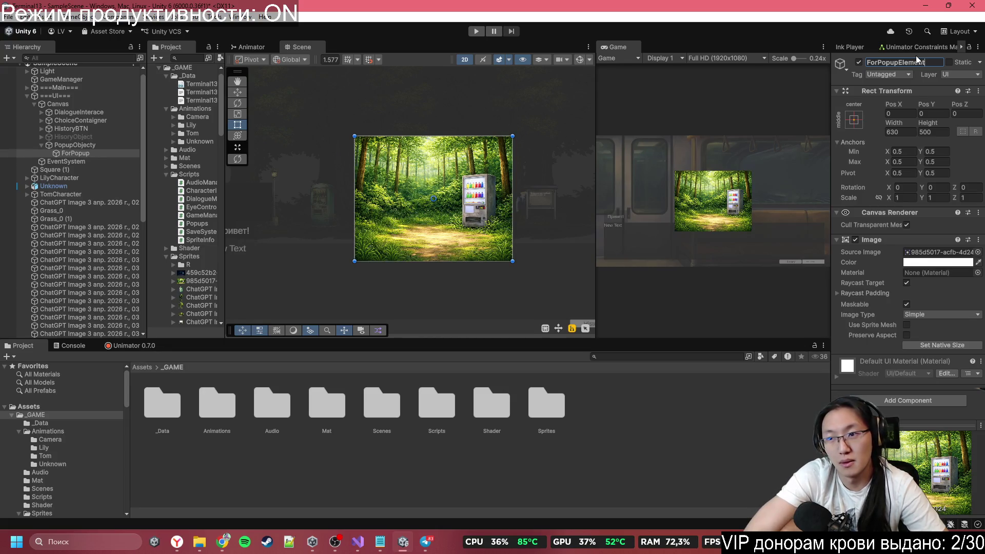
{"action": "key", "text": "BackSpace"}
{"action": "key", "text": "BackSpace"}
{"action": "key", "text": "BackSpace"}
Step: Rename the image to Back and give it the Square source sprite
{"action": "type", "text": "Bac"}
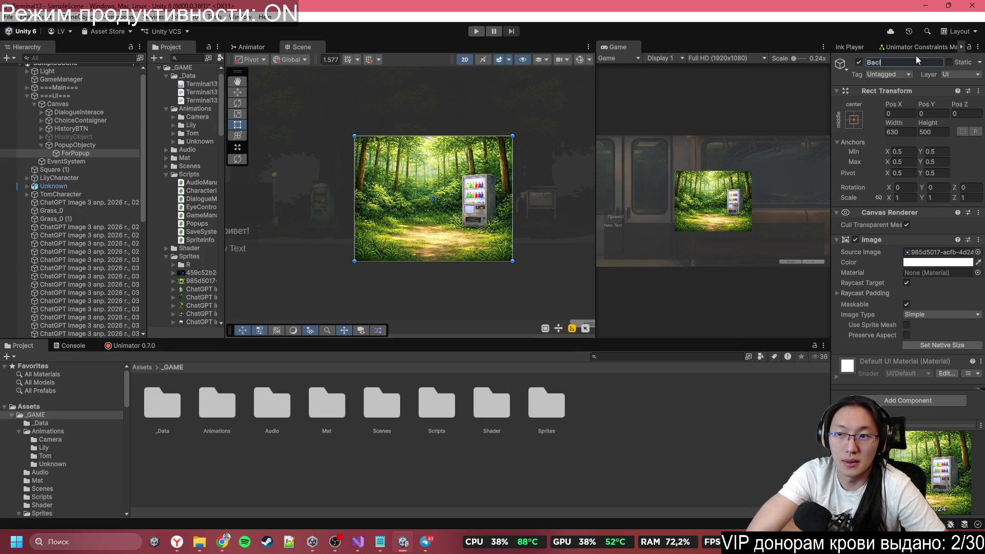
{"action": "type", "text": "k"}
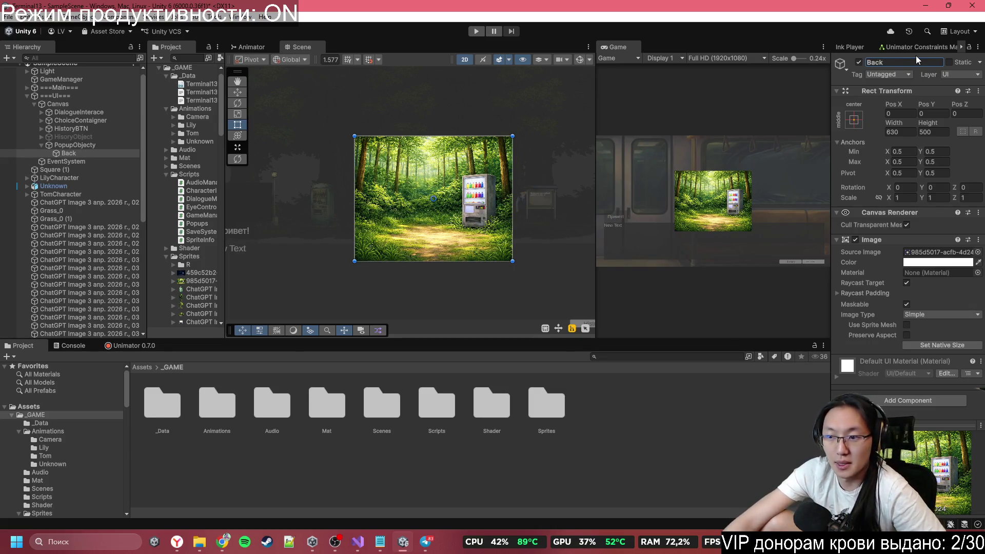
{"action": "left_click", "coordinate": [978, 252]}
{"action": "type", "text": "square"}
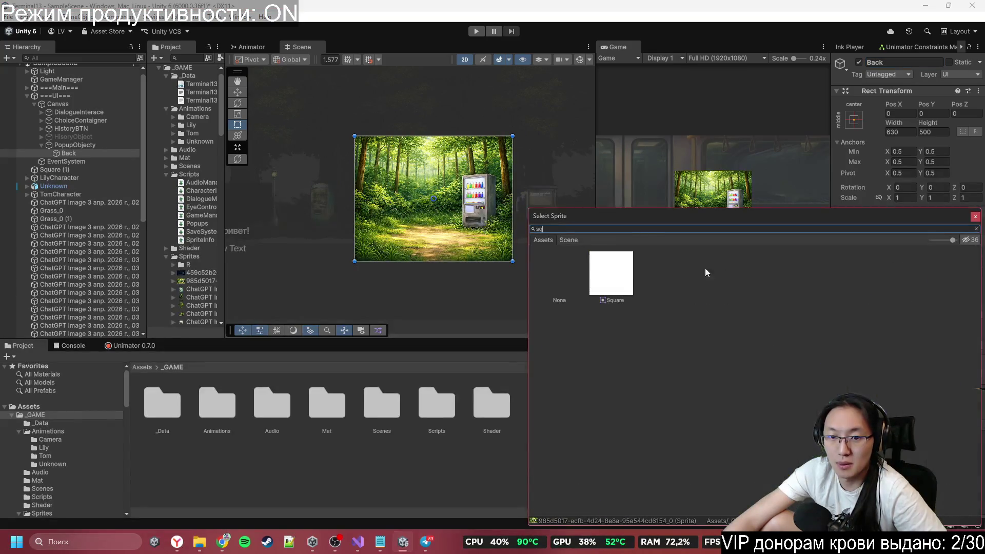
{"action": "double_click", "coordinate": [631, 268]}
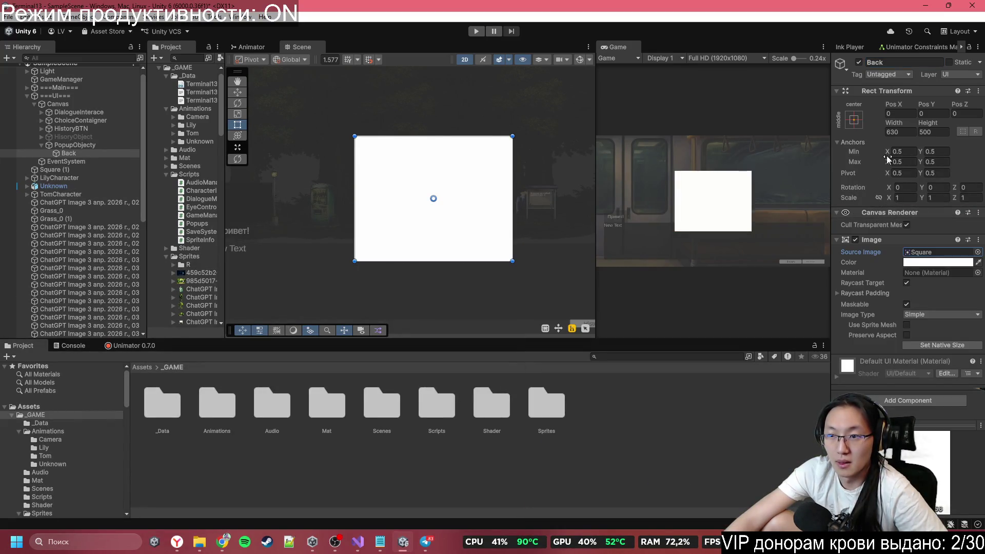
Step: Resize Back to 650 by 520 (630+20, 500+20) and tint it dark grey
{"action": "left_click", "coordinate": [899, 132]}
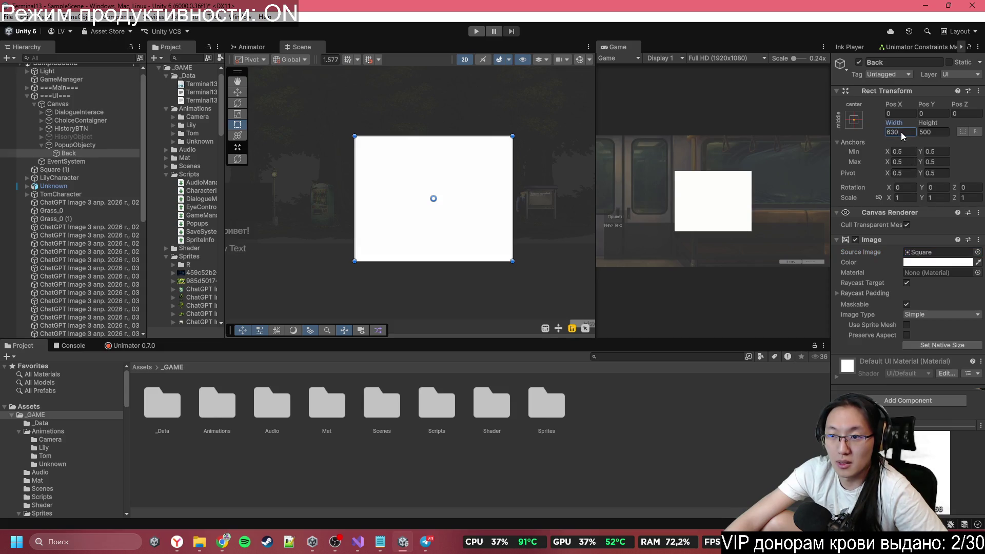
{"action": "type", "text": "+"}
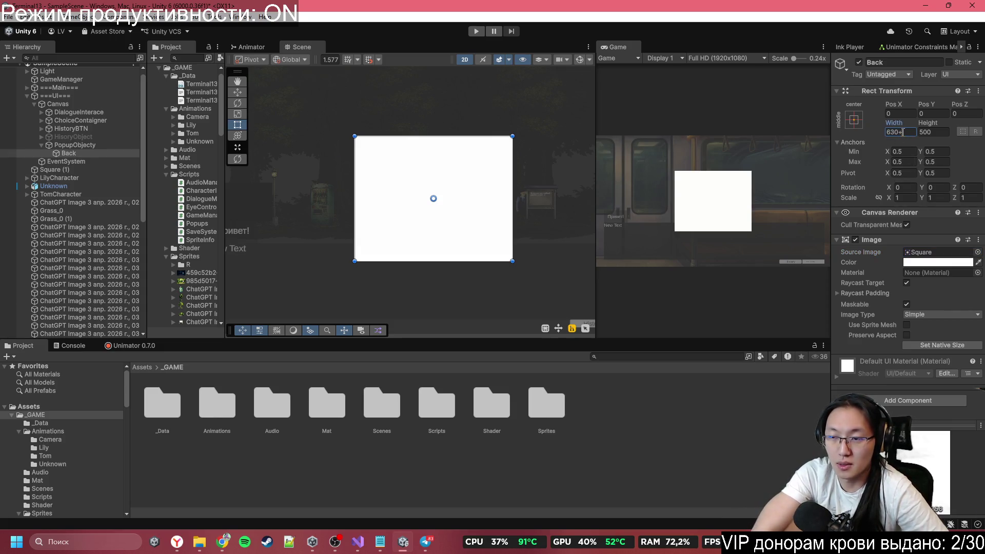
{"action": "type", "text": "20"}
{"action": "left_click", "coordinate": [938, 133]}
{"action": "type", "text": "+2"}
{"action": "type", "text": "0"}
{"action": "key", "text": "Return"}
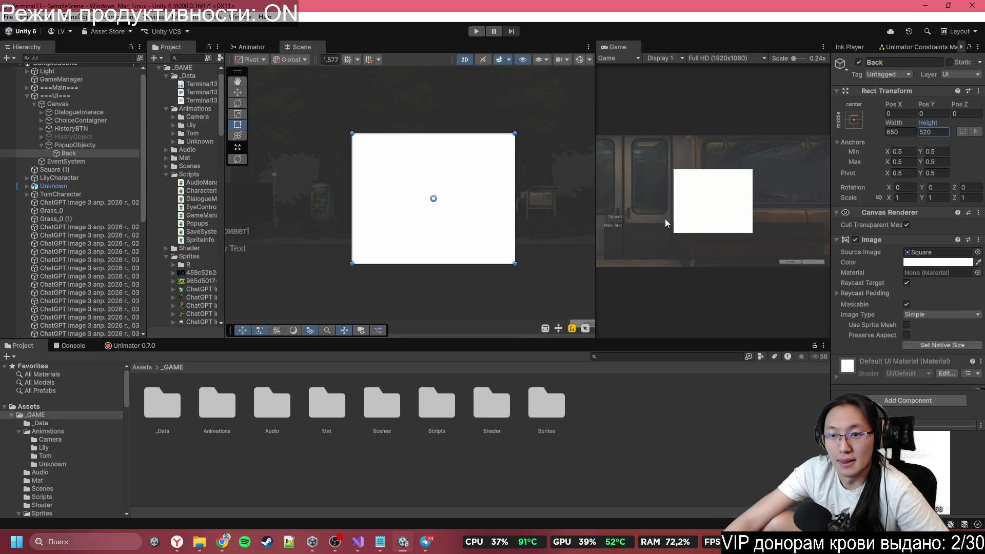
{"action": "left_click", "coordinate": [921, 262]}
{"action": "mouse_move", "coordinate": [925, 327]}
{"action": "left_mouse_down"}
{"action": "mouse_move", "coordinate": [863, 374]}
{"action": "mouse_move", "coordinate": [863, 356]}
{"action": "left_mouse_up"}
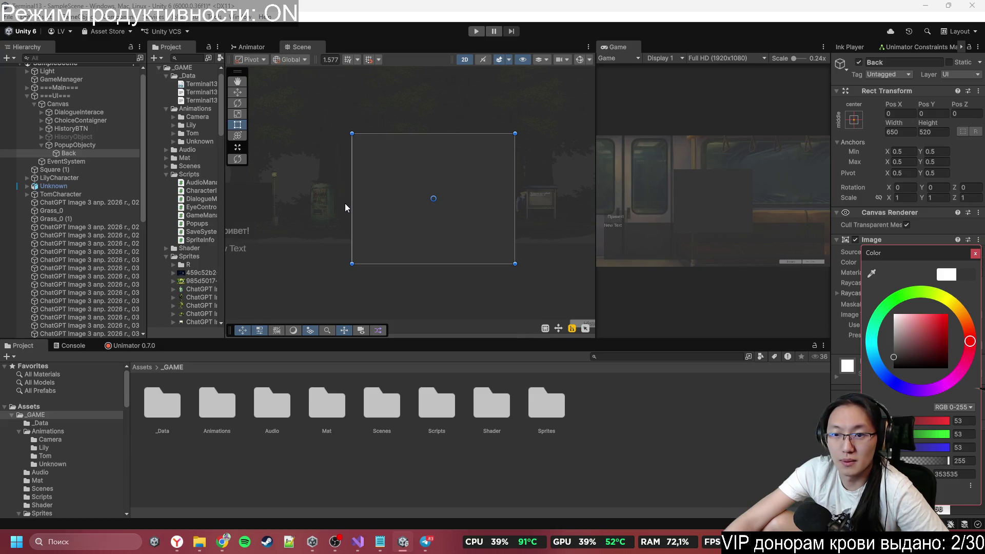
Step: Add a child UI image named ForPopup inside Back and begin editing its width
{"action": "right_click", "coordinate": [76, 153]}
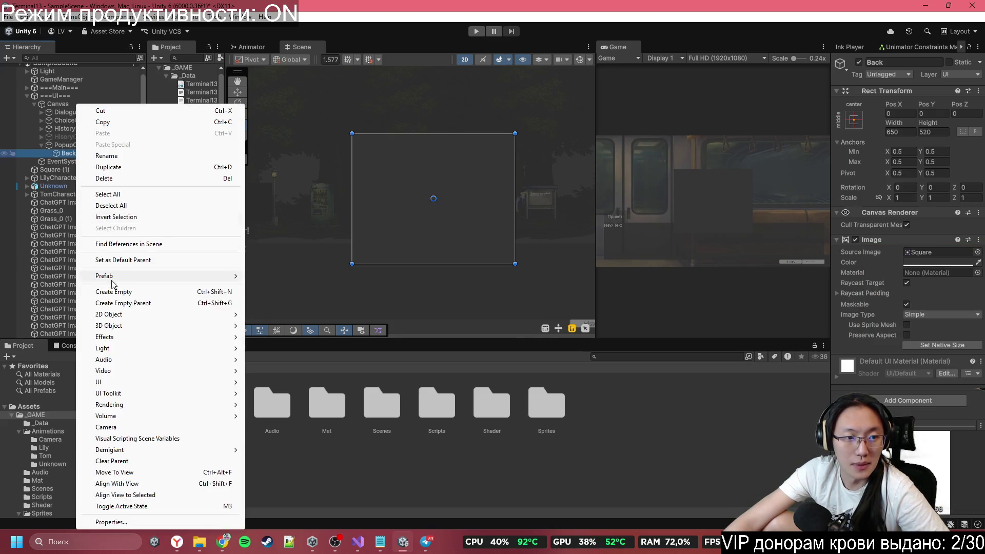
{"action": "mouse_move", "coordinate": [133, 382]}
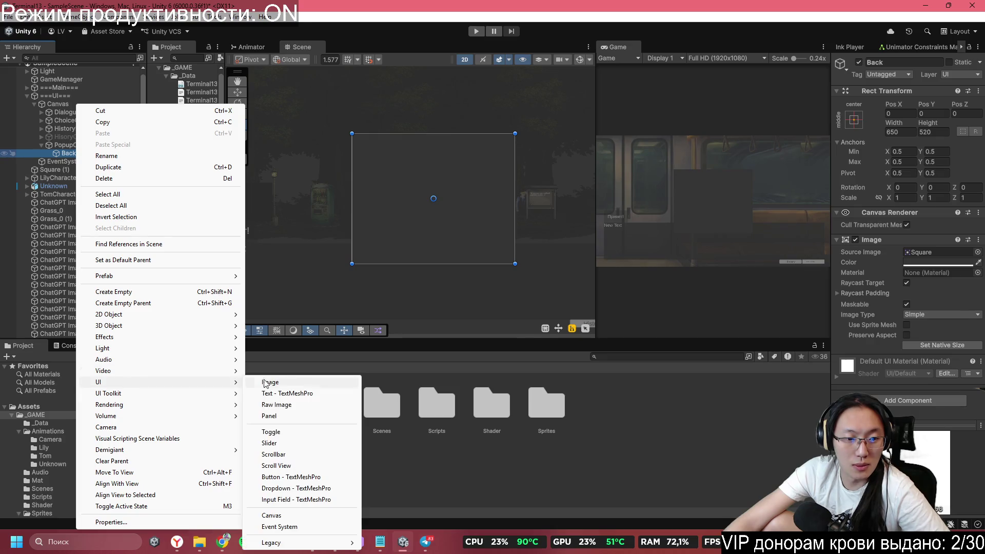
{"action": "left_click", "coordinate": [265, 383]}
{"action": "type", "text": "RorPopu"}
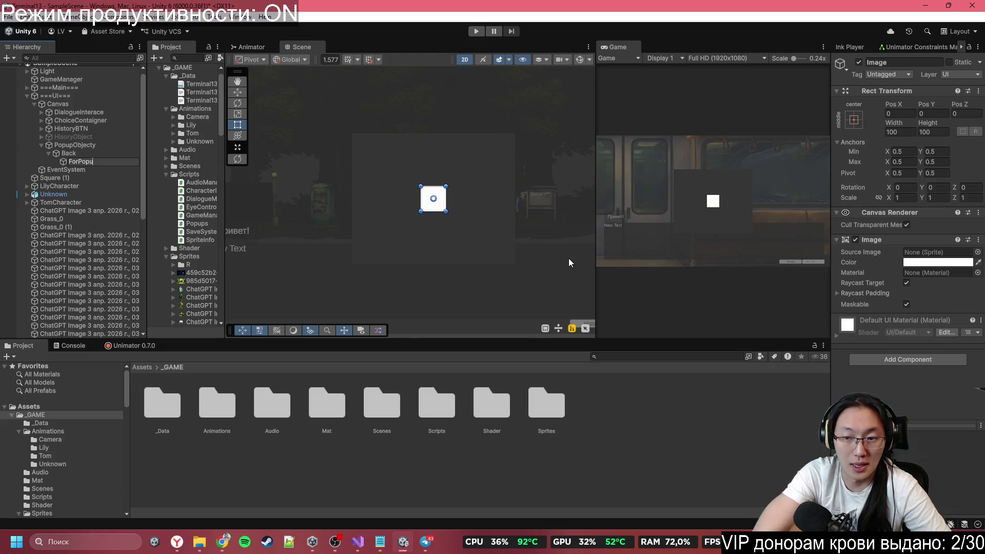
{"action": "type", "text": "p"}
{"action": "key", "text": "Return"}
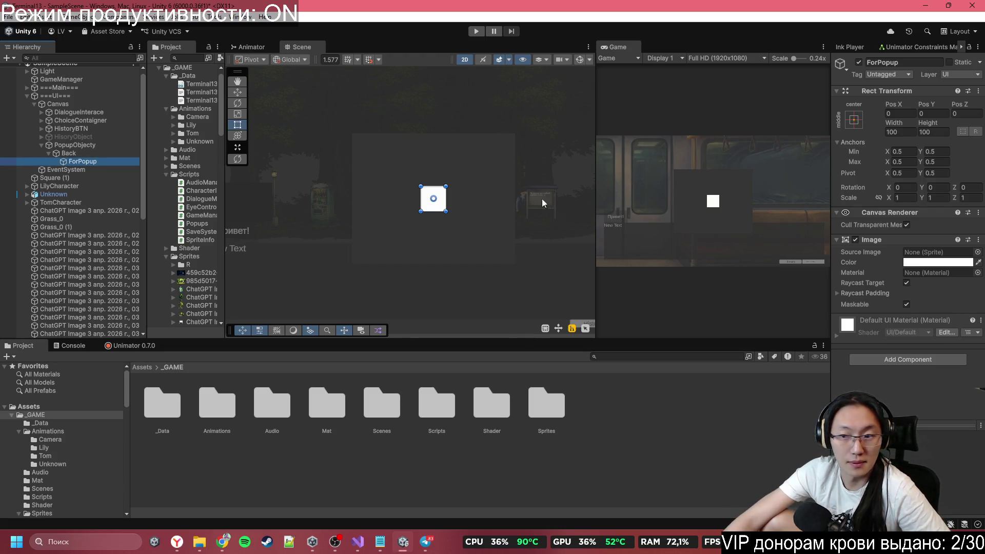
{"action": "left_click", "coordinate": [912, 130]}
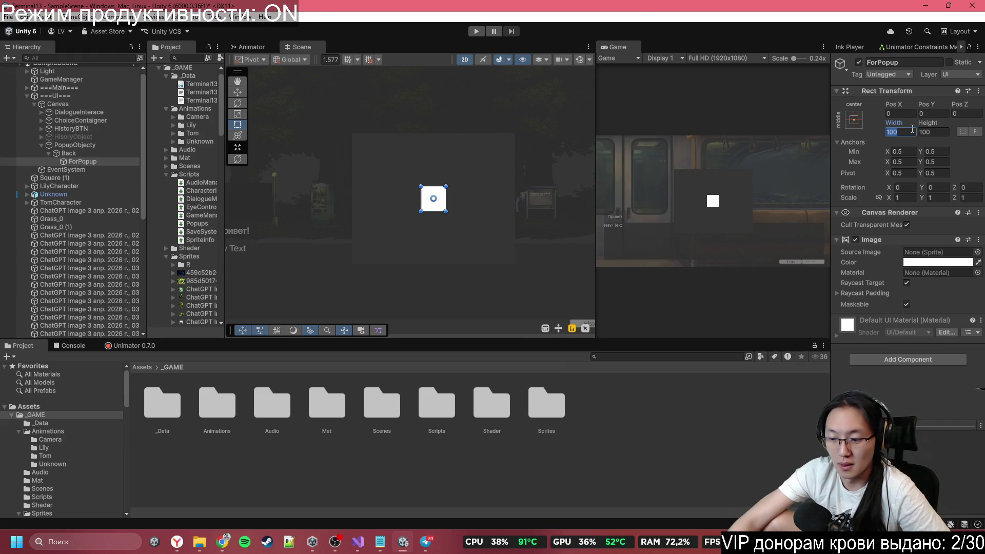
Step: Size ForPopup to 630 by 500 and assign it the vending-machine sprite
{"action": "type", "text": "630"}
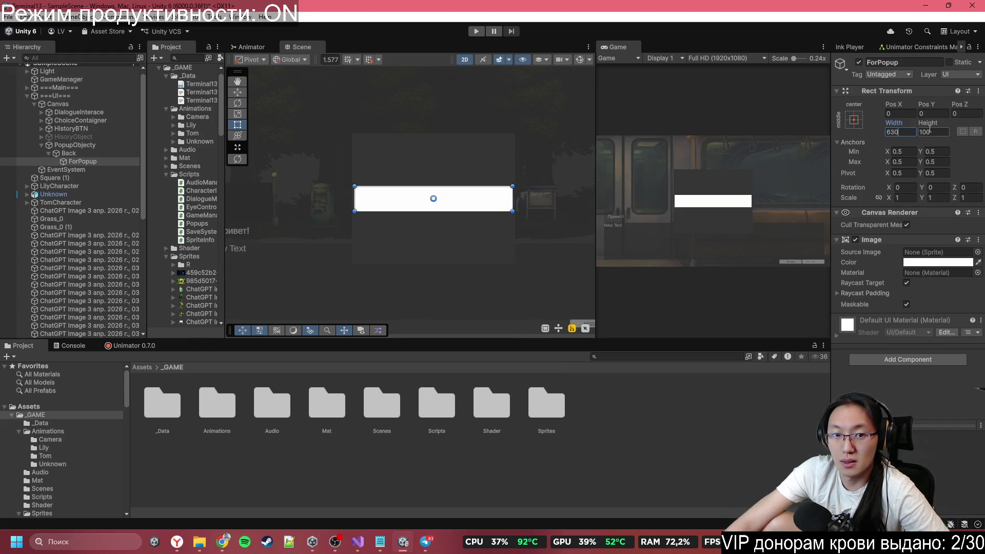
{"action": "type", "text": "500"}
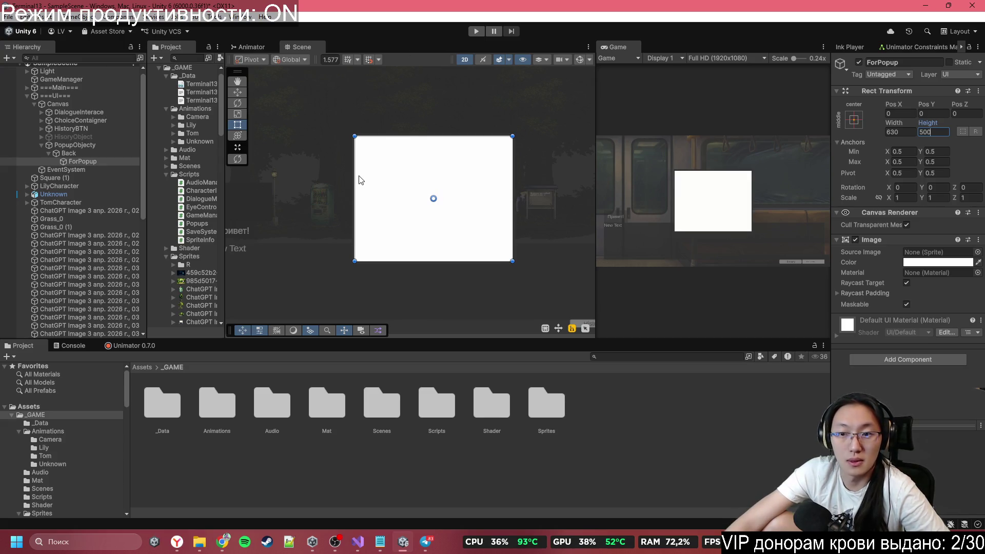
{"action": "scroll", "coordinate": [360, 180], "scroll_direction": "up", "scroll_amount": 1}
{"action": "left_click", "coordinate": [978, 252]}
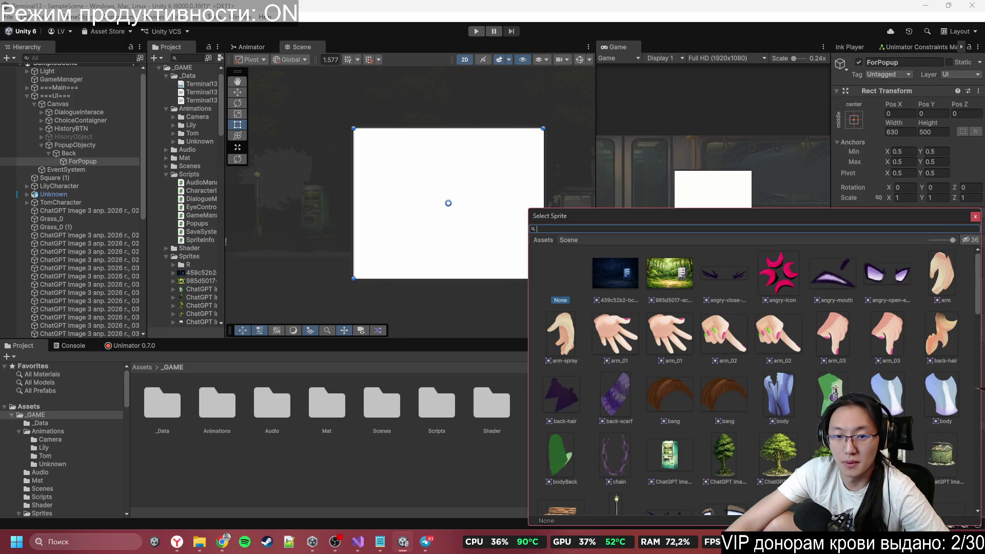
{"action": "left_click", "coordinate": [887, 454]}
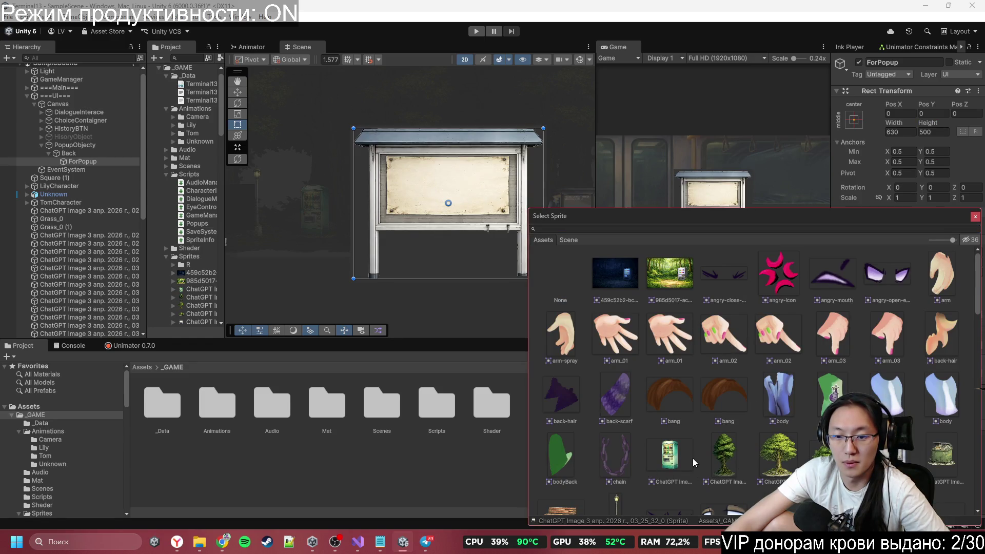
{"action": "left_click", "coordinate": [675, 458]}
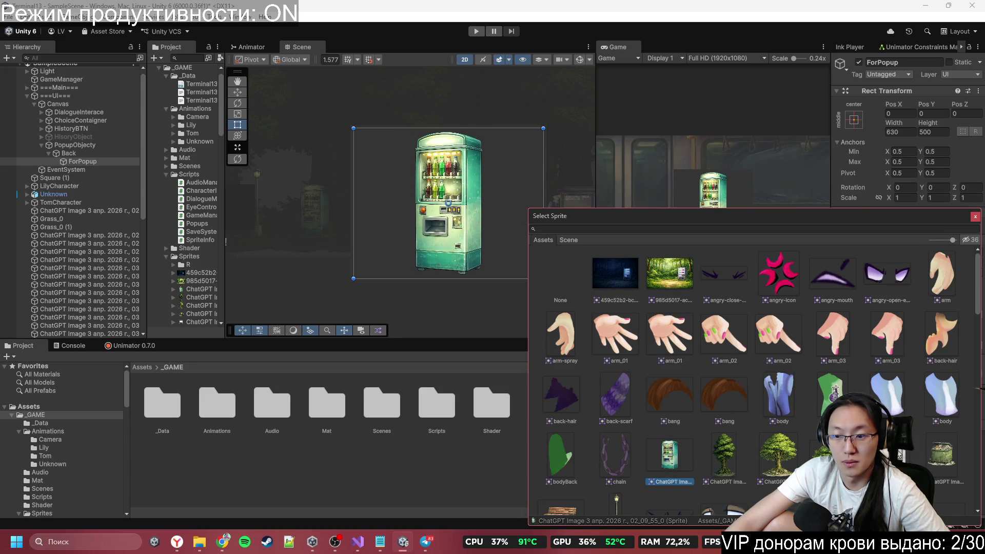
{"action": "left_click", "coordinate": [972, 218]}
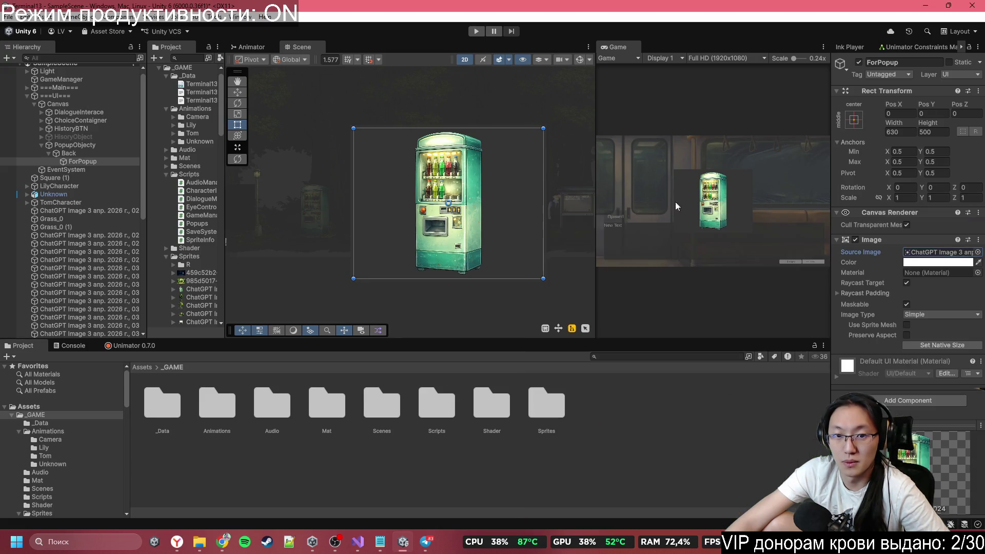
Step: Preview the popup over the scene, toggling selection of the tree sprite behind it
{"action": "left_click", "coordinate": [484, 250]}
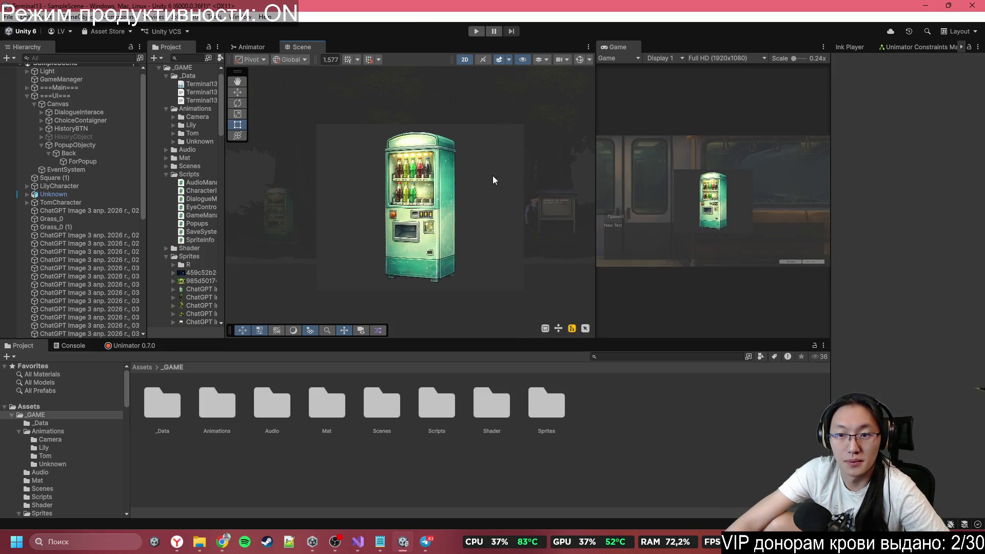
{"action": "left_click", "coordinate": [489, 190]}
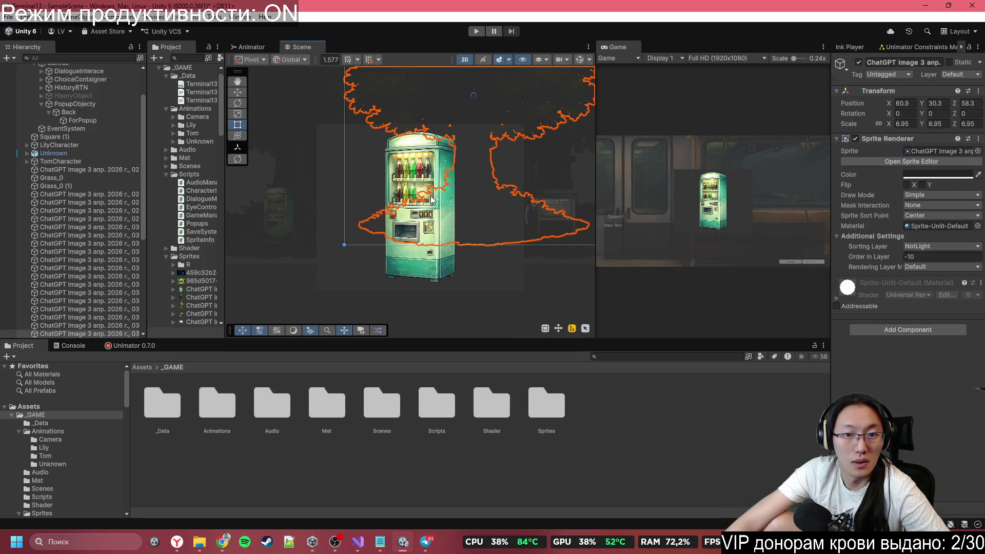
{"action": "scroll", "coordinate": [439, 326], "scroll_direction": "down", "scroll_amount": 3}
{"action": "left_click", "coordinate": [445, 285]}
{"action": "scroll", "coordinate": [444, 282], "scroll_direction": "up", "scroll_amount": 2}
{"action": "left_click", "coordinate": [457, 227]}
{"action": "left_click", "coordinate": [429, 245]}
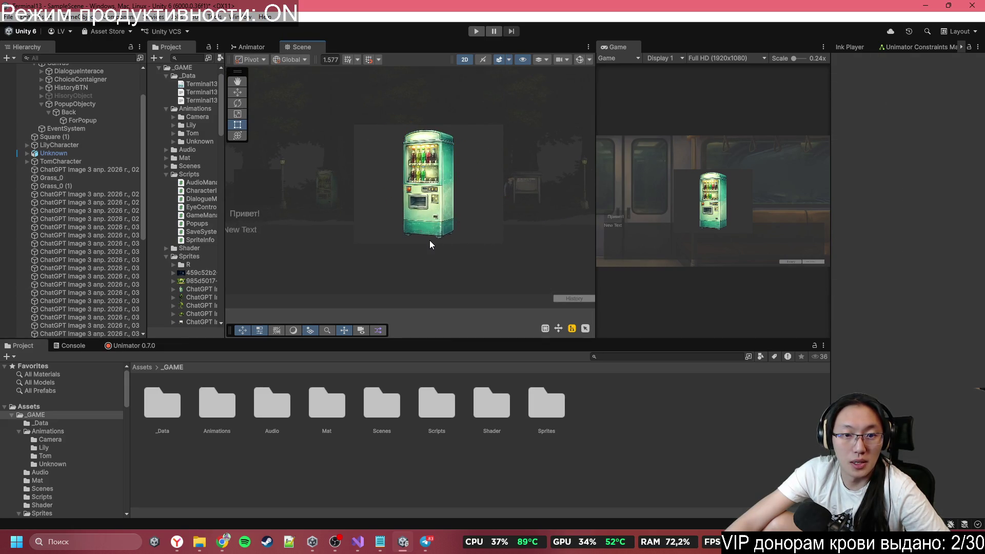
{"action": "left_click", "coordinate": [430, 226]}
{"action": "scroll", "coordinate": [42, 127], "scroll_direction": "up", "scroll_amount": 2}
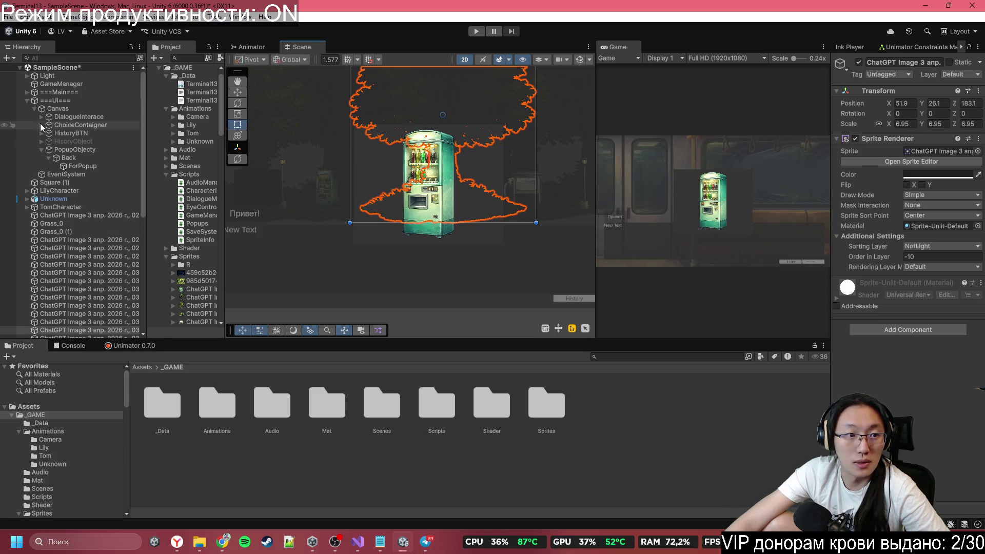
Step: Reselect the ForPopup image and bring up Back's object options
{"action": "left_click", "coordinate": [77, 166]}
{"action": "scroll", "coordinate": [445, 231], "scroll_direction": "down", "scroll_amount": 2}
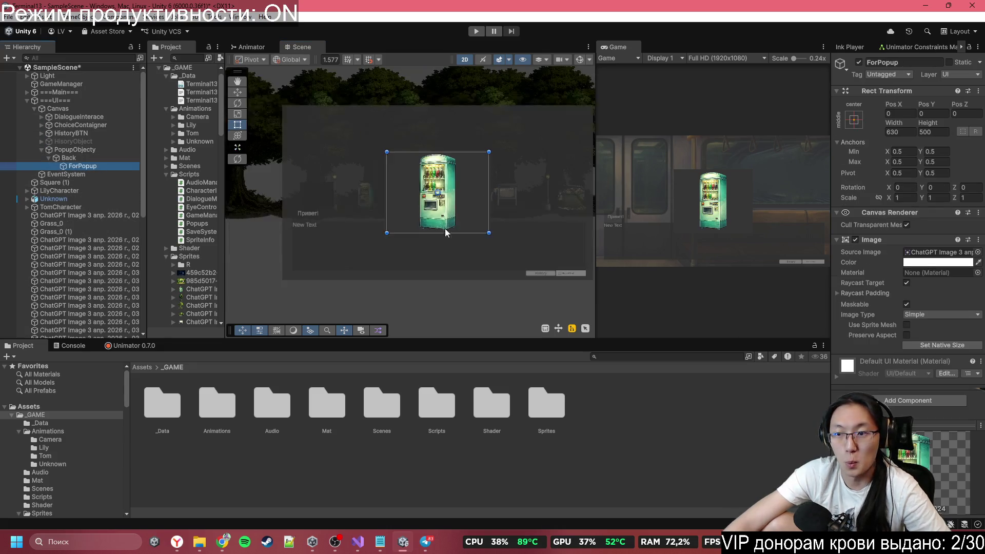
{"action": "scroll", "coordinate": [417, 239], "scroll_direction": "down", "scroll_amount": 1}
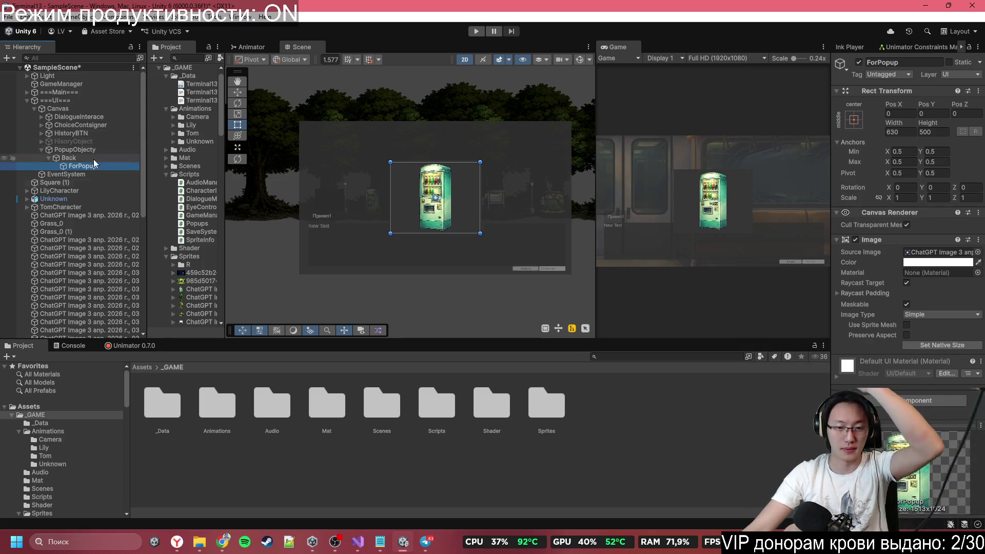
{"action": "mouse_move", "coordinate": [355, 551]}
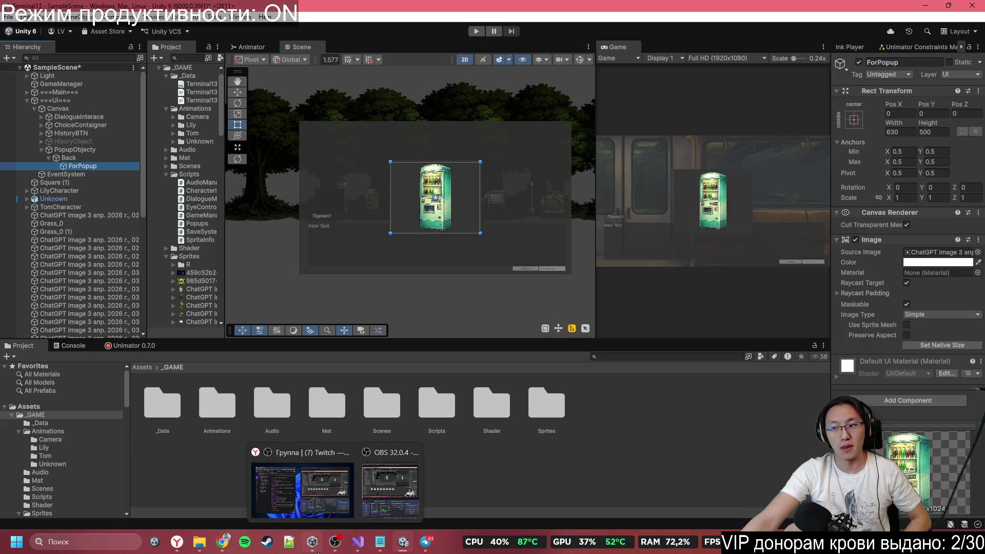
{"action": "mouse_move", "coordinate": [316, 546]}
{"action": "right_click", "coordinate": [94, 158]}
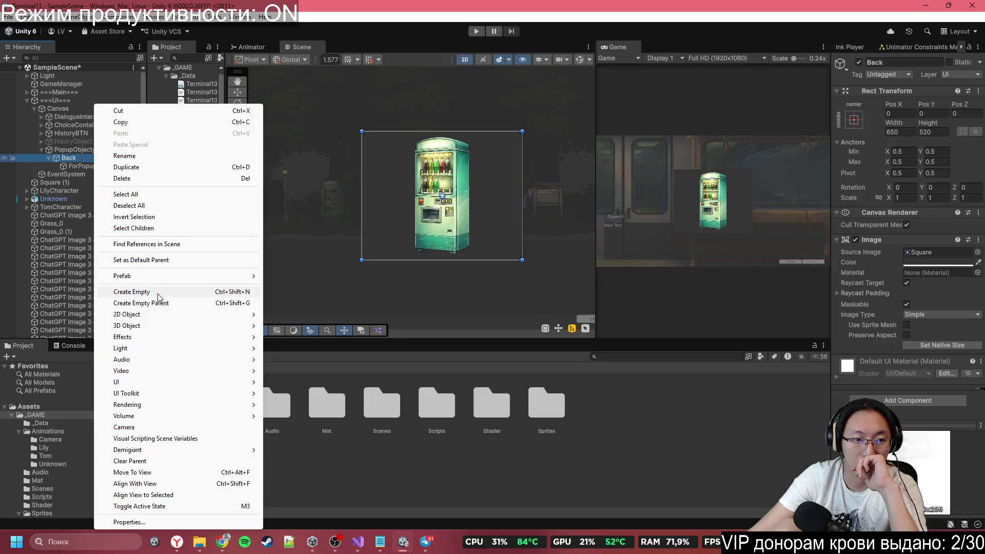
Step: Create an empty object under PopupObject and name it PopupHide
{"action": "left_click", "coordinate": [158, 295]}
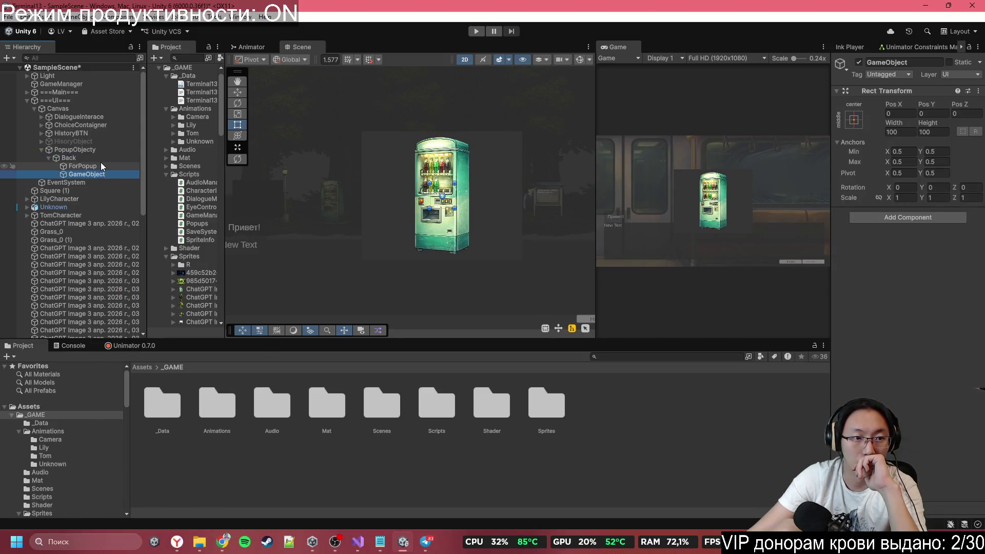
{"action": "left_click_drag", "start_coordinate": [100, 174], "coordinate": [98, 153]}
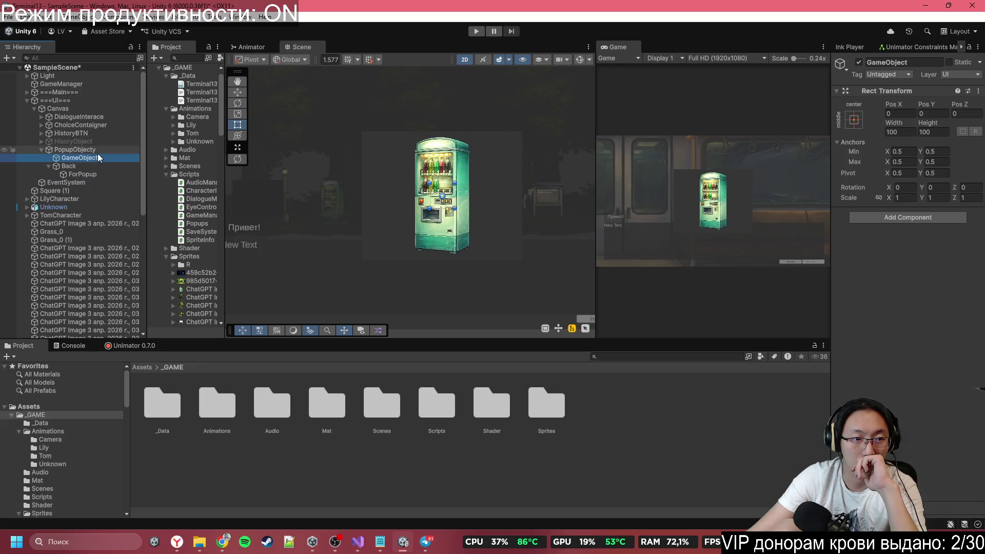
{"action": "left_click", "coordinate": [91, 153]}
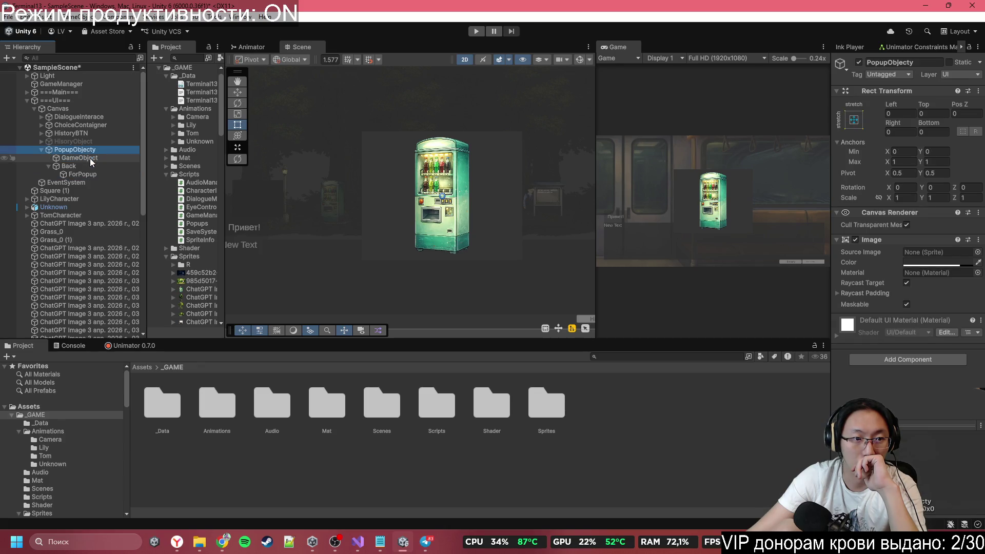
{"action": "left_click", "coordinate": [90, 158]}
{"action": "left_click", "coordinate": [939, 62]}
{"action": "type", "text": "Popup"}
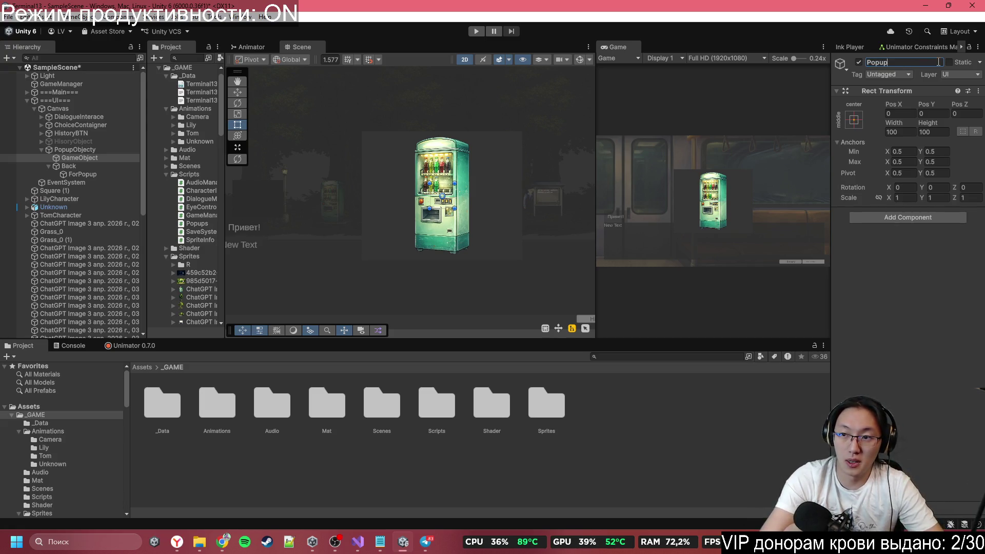
{"action": "type", "text": "Hide"}
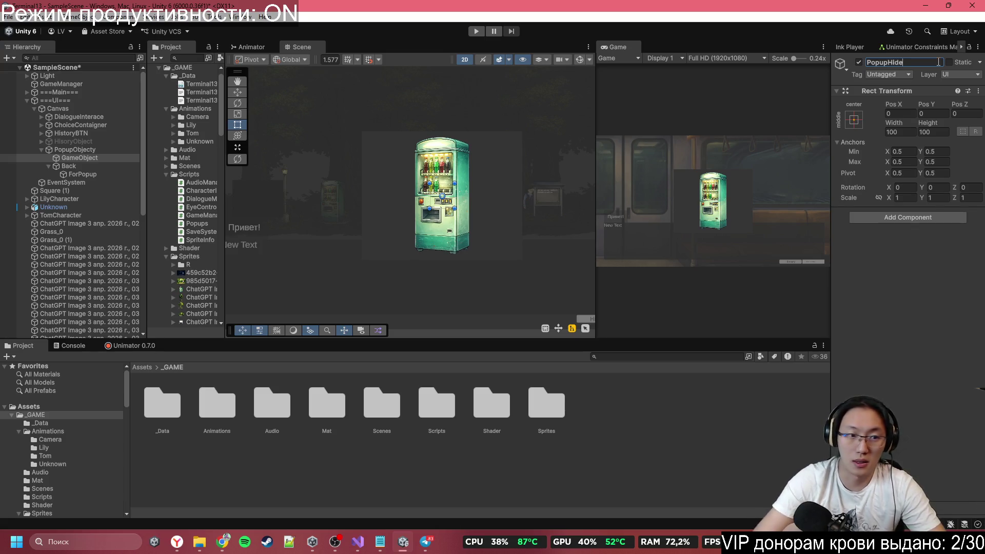
{"action": "scroll", "coordinate": [540, 209], "scroll_direction": "down", "scroll_amount": 2}
{"action": "scroll", "coordinate": [541, 204], "scroll_direction": "down", "scroll_amount": 2}
{"action": "left_click", "coordinate": [79, 157]}
Step: Move PopupHide far below the popup and nest Back under it, keeping Y at 1052
{"action": "left_click", "coordinate": [237, 92]}
{"action": "left_click_drag", "start_coordinate": [497, 161], "coordinate": [504, 276]}
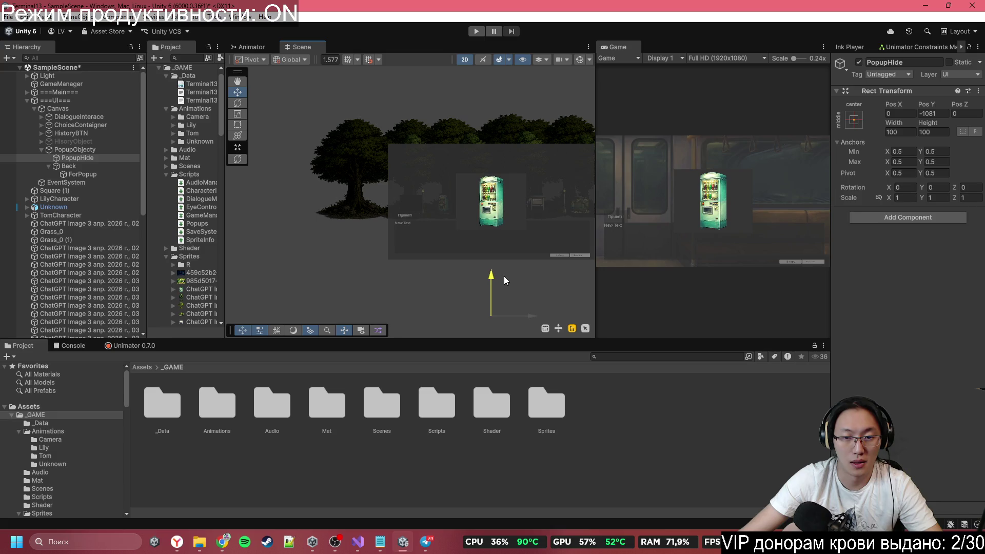
{"action": "left_click", "coordinate": [97, 168]}
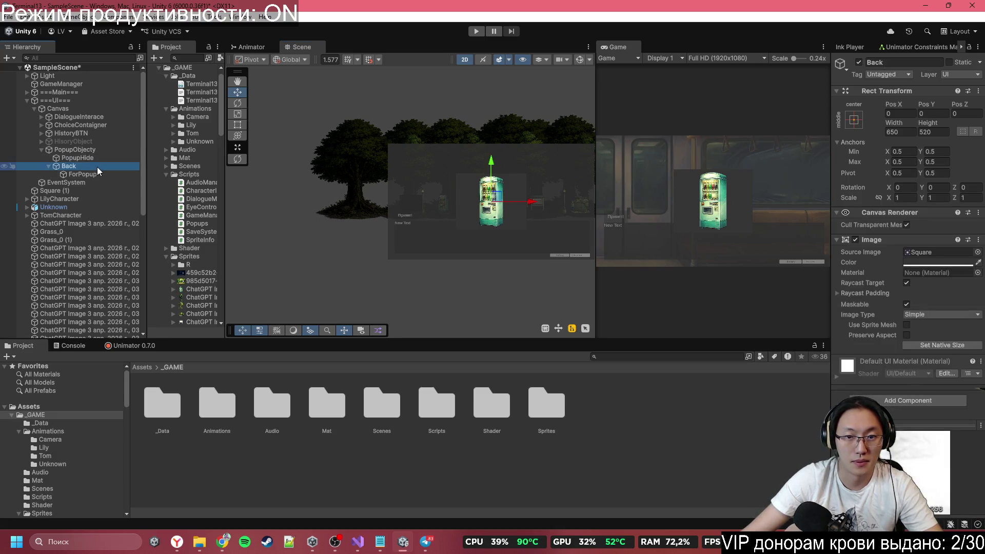
{"action": "mouse_move", "coordinate": [113, 172]}
{"action": "left_mouse_down"}
{"action": "mouse_move", "coordinate": [75, 167]}
{"action": "mouse_move", "coordinate": [82, 158]}
{"action": "left_mouse_up"}
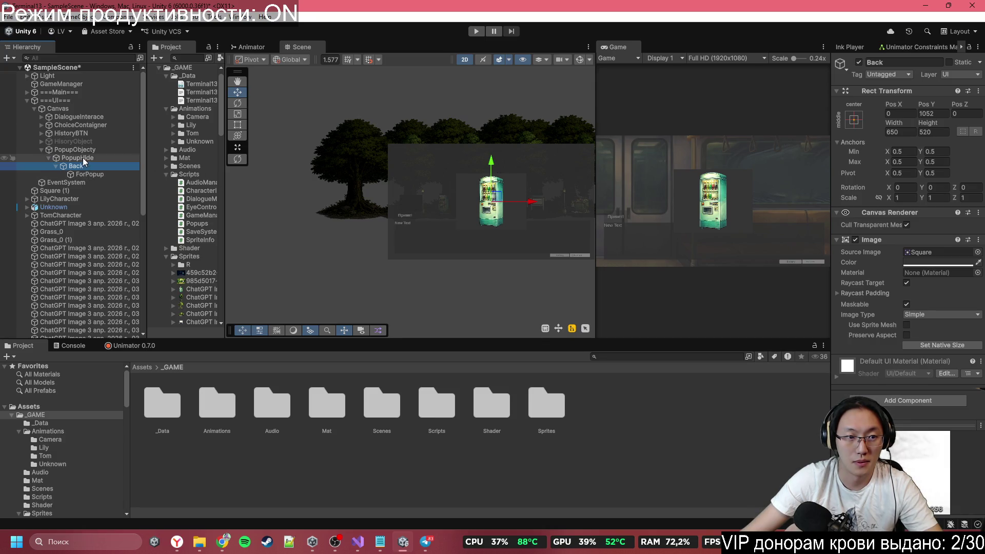
{"action": "left_click", "coordinate": [904, 64]}
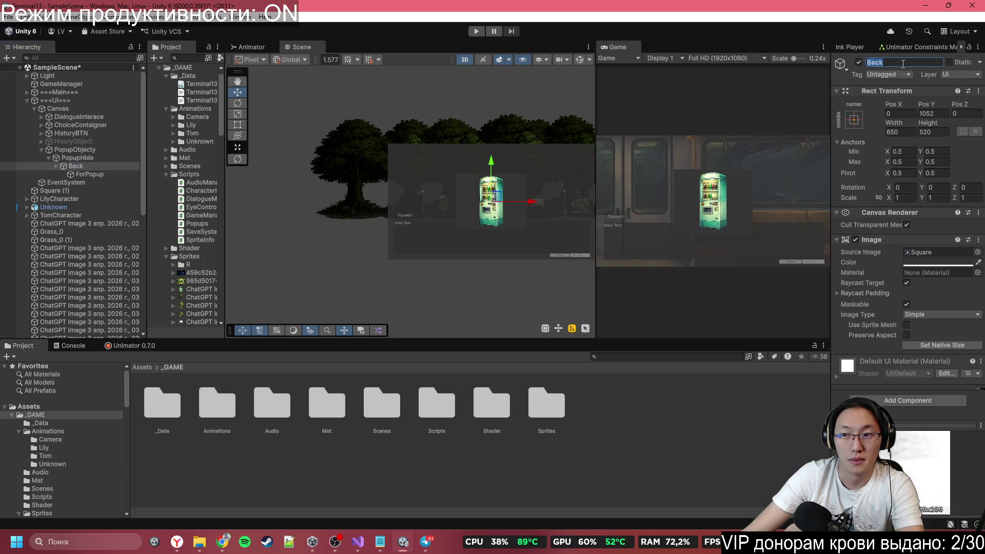
{"action": "left_click", "coordinate": [919, 114]}
{"action": "type", "text": "0"}
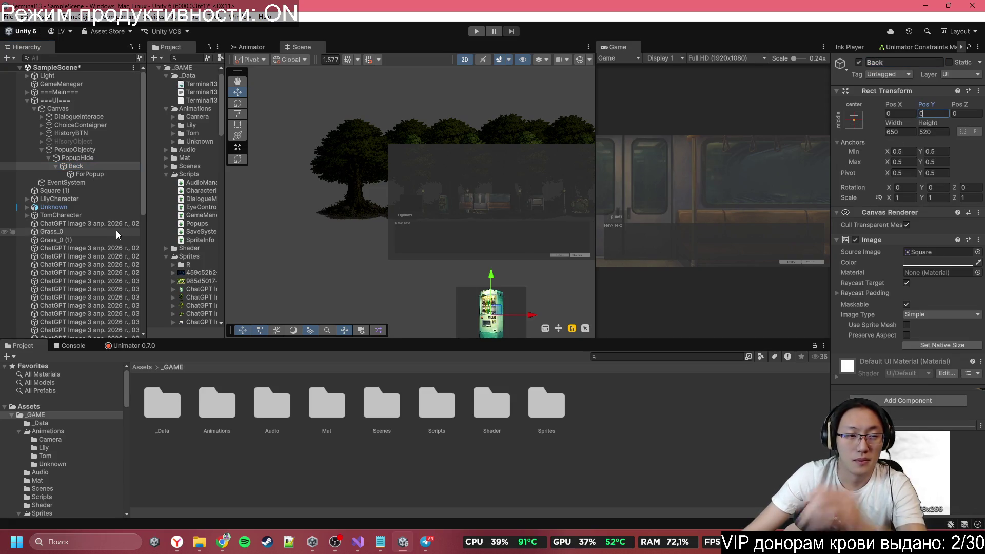
{"action": "scroll", "coordinate": [378, 252], "scroll_direction": "down", "scroll_amount": 2}
{"action": "scroll", "coordinate": [390, 250], "scroll_direction": "up", "scroll_amount": 1}
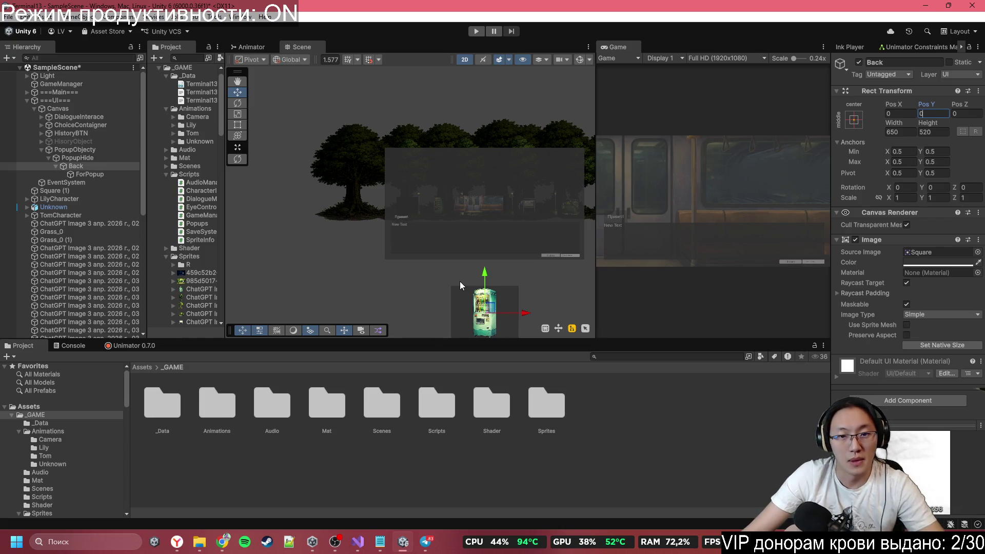
{"action": "key", "text": "ctrl+z"}
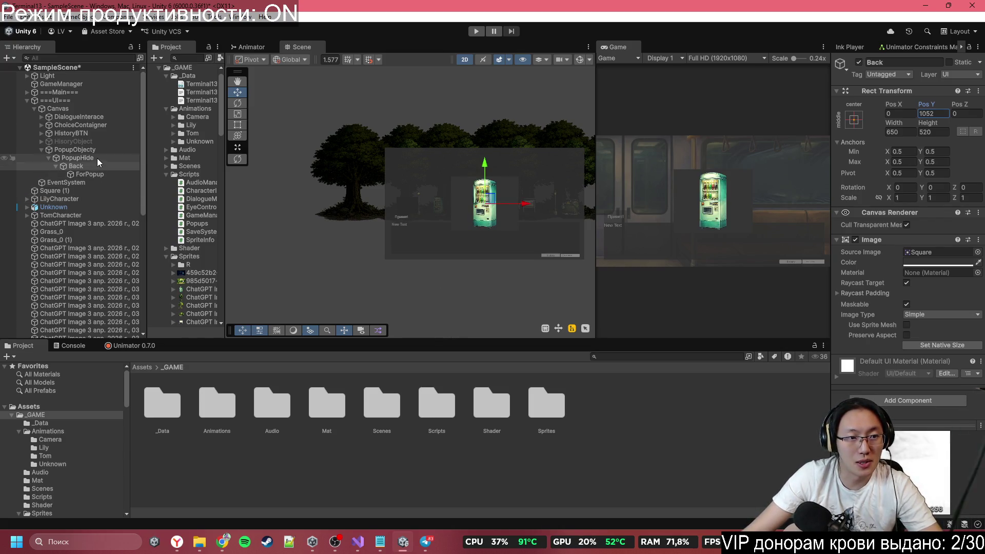
Step: Move Back back out of PopupHide and delete the PopupHide object
{"action": "left_click", "coordinate": [97, 158]}
{"action": "left_click_drag", "start_coordinate": [57, 165], "coordinate": [78, 151]}
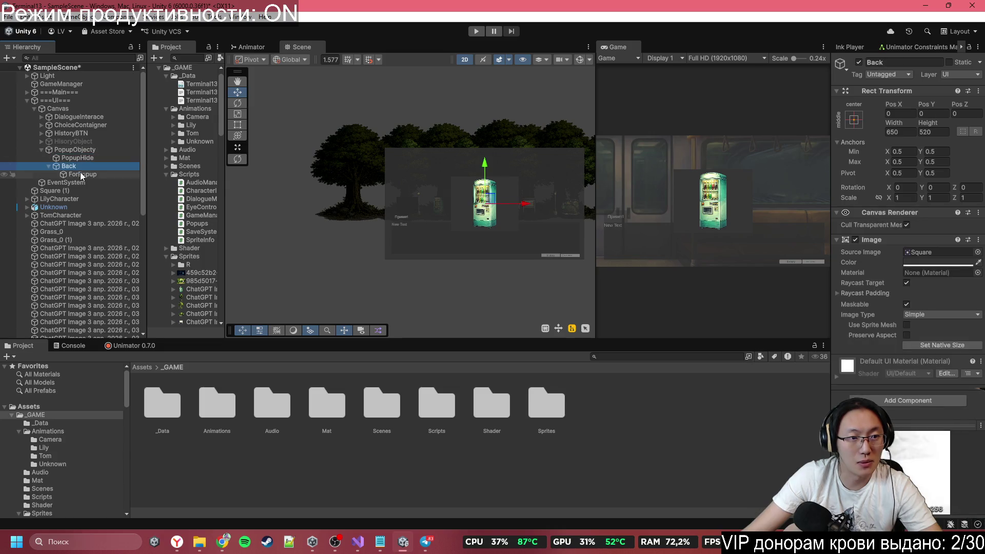
{"action": "left_click", "coordinate": [84, 159]}
{"action": "key", "text": "Delete"}
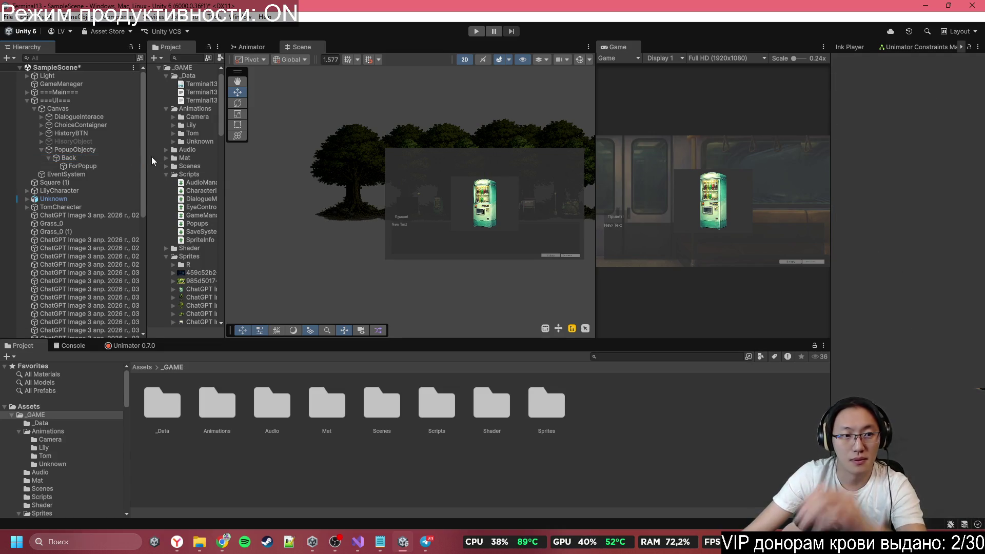
Step: Add a Canvas Group to PopupObject, test its alpha, and leave it at 1
{"action": "left_click", "coordinate": [110, 149]}
{"action": "left_click", "coordinate": [898, 358]}
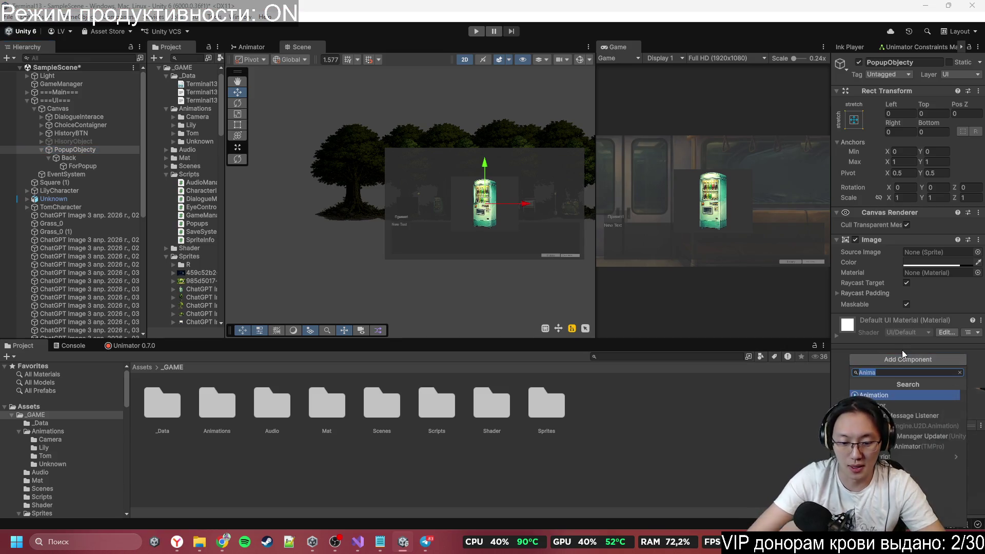
{"action": "type", "text": "canvas group"}
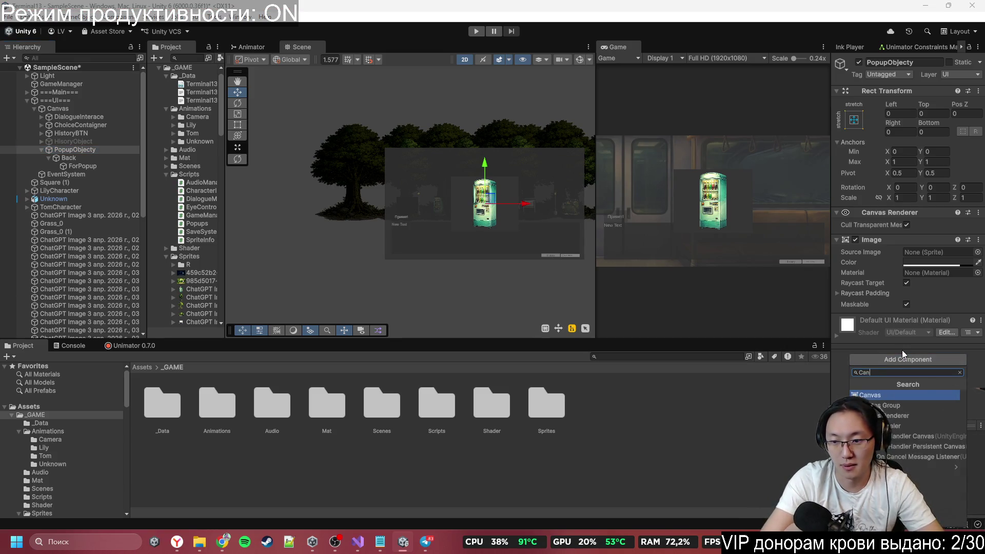
{"action": "key", "text": "Return"}
{"action": "mouse_move", "coordinate": [896, 335]}
{"action": "left_mouse_down"}
{"action": "mouse_move", "coordinate": [878, 324]}
{"action": "mouse_move", "coordinate": [900, 328]}
{"action": "left_mouse_up"}
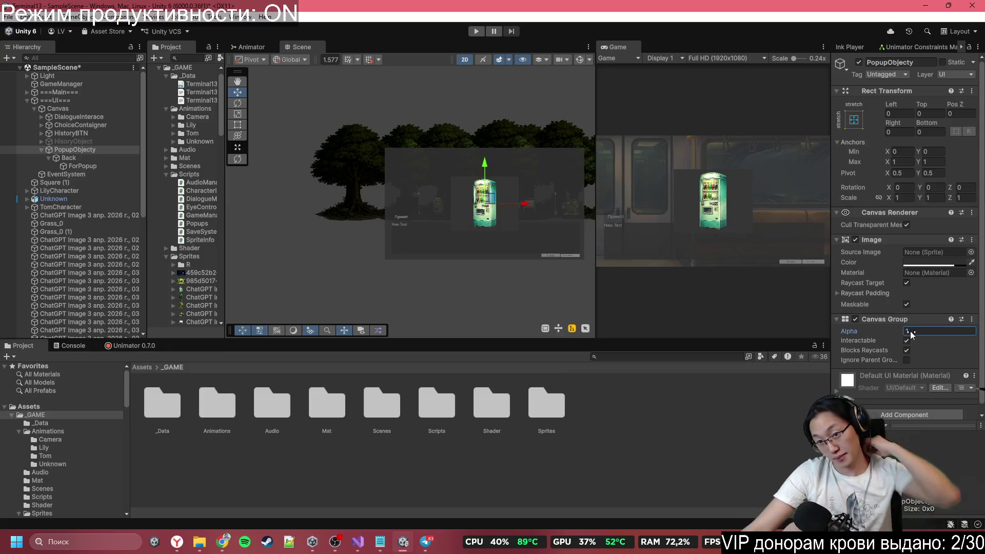
{"action": "type", "text": "1"}
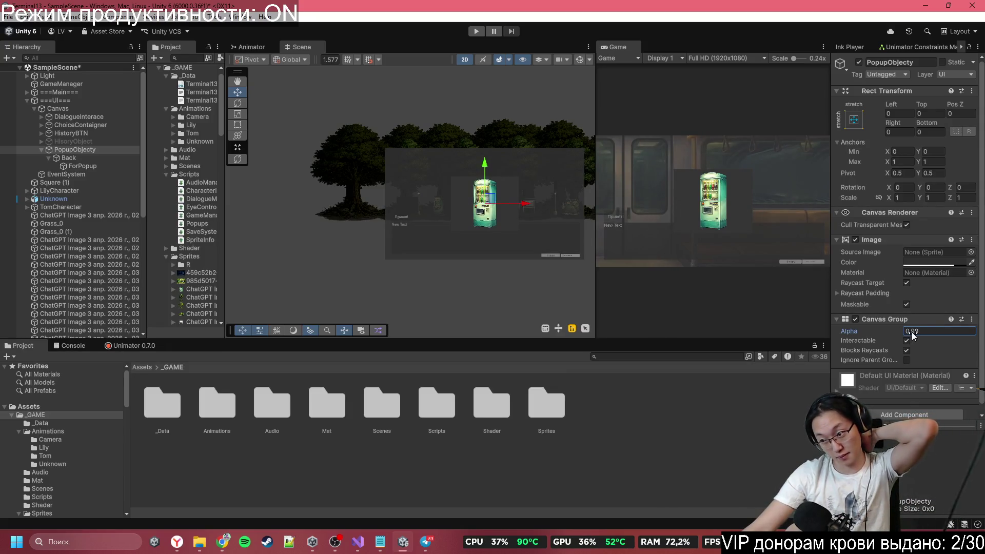
{"action": "mouse_move", "coordinate": [914, 335]}
{"action": "left_mouse_down"}
{"action": "mouse_move", "coordinate": [895, 334]}
{"action": "mouse_move", "coordinate": [940, 337]}
{"action": "mouse_move", "coordinate": [796, 343]}
{"action": "mouse_move", "coordinate": [835, 348]}
{"action": "mouse_move", "coordinate": [777, 341]}
{"action": "mouse_move", "coordinate": [842, 336]}
{"action": "mouse_move", "coordinate": [785, 336]}
{"action": "left_mouse_up"}
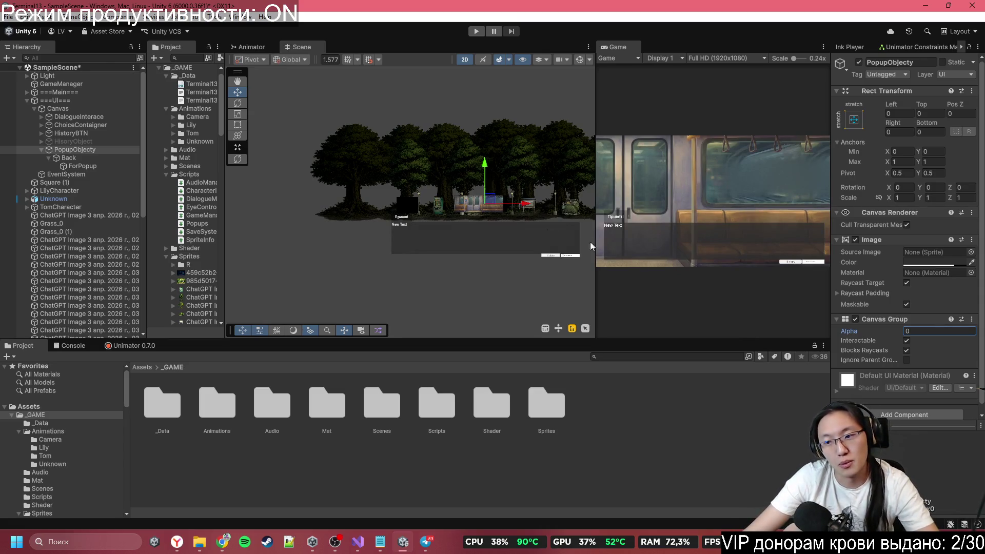
{"action": "left_click_drag", "start_coordinate": [869, 330], "coordinate": [929, 326]}
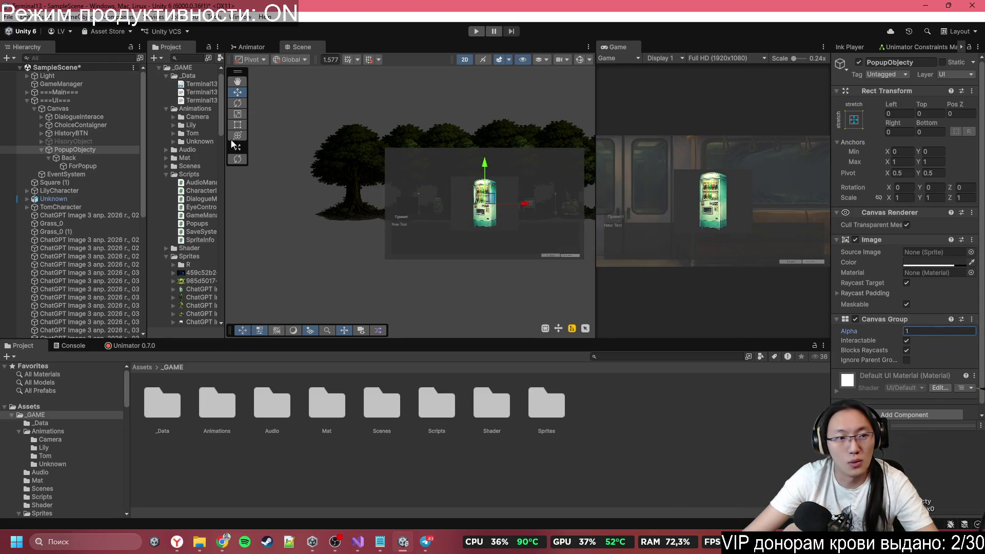
Step: Deactivate PopupObject with Alt+Shift+A and select the ===UI=== object
{"action": "left_click", "coordinate": [113, 152]}
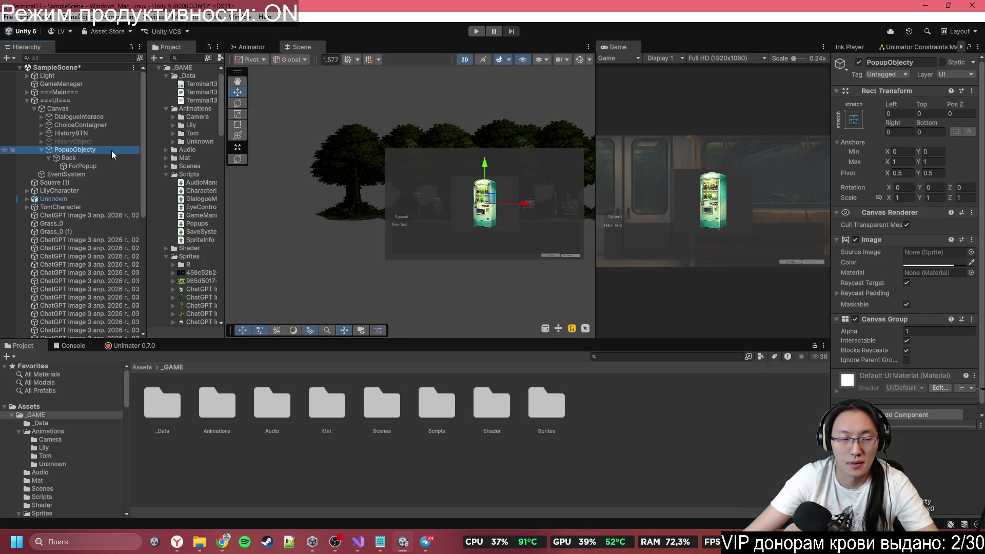
{"action": "key", "text": "alt+shift+a"}
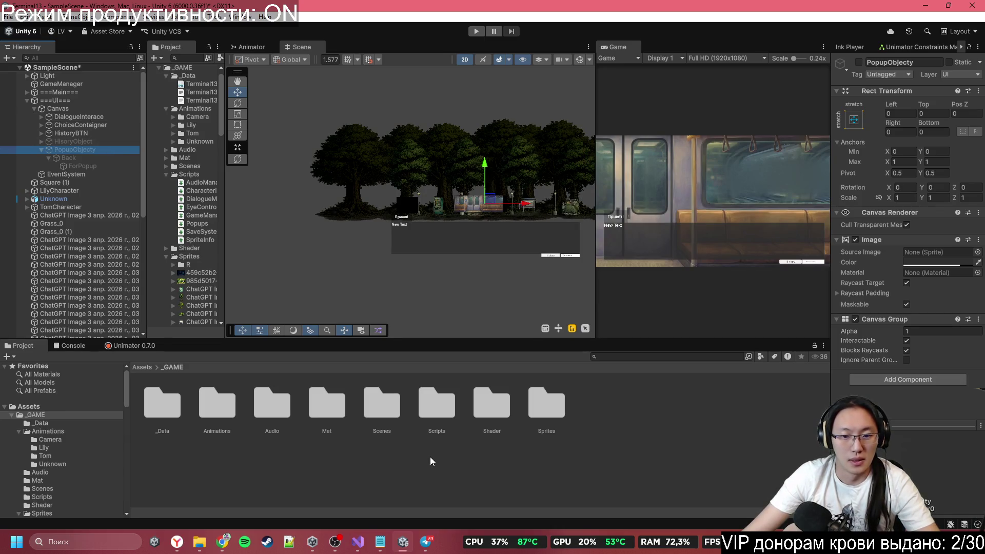
{"action": "left_click", "coordinate": [76, 101]}
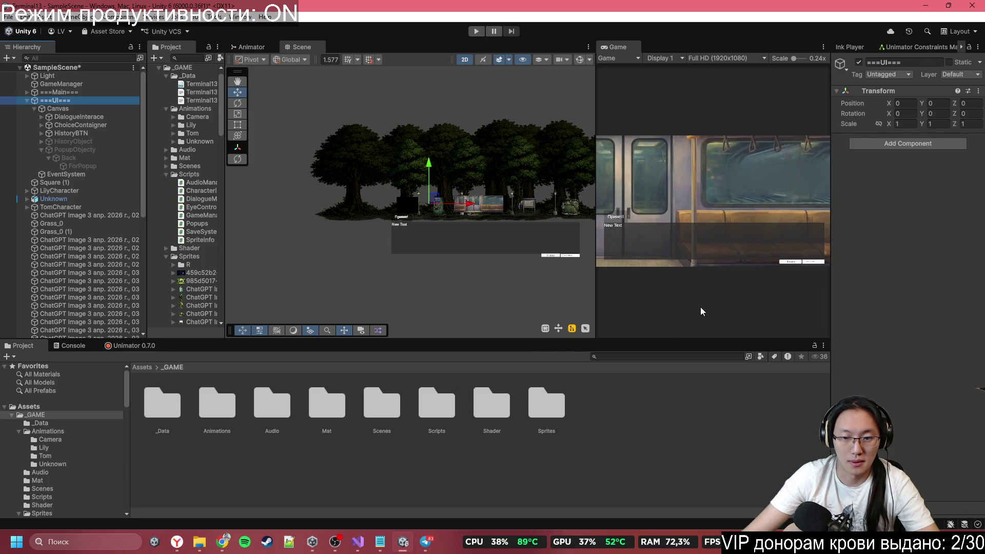
Step: Attach the Popups script to ===UI=== and return to the Popups class in Popups.cs
{"action": "left_click", "coordinate": [920, 144]}
{"action": "type", "text": "popup"}
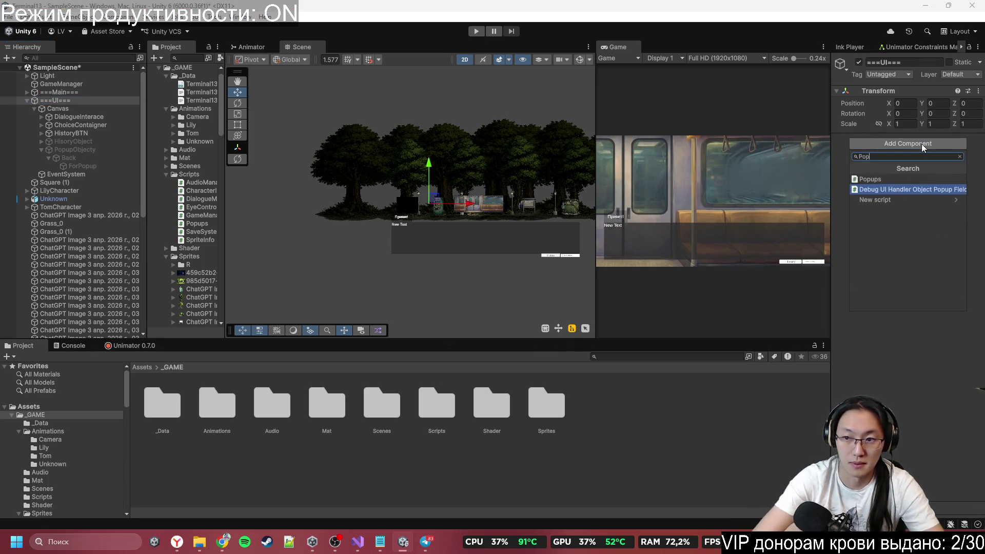
{"action": "key", "text": "Return"}
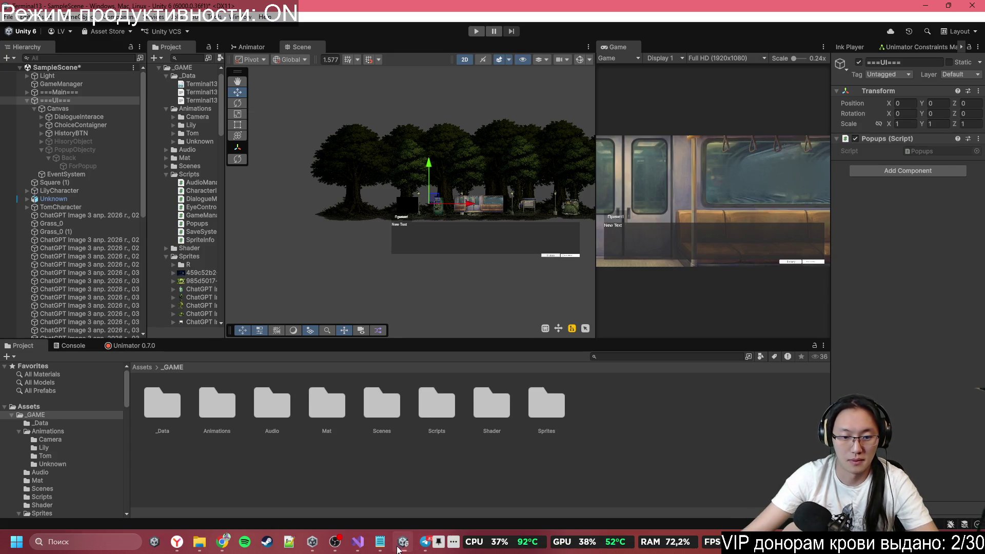
{"action": "left_click", "coordinate": [358, 544]}
{"action": "left_click", "coordinate": [288, 125]}
Step: Declare a [SerializeField] CanvasGroup popupObject field in the Popups class
{"action": "left_click", "coordinate": [308, 129]}
{"action": "type", "text": "[SF] "}
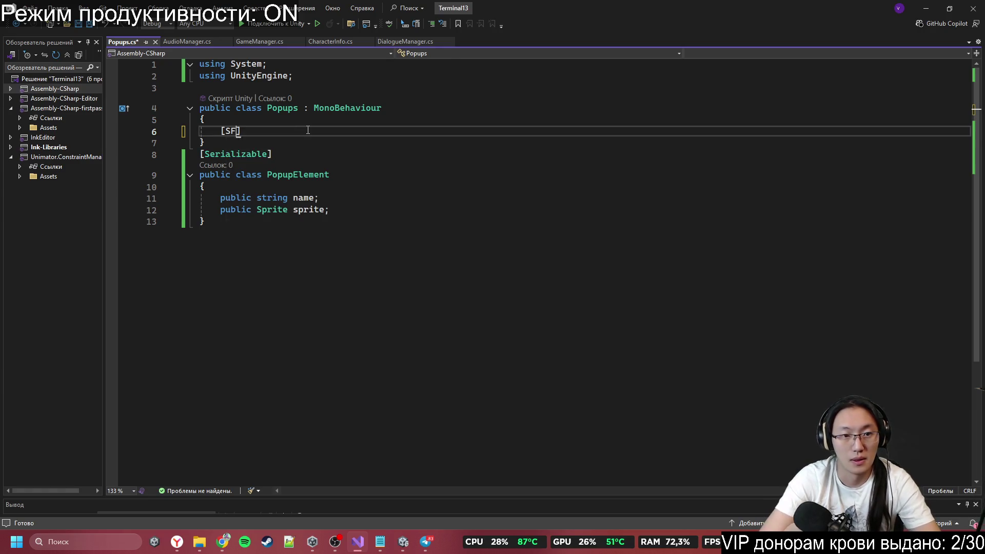
{"action": "type", "text": "Serial"}
{"action": "key", "text": "Tab"}
{"action": "key", "text": "Right"}
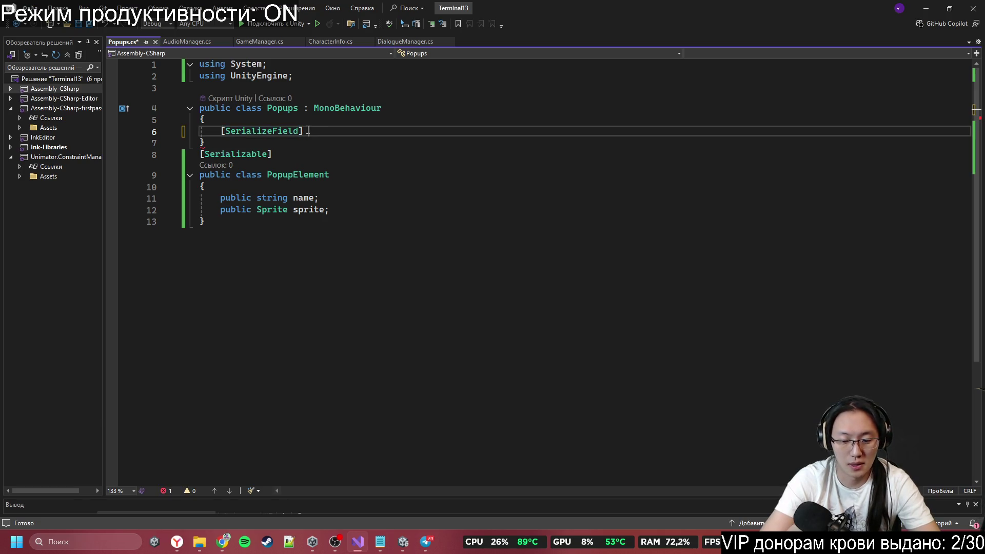
{"action": "type", "text": "Canvase"}
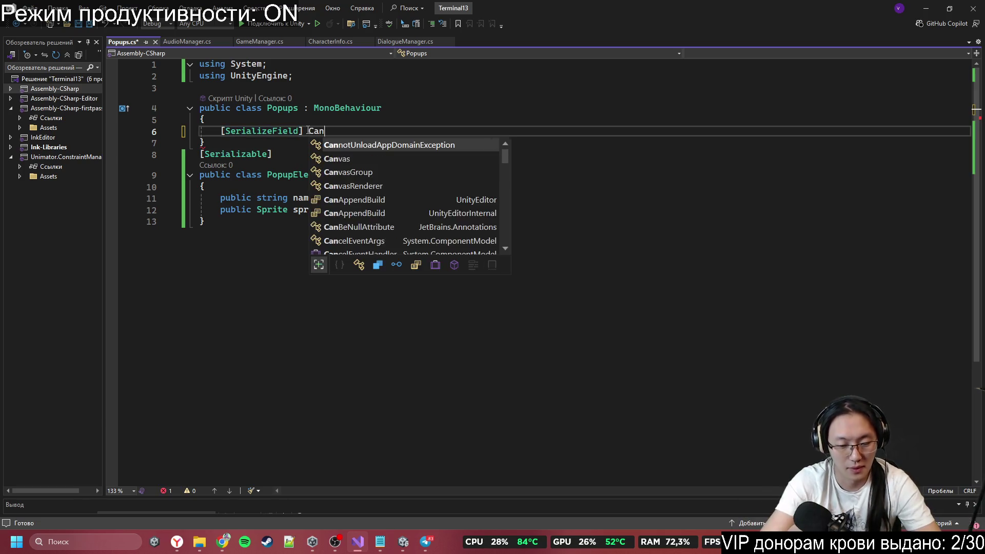
{"action": "key", "text": "Tab"}
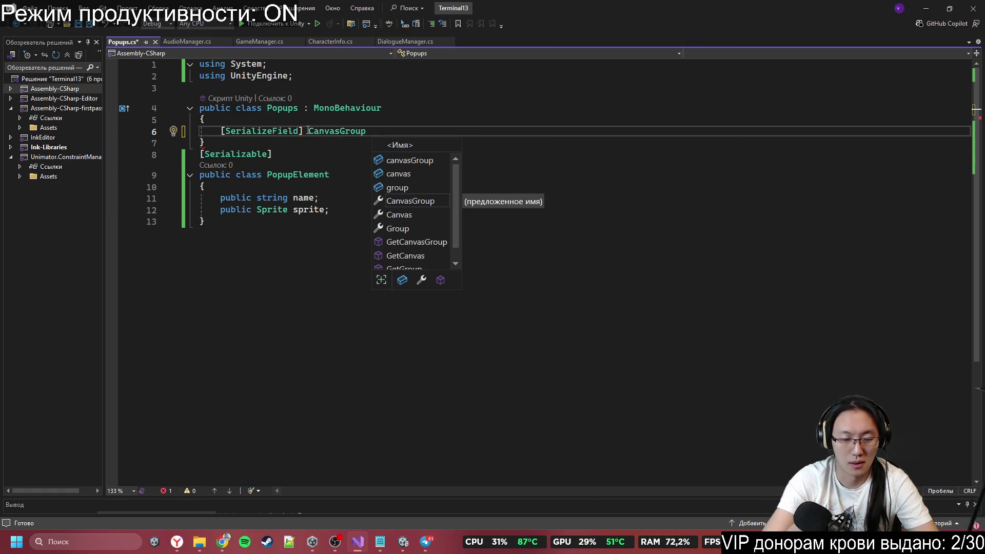
{"action": "type", "text": "popupO"}
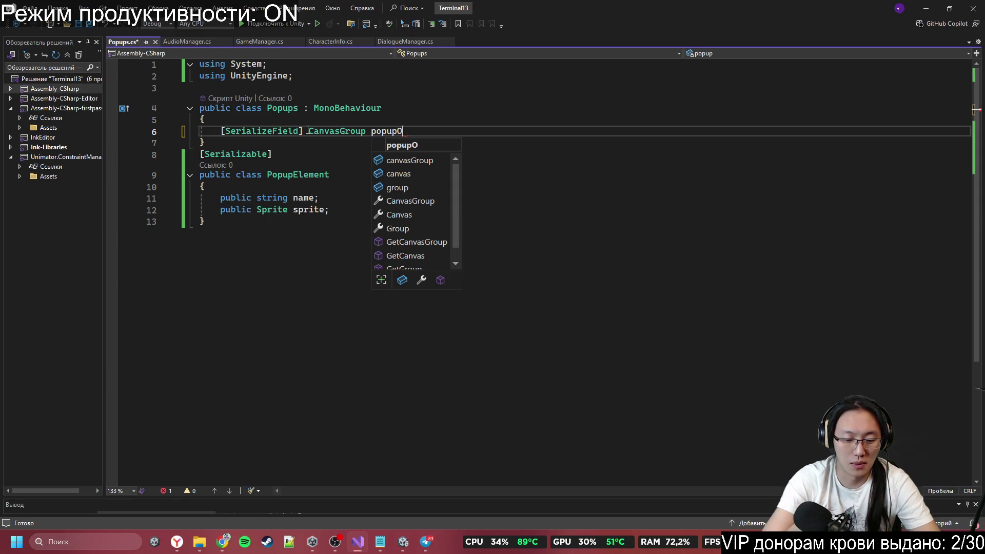
{"action": "type", "text": "bject;"}
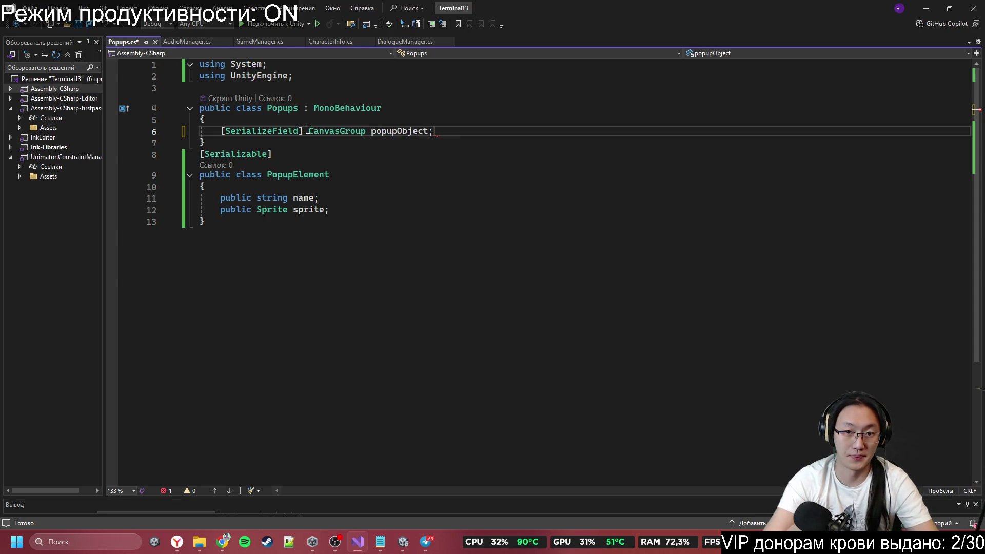
{"action": "key", "text": "Return"}
{"action": "key", "text": "Return"}
{"action": "key", "text": "Return"}
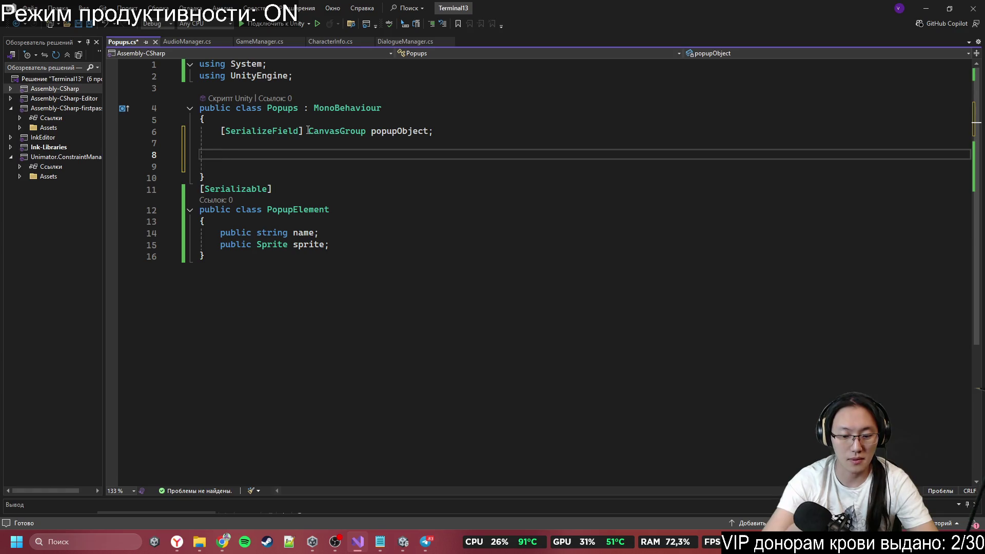
Step: Start a public List field, removing the unused Ink.Parsed using and importing System.Collections.Generic
{"action": "type", "text": "public void"}
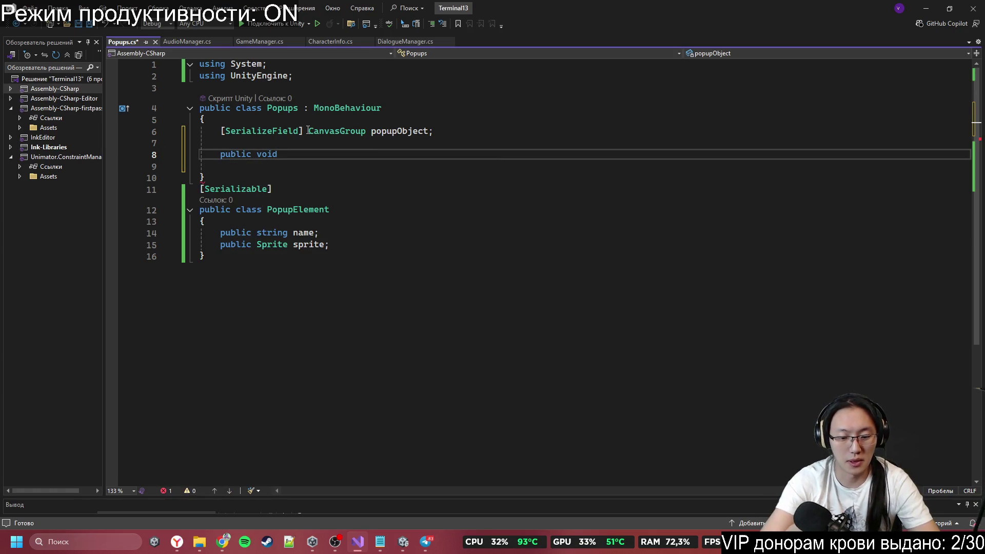
{"action": "key", "text": "ctrl+BackSpace"}
{"action": "type", "text": "public "}
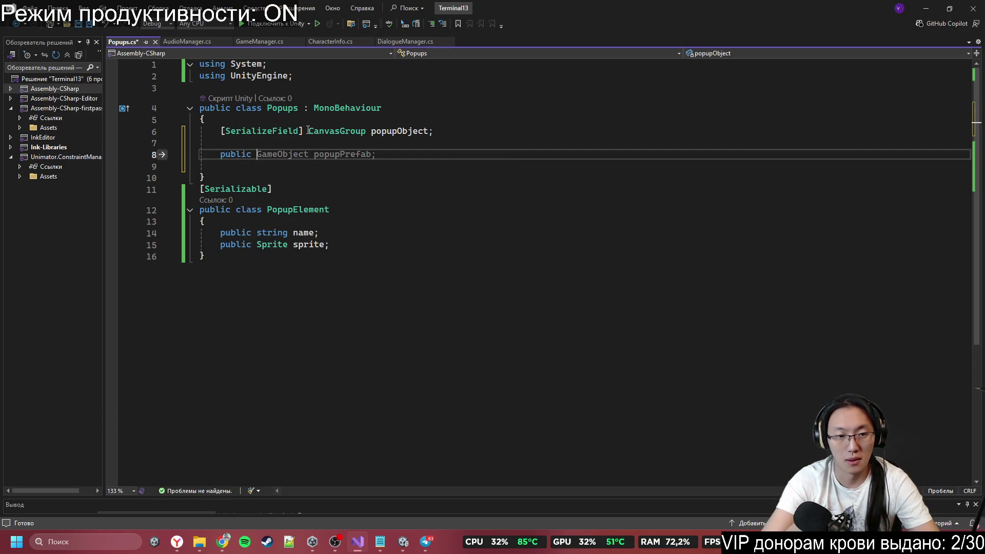
{"action": "type", "text": "List<>"}
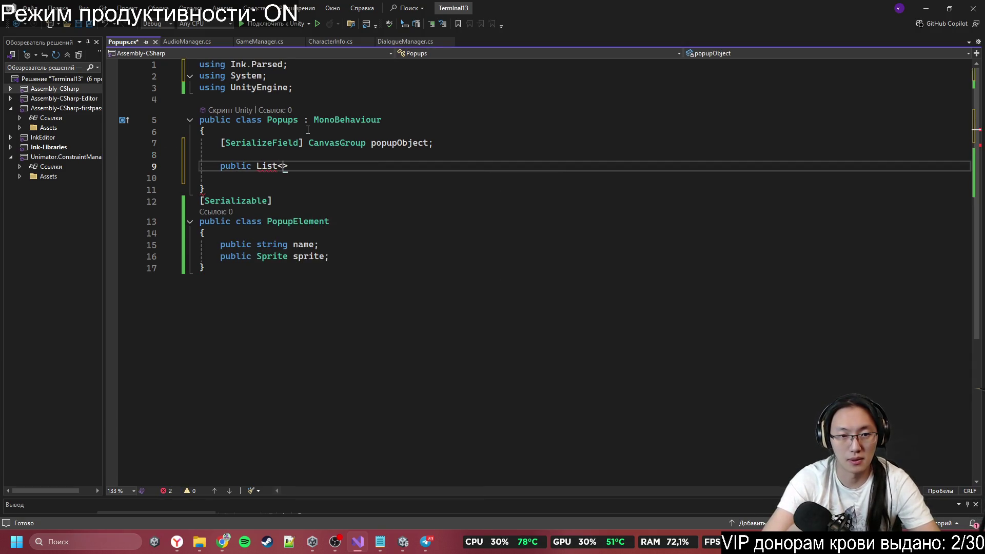
{"action": "left_click_drag", "start_coordinate": [288, 64], "coordinate": [134, 66]}
{"action": "key", "text": "BackSpace"}
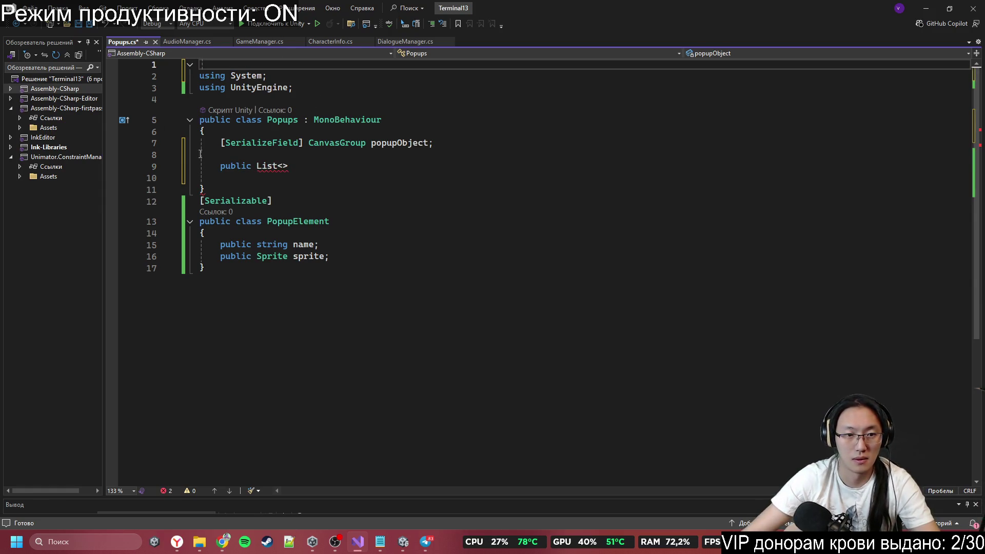
{"action": "right_click", "coordinate": [262, 165]}
{"action": "left_click", "coordinate": [354, 172]}
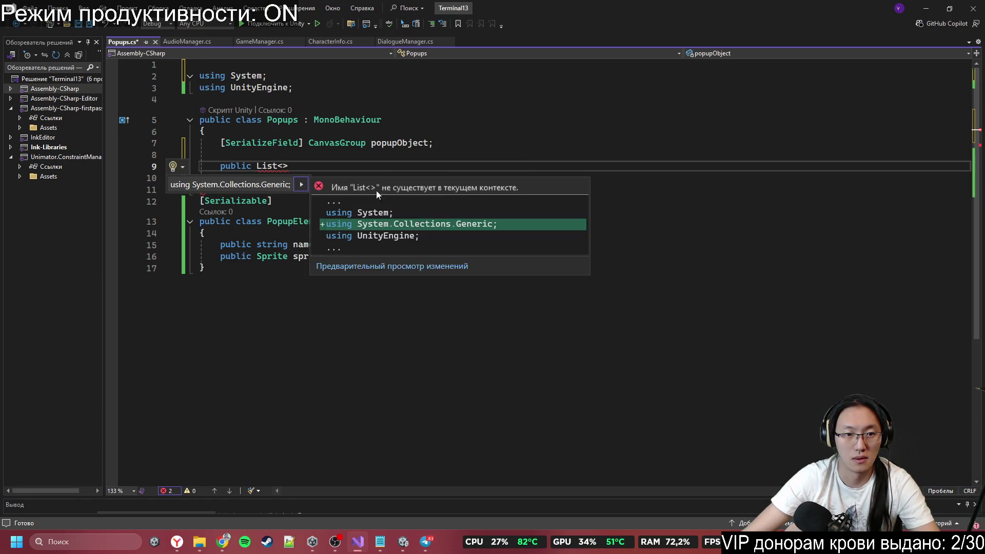
{"action": "left_click", "coordinate": [301, 185]}
Step: Complete it as List<PopupElement> popupElements = new List<PopupElement>();
{"action": "key", "text": "Left"}
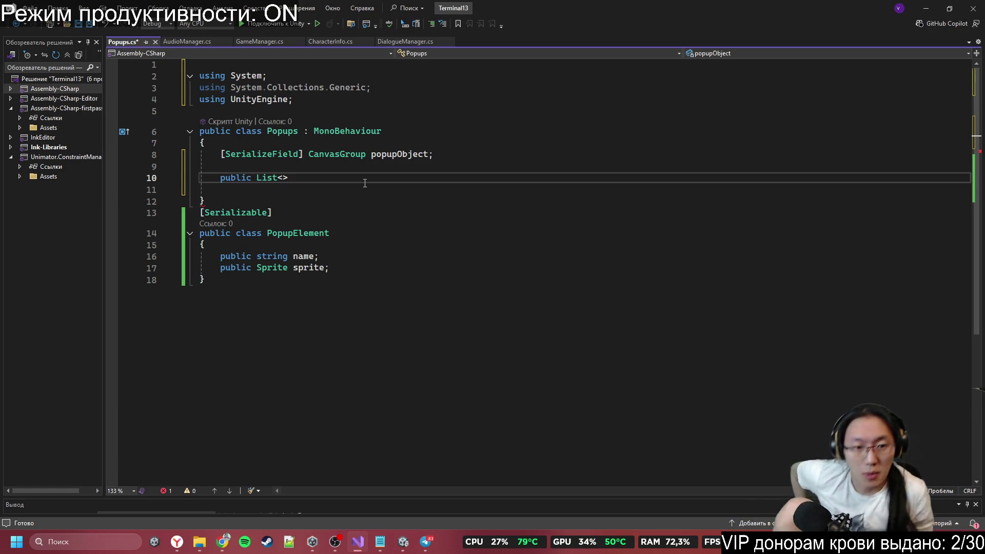
{"action": "key", "text": "ctrl+space"}
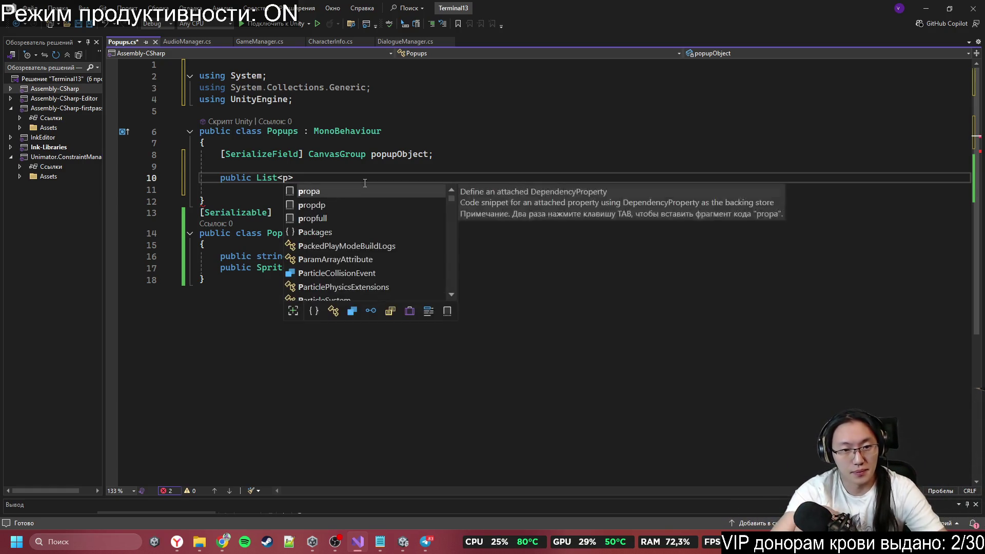
{"action": "type", "text": "Pop"}
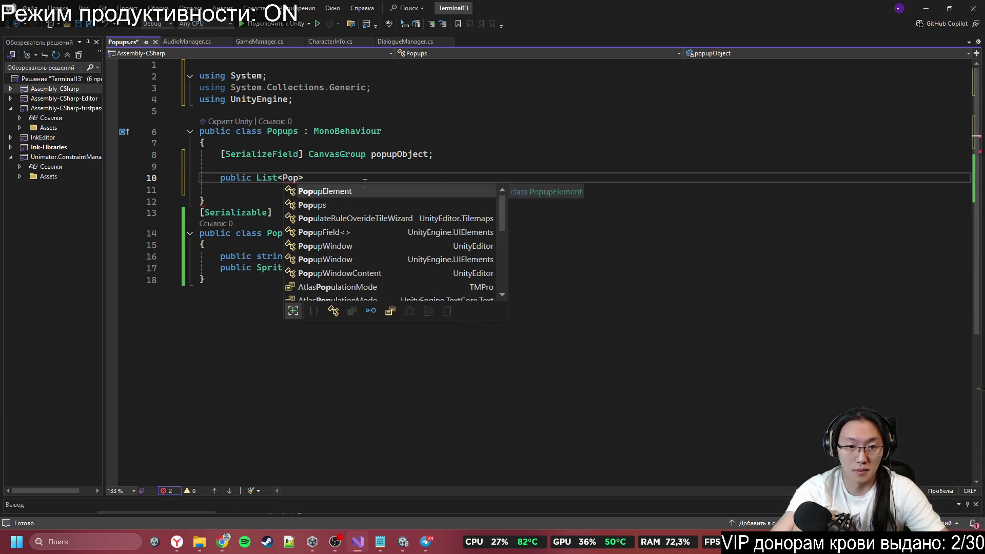
{"action": "key", "text": "Down"}
{"action": "key", "text": "Tab"}
{"action": "key", "text": "BackSpace"}
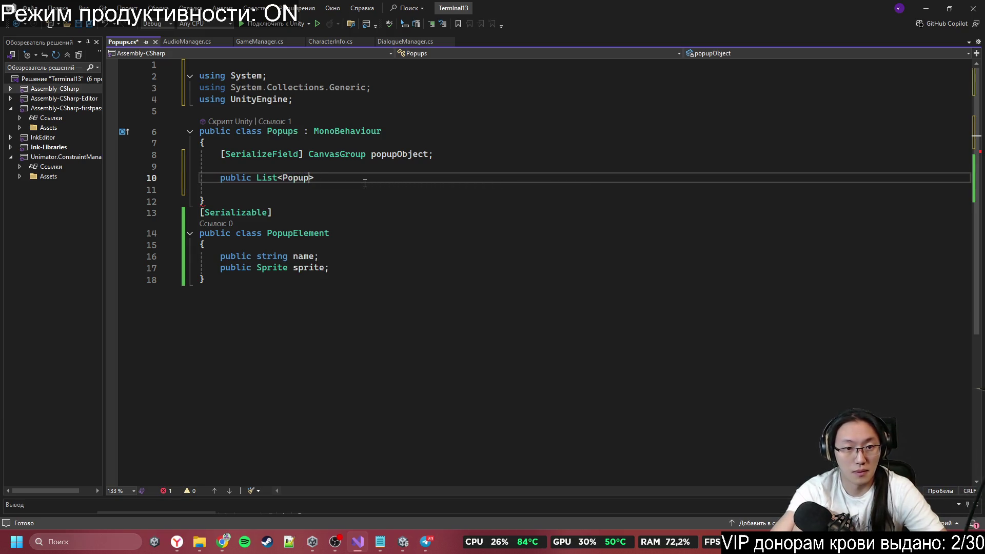
{"action": "type", "text": "Elemen"}
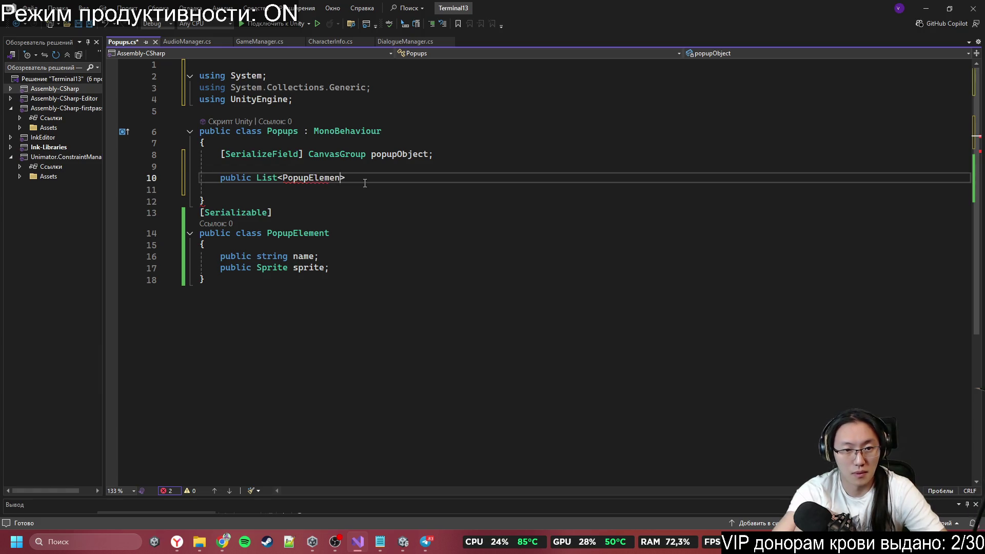
{"action": "type", "text": "t>()"}
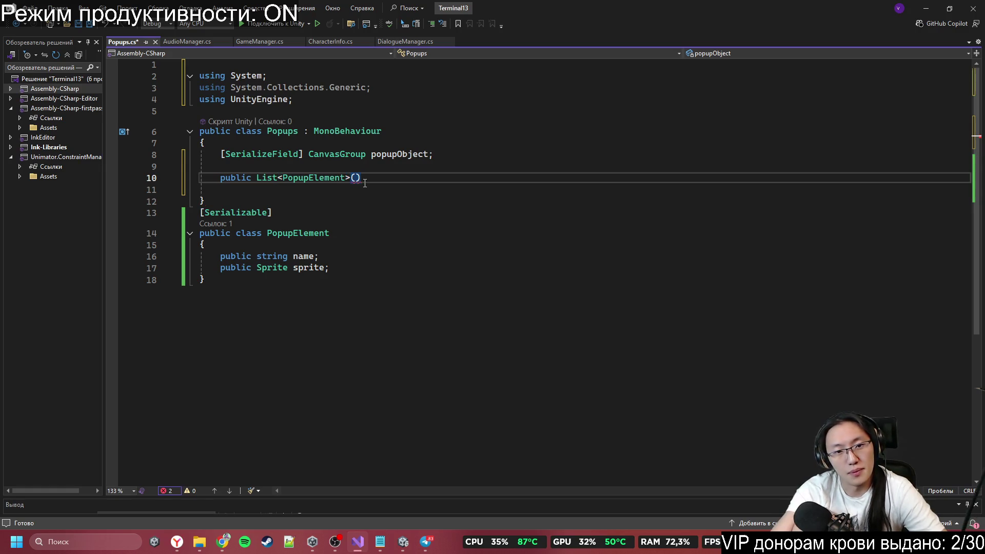
{"action": "key", "text": "BackSpace"}
{"action": "key", "text": "BackSpace"}
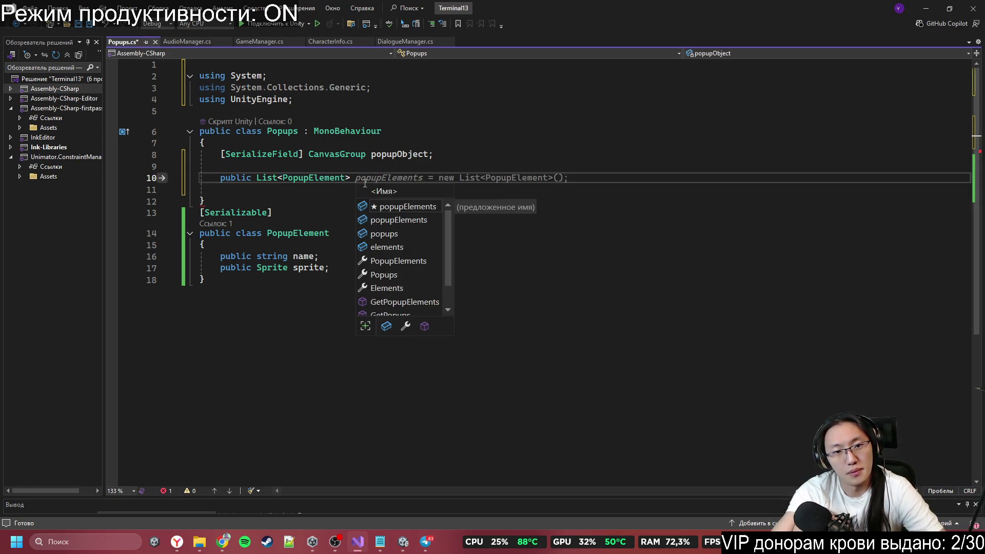
{"action": "key", "text": "Tab"}
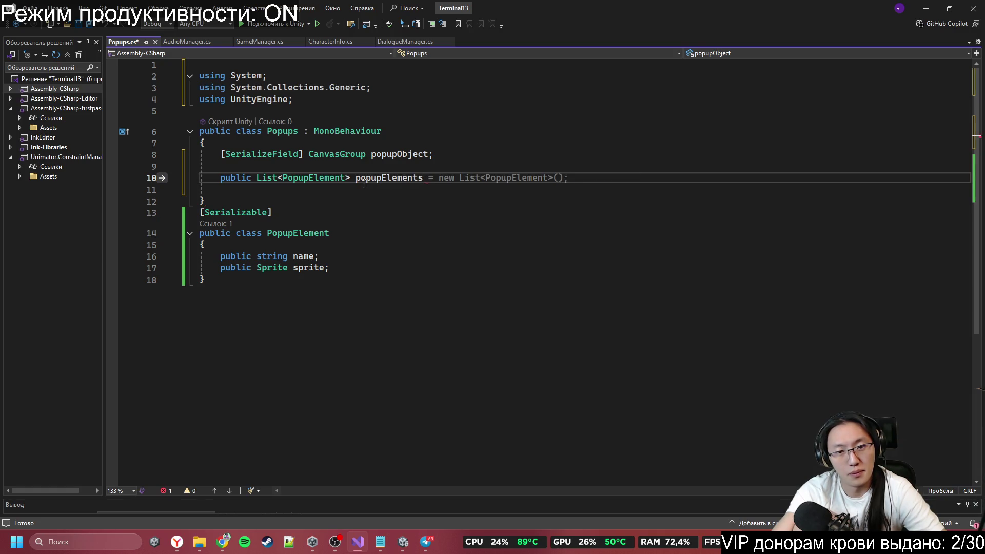
{"action": "key", "text": "Return"}
{"action": "key", "text": "Return"}
{"action": "type", "text": "p"}
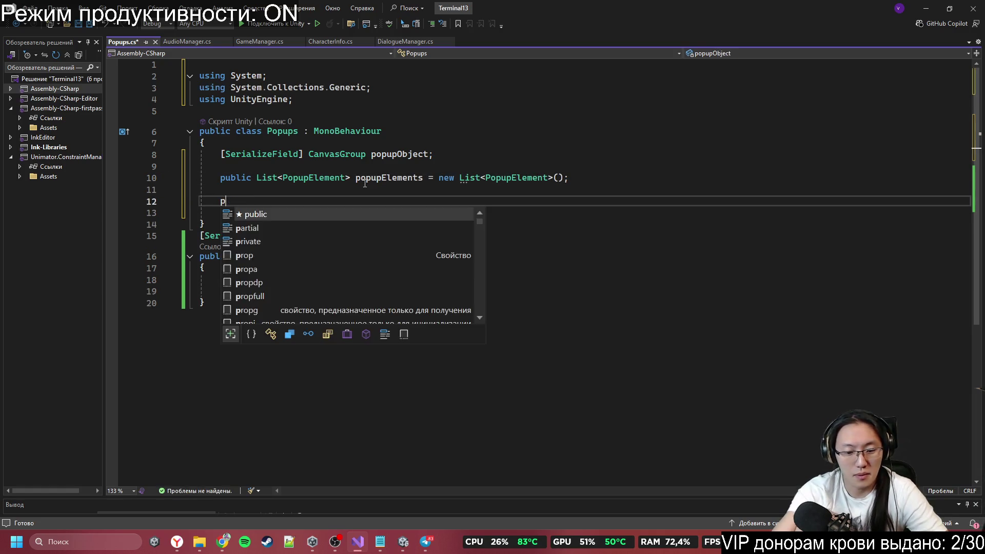
{"action": "type", "text": "ublic voiud "}
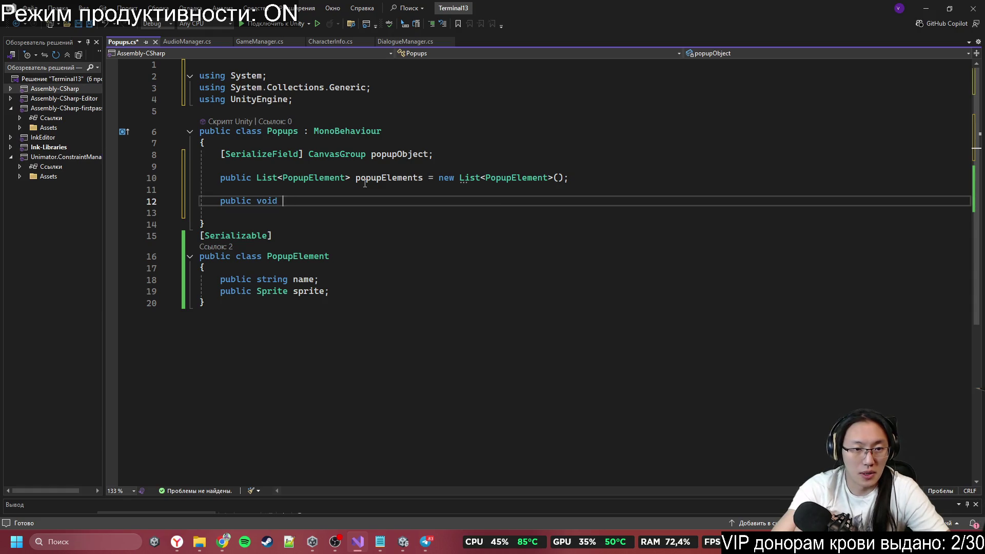
{"action": "type", "text": "Shaw"}
Step: Write the ShowPopup(string name) method with a foreach loop over popupElements
{"action": "key", "text": "BackSpace"}
{"action": "key", "text": "BackSpace"}
{"action": "type", "text": "Pop"}
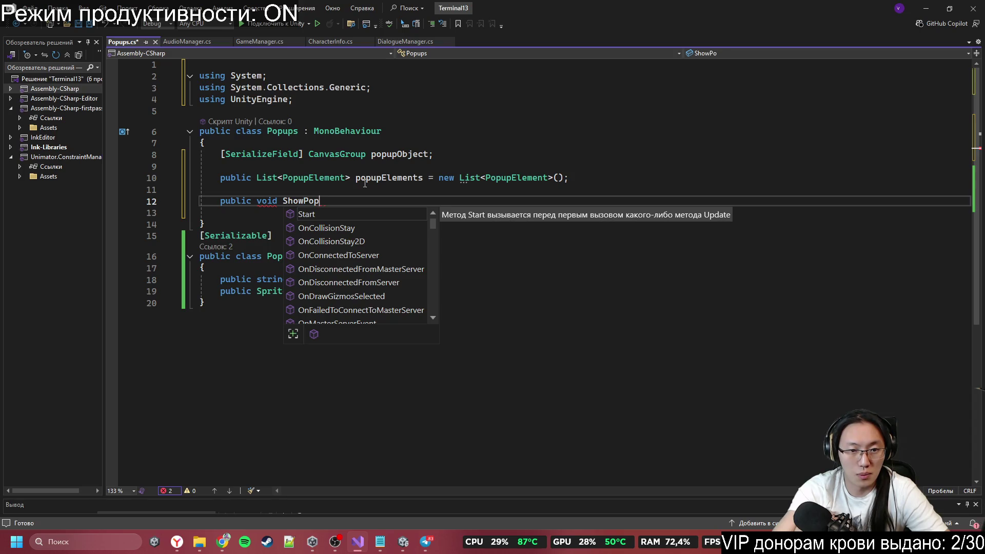
{"action": "type", "text": "p()"}
{"action": "type", "text": "string name"}
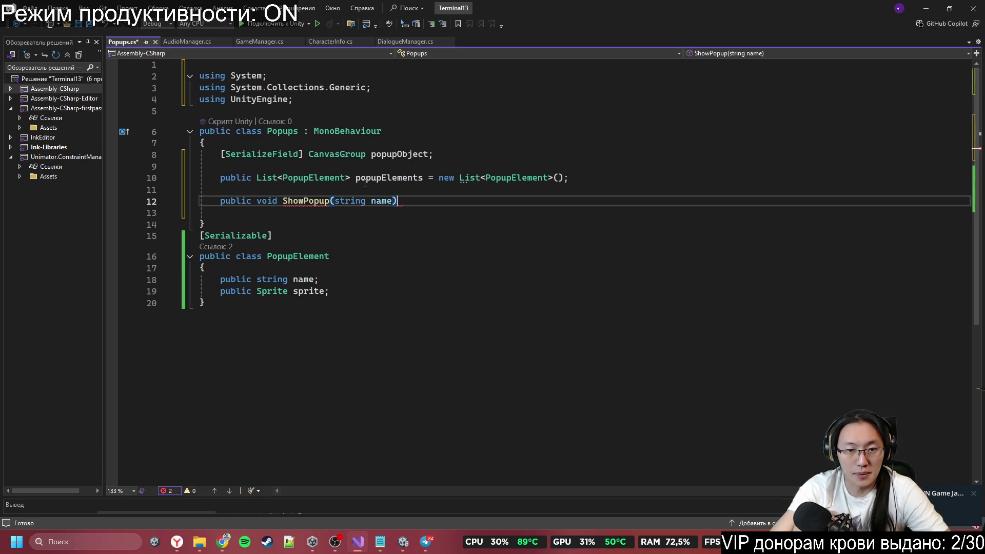
{"action": "key", "text": "Return"}
{"action": "type", "text": "{"}
{"action": "key", "text": "Return"}
{"action": "type", "text": "fore"}
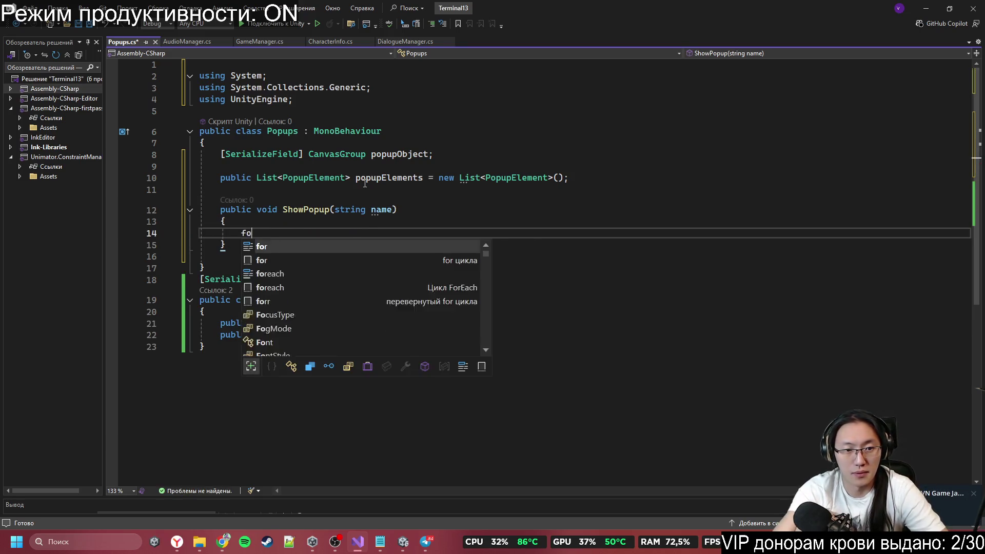
{"action": "key", "text": "Tab"}
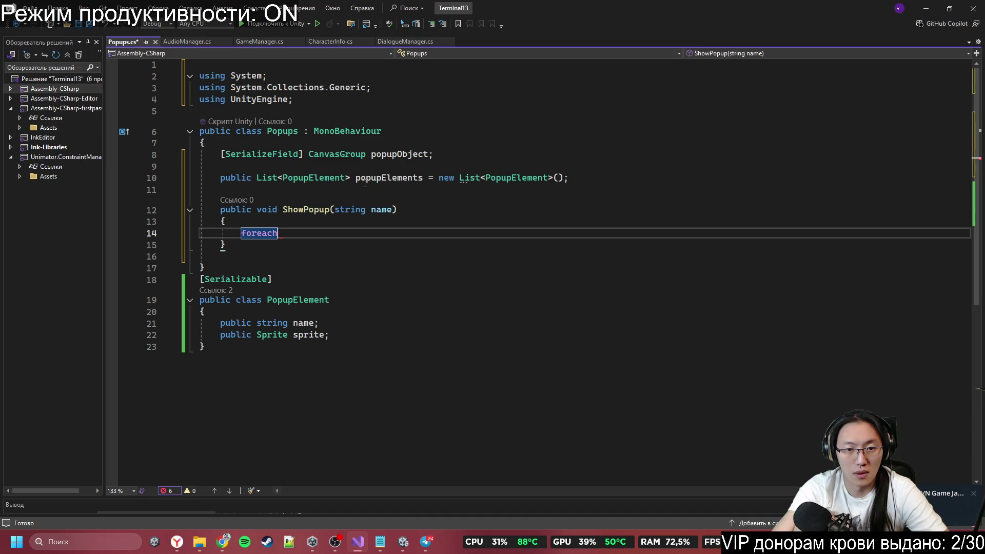
{"action": "key", "text": "Tab"}
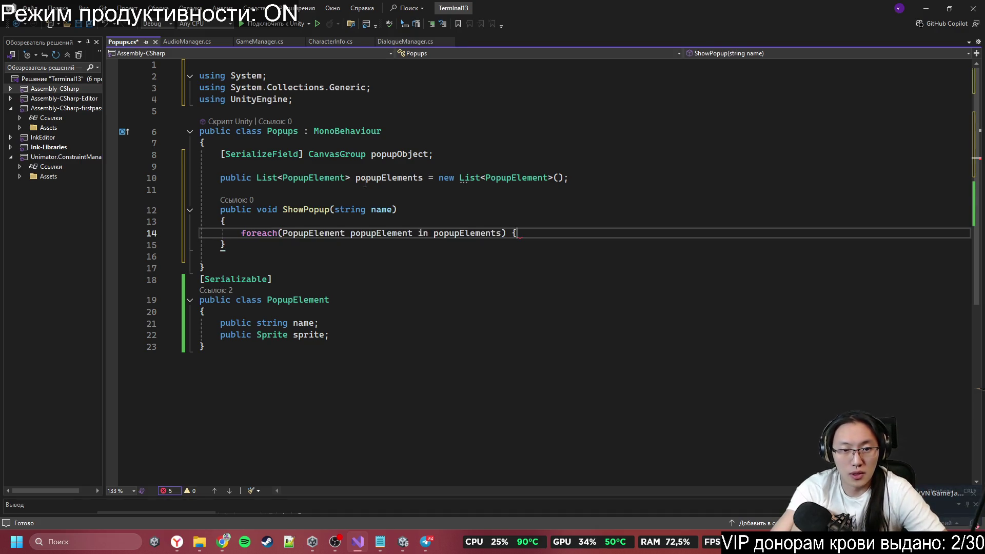
{"action": "key", "text": "Return"}
{"action": "key", "text": "Return"}
{"action": "type", "text": "i"}
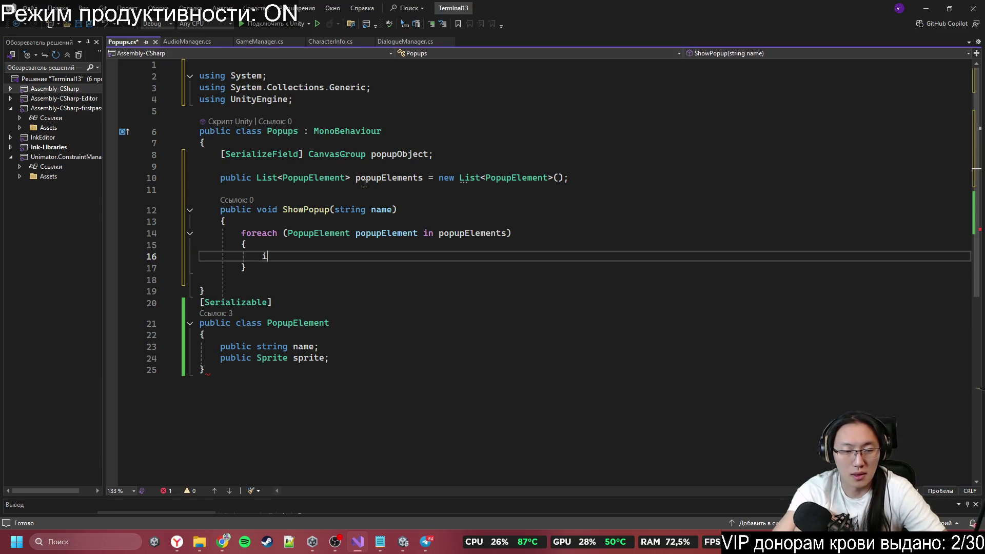
Step: Inside the loop, add an if comparing popupElement.name == name that breaks
{"action": "type", "text": "f"}
{"action": "key", "text": "Tab"}
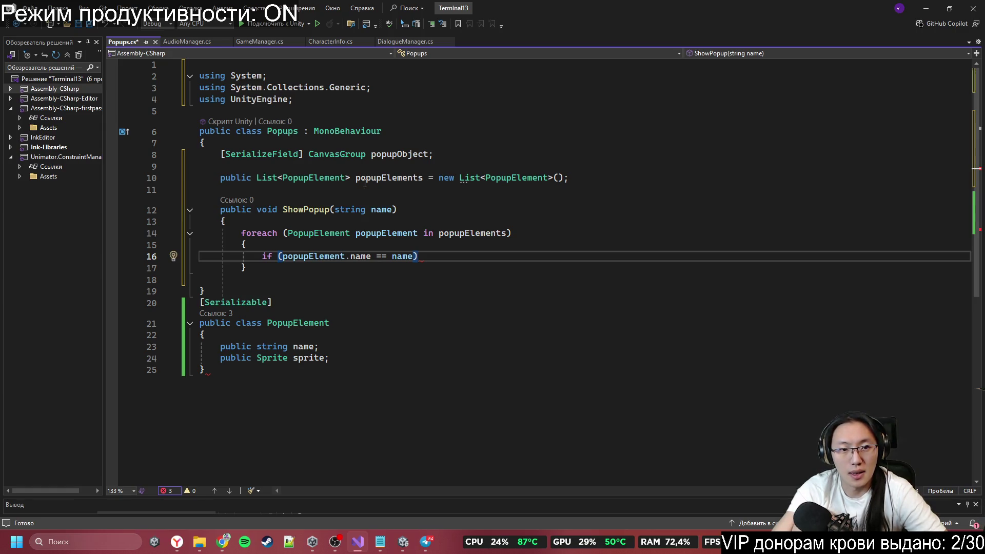
{"action": "type", "text": "{"}
{"action": "key", "text": "Return"}
{"action": "key", "text": "Return"}
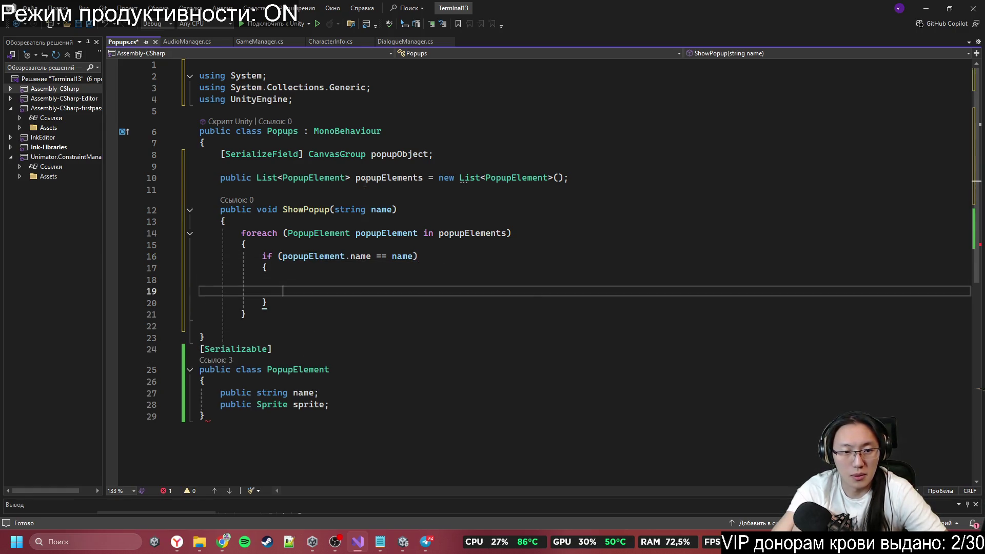
{"action": "type", "text": "brea"}
{"action": "key", "text": "Tab"}
{"action": "type", "text": ";"}
{"action": "key", "text": "Up"}
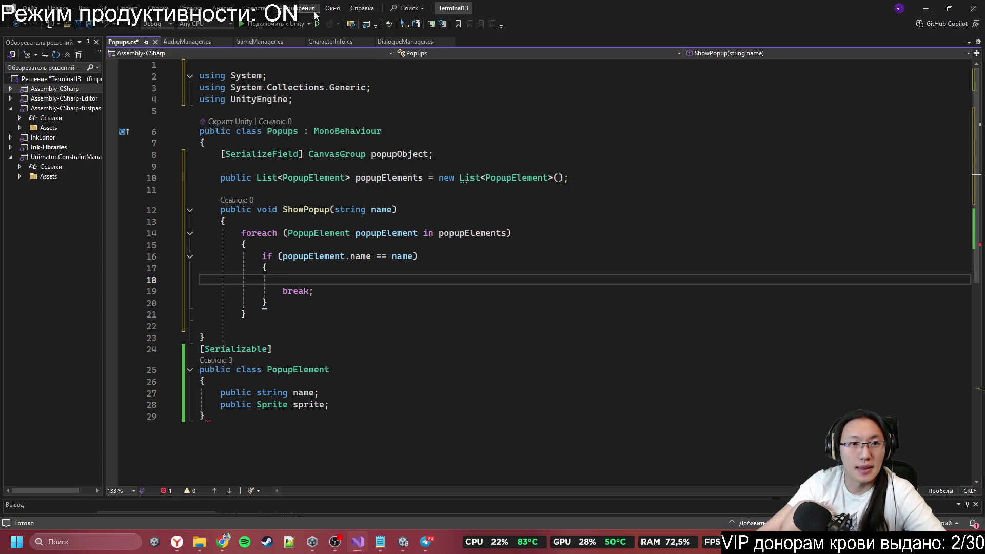
Step: Add the missing closing brace and return to the end of the popupObject line
{"action": "left_click", "coordinate": [282, 426]}
{"action": "left_click", "coordinate": [355, 326]}
{"action": "type", "text": "}"}
{"action": "left_click", "coordinate": [605, 167]}
{"action": "left_click", "coordinate": [610, 190]}
{"action": "left_click", "coordinate": [574, 155]}
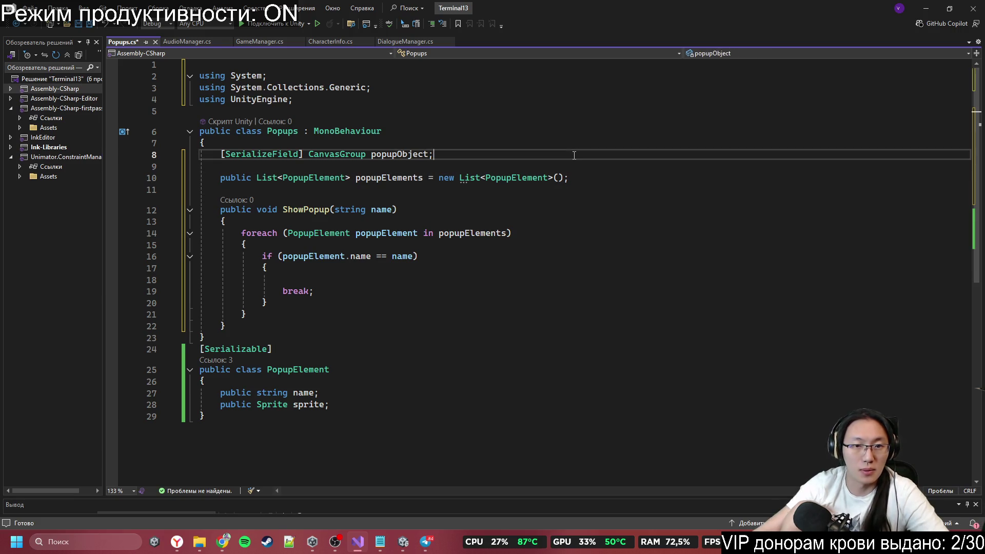
Step: Declare a [SerializeField] Image forPopupImage field, importing UnityEngine.UI for the Image type
{"action": "key", "text": "Return"}
{"action": "key", "text": "Return"}
{"action": "key", "text": "Tab"}
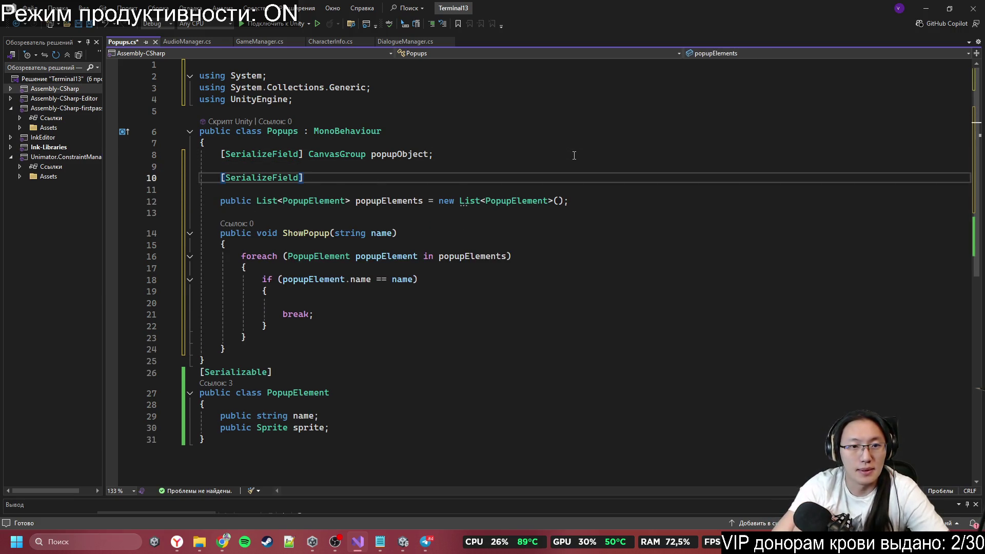
{"action": "type", "text": " ImageConversion"}
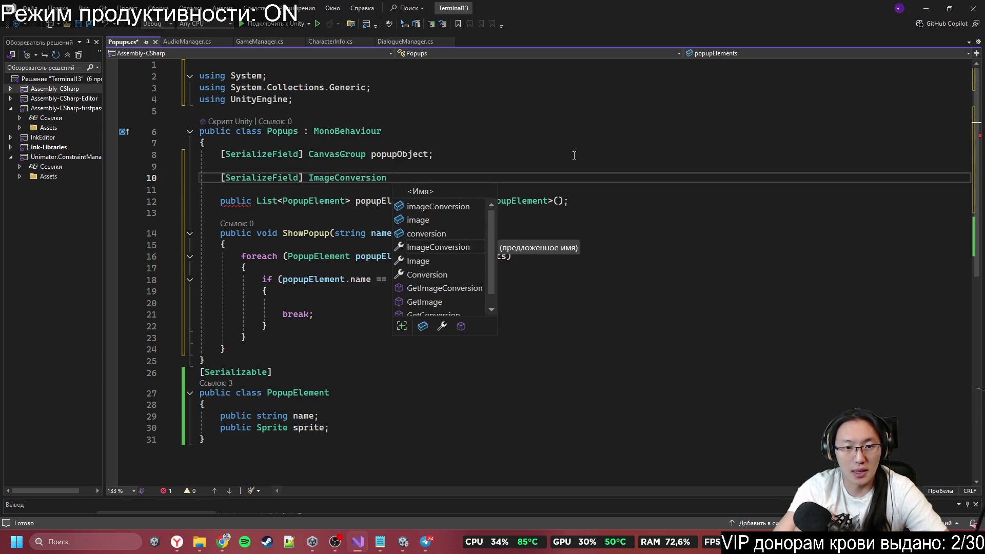
{"action": "key", "text": "ctrl+BackSpace"}
{"action": "type", "text": "Image"}
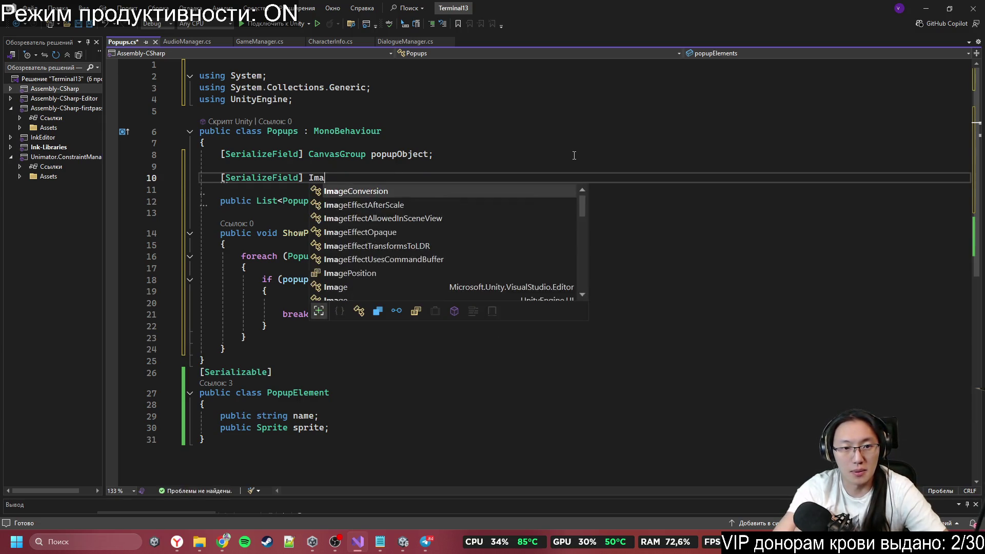
{"action": "key", "text": "Up"}
{"action": "key", "text": "Up"}
{"action": "key", "text": "Tab"}
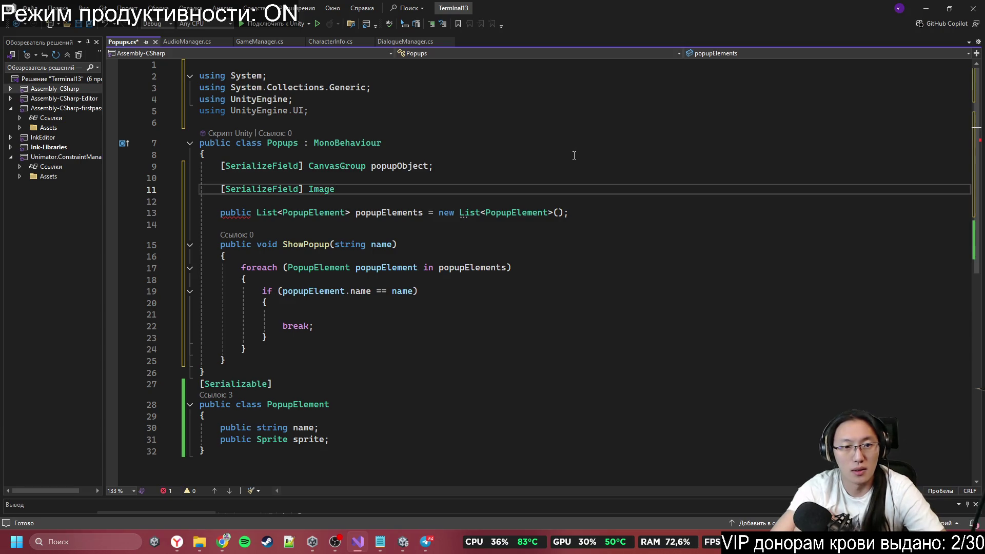
{"action": "key", "text": "Escape"}
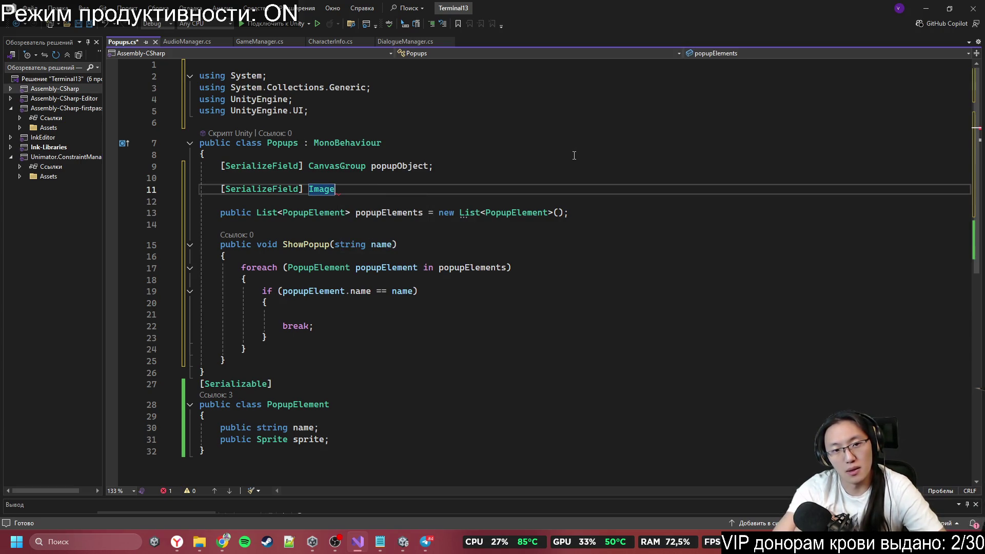
{"action": "type", "text": "forPopu"}
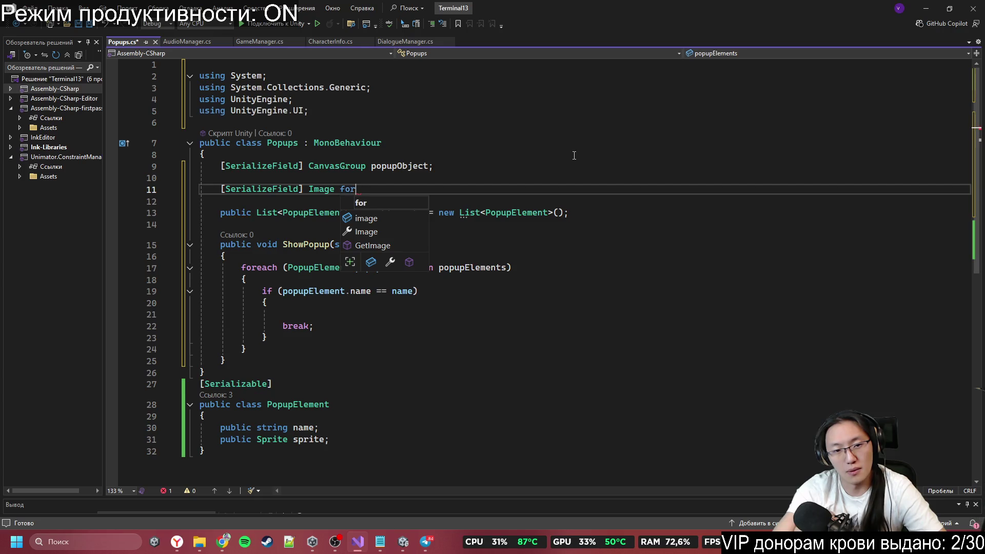
{"action": "type", "text": "p"}
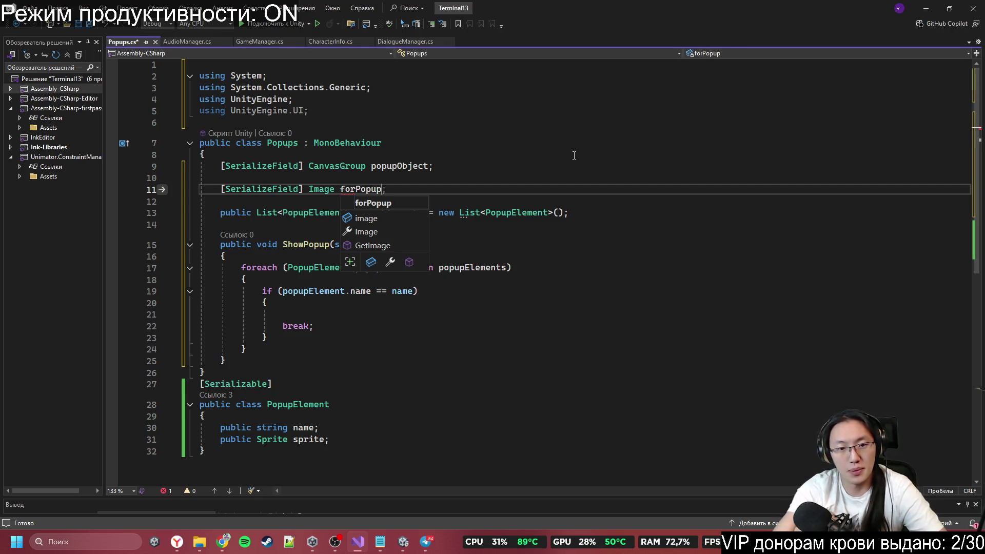
{"action": "type", "text": ";IO"}
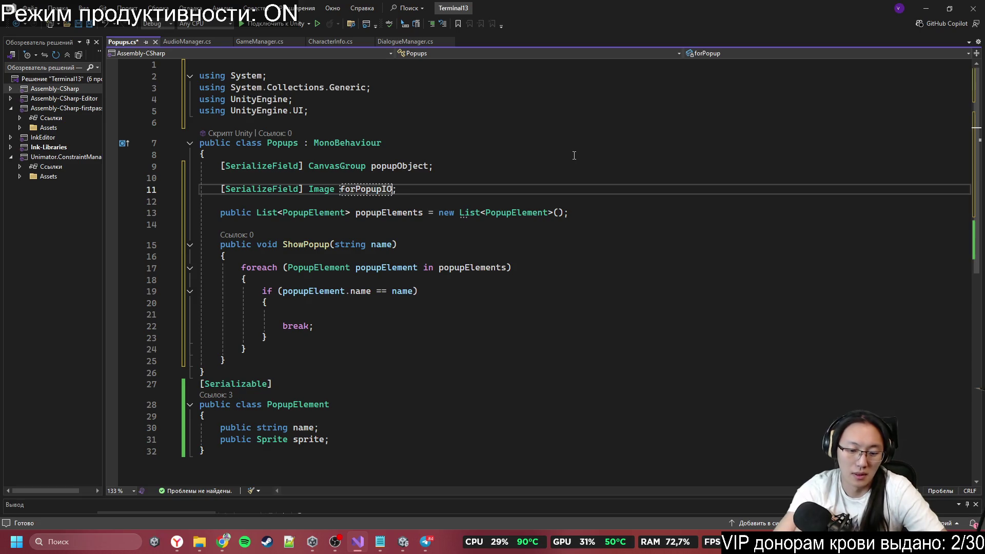
{"action": "type", "text": "mage"}
{"action": "key", "text": "Down"}
{"action": "key", "text": "Down"}
{"action": "key", "text": "Down"}
{"action": "key", "text": "Down"}
{"action": "key", "text": "Down"}
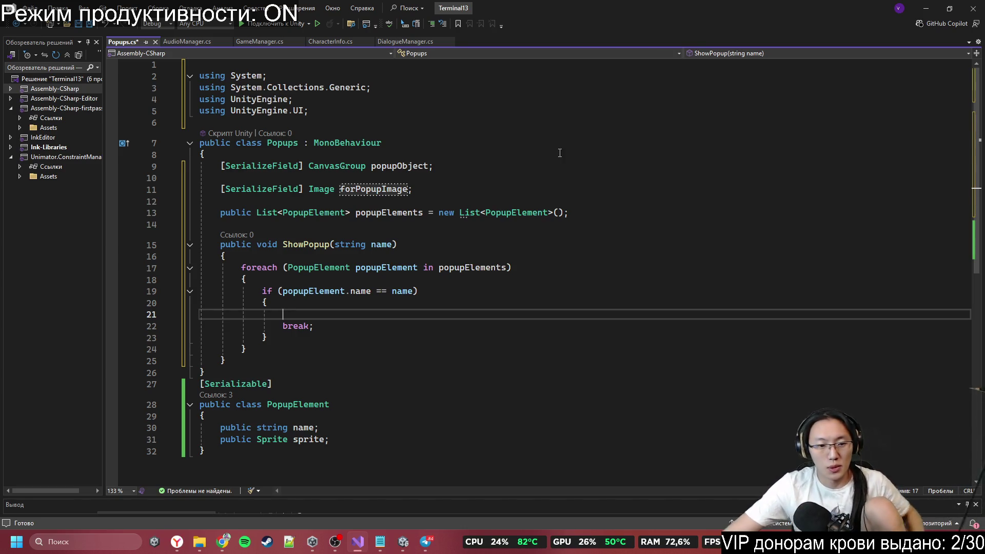
Step: Declare 'Sprite tempSprite = null;' at the top of ShowPopup's body, above the foreach loop
{"action": "left_click", "coordinate": [308, 266]}
{"action": "left_click", "coordinate": [290, 246]}
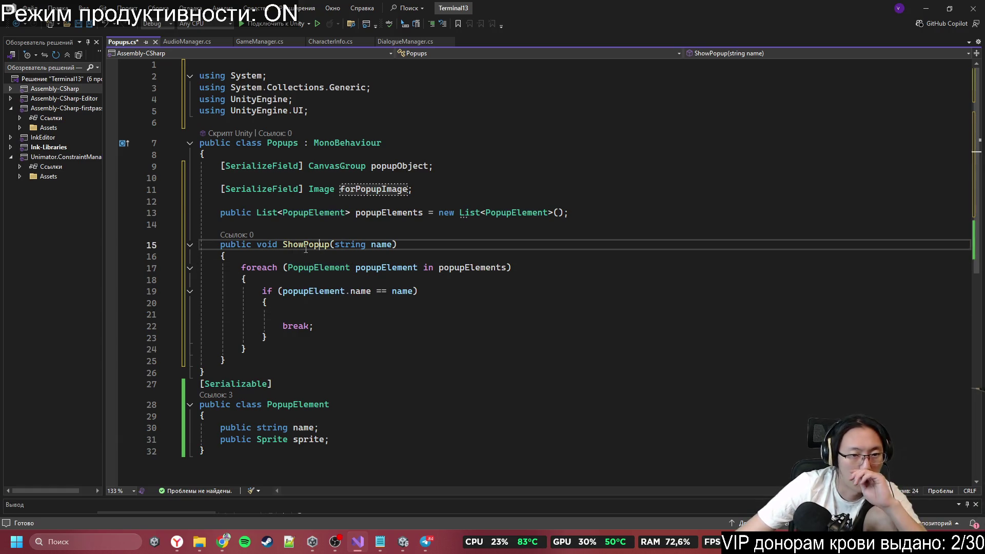
{"action": "left_click", "coordinate": [288, 256]}
{"action": "key", "text": "Return"}
{"action": "type", "text": "S"}
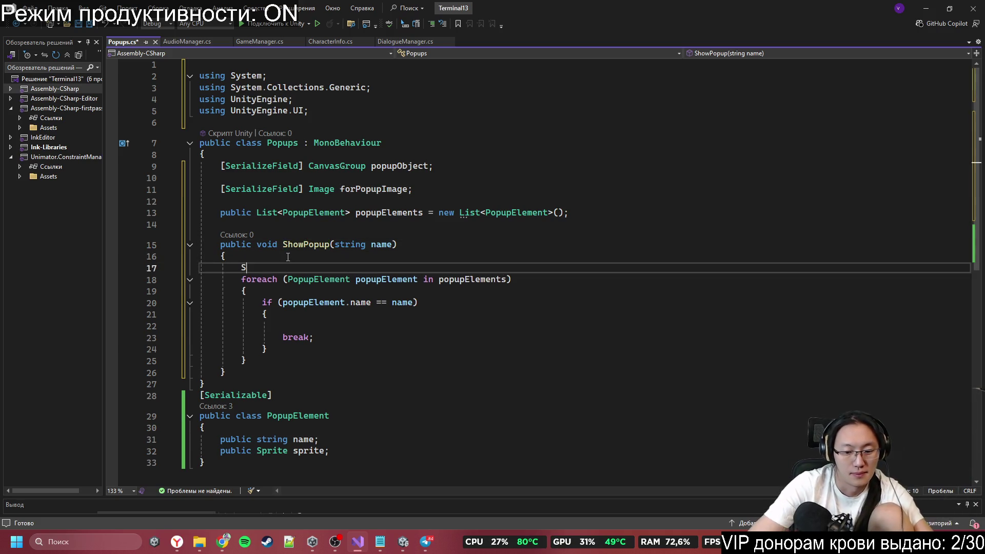
{"action": "type", "text": "prite tempSprite = null;"}
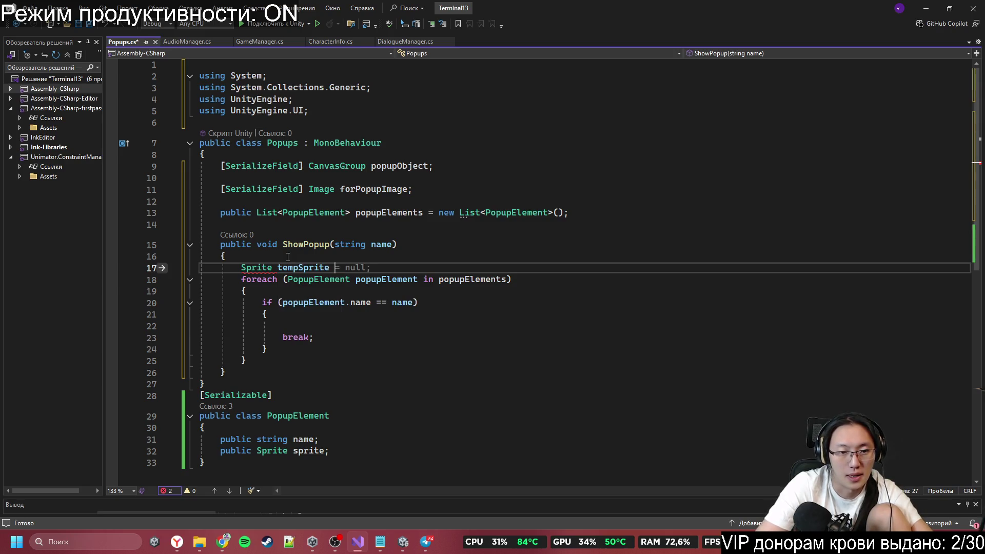
Step: Inside the loop's match block, store popupElement's sprite in tempSprite before break
{"action": "left_click", "coordinate": [342, 337]}
{"action": "left_click", "coordinate": [345, 327]}
{"action": "type", "text": "tempSprite = "}
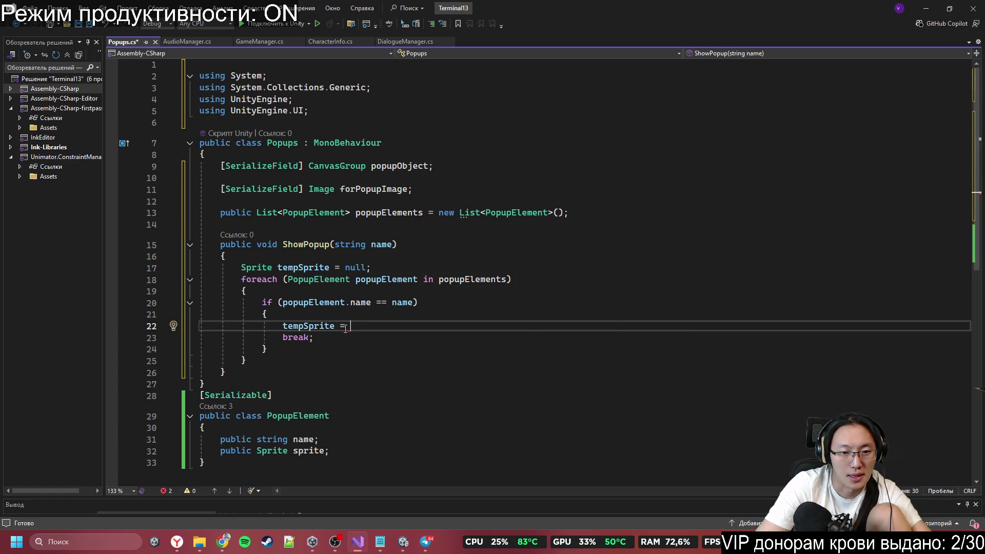
{"action": "type", "text": "popupElement."}
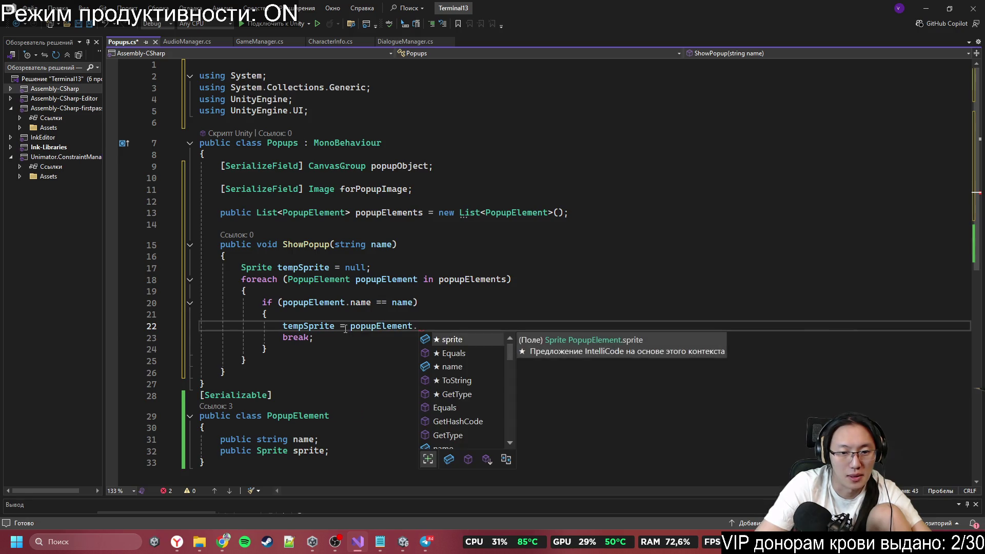
{"action": "key", "text": "Tab"}
Step: Start an 'if (' after the loop and delete the stray UnityEditor.Experimental.GraphView using line
{"action": "key", "text": "Down"}
{"action": "key", "text": "Down"}
{"action": "key", "text": "Down"}
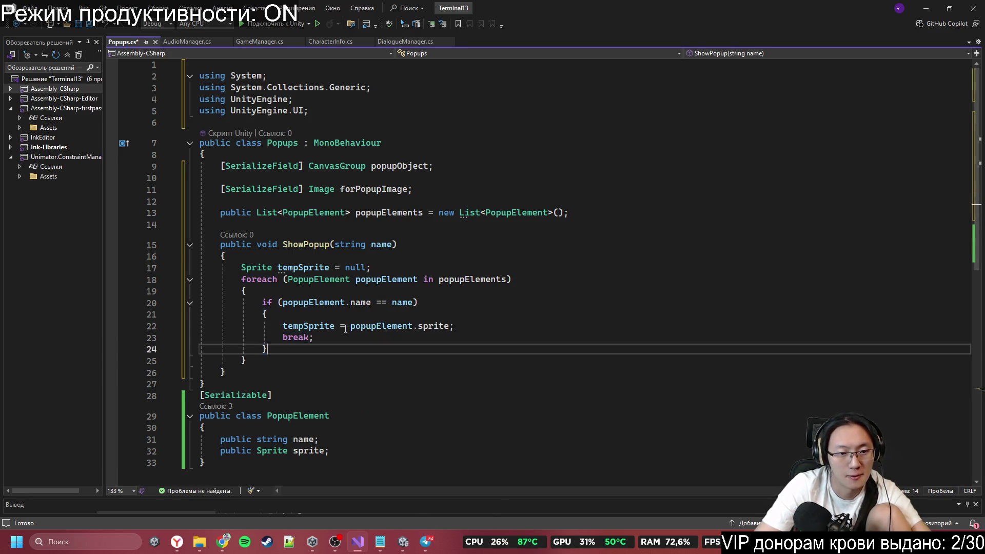
{"action": "key", "text": "Return"}
{"action": "type", "text": "empSprite != null) {"}
{"action": "key", "text": "Tab"}
{"action": "key", "text": "ctrl+BackSpace"}
{"action": "type", "text": "if ("}
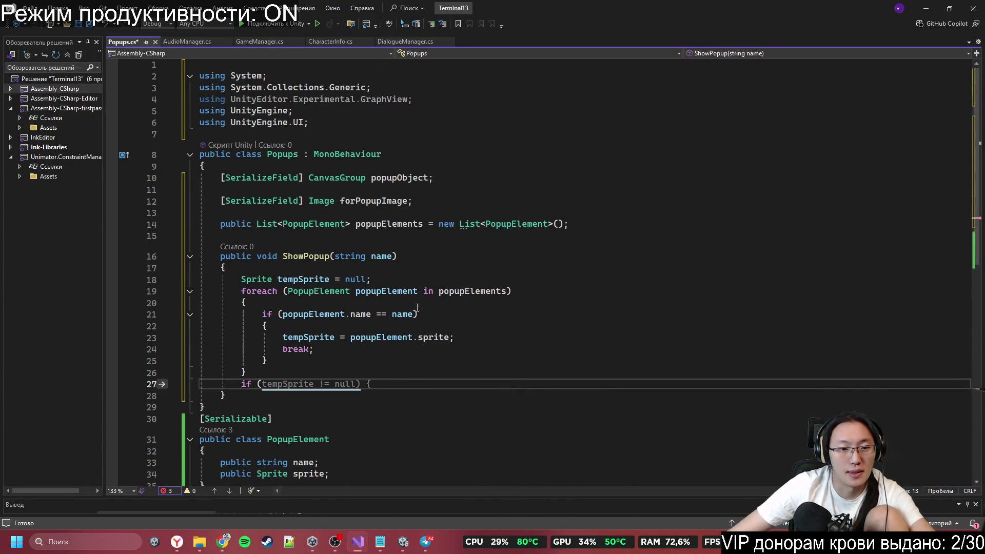
{"action": "left_click_drag", "start_coordinate": [433, 100], "coordinate": [432, 91]}
{"action": "key", "text": "Delete"}
{"action": "left_click_drag", "start_coordinate": [267, 373], "coordinate": [241, 372]}
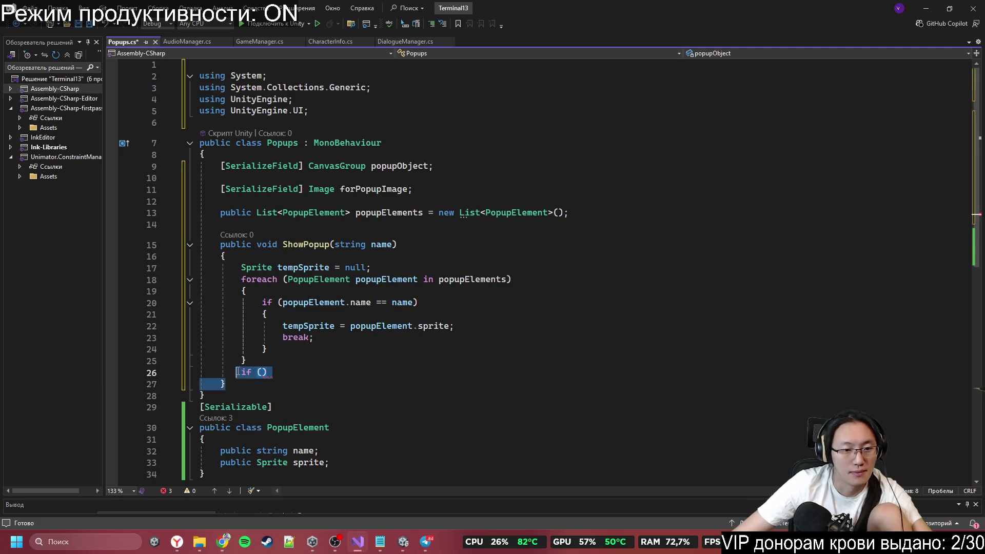
Step: Write the 'if (tempSprite == null) {' check after the loop
{"action": "type", "text": "if ("}
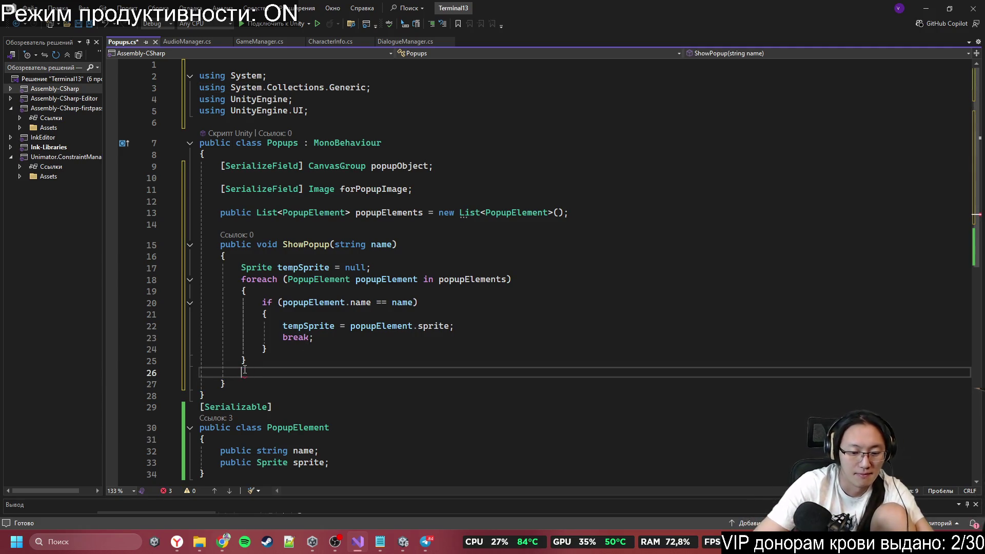
{"action": "key", "text": "Tab"}
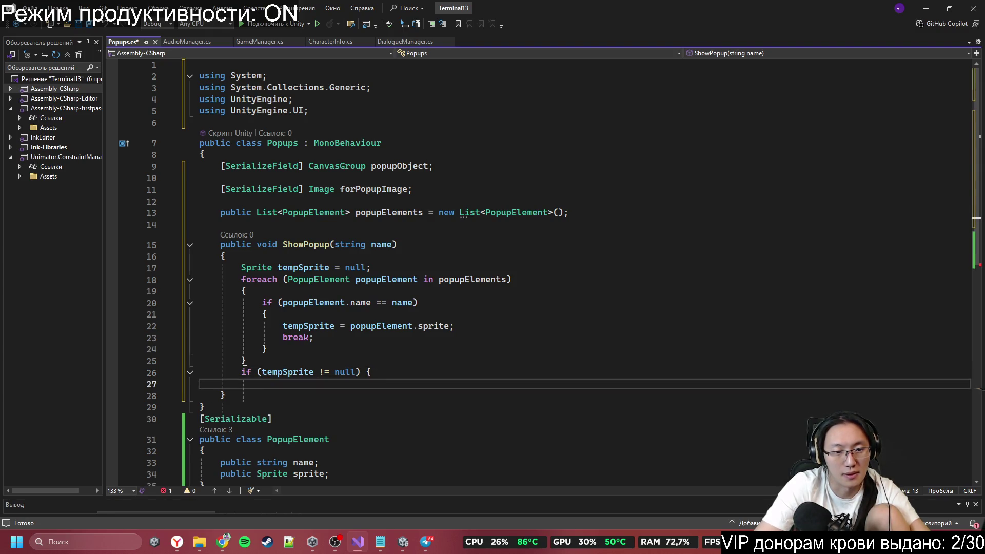
{"action": "key", "text": "BackSpace"}
{"action": "key", "text": "BackSpace"}
{"action": "key", "text": "Delete"}
{"action": "type", "text": "=="}
{"action": "type", "text": ") "}
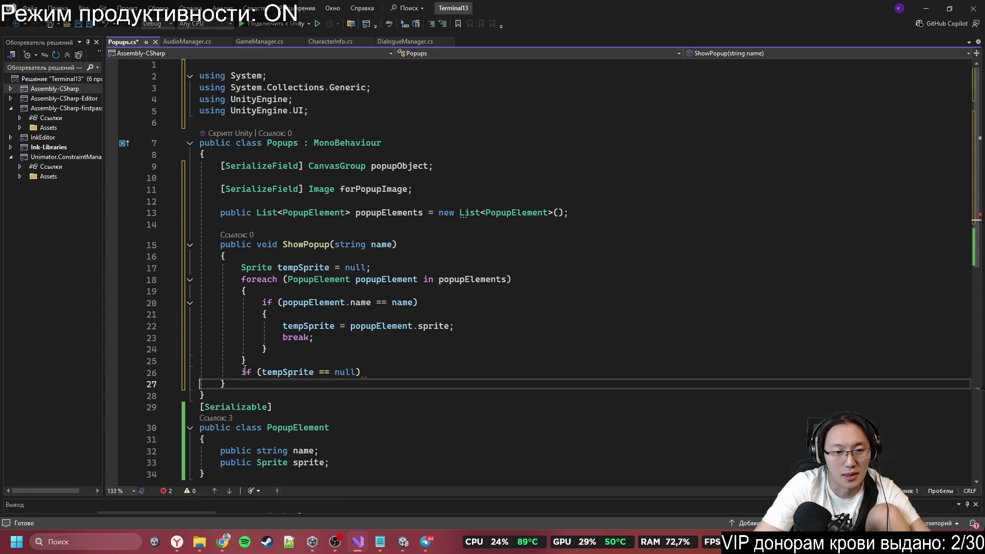
{"action": "type", "text": "{"}
{"action": "key", "text": "Return"}
Step: Inside the check, log Debug.LogError("Не нашли спрайт " + name) and then return
{"action": "type", "text": "return"}
{"action": "key", "text": "Escape"}
{"action": "key", "text": "ctrl+Return"}
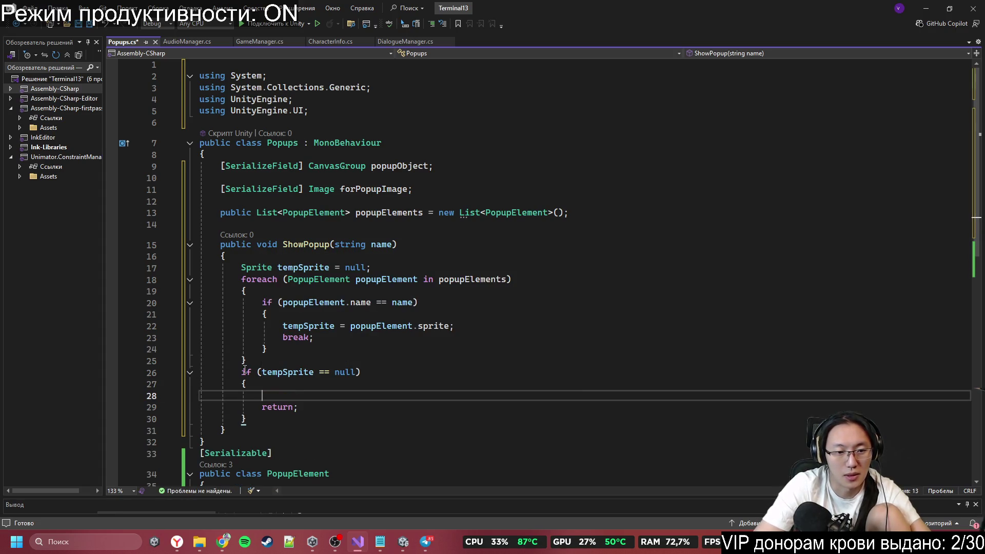
{"action": "type", "text": "Debug"}
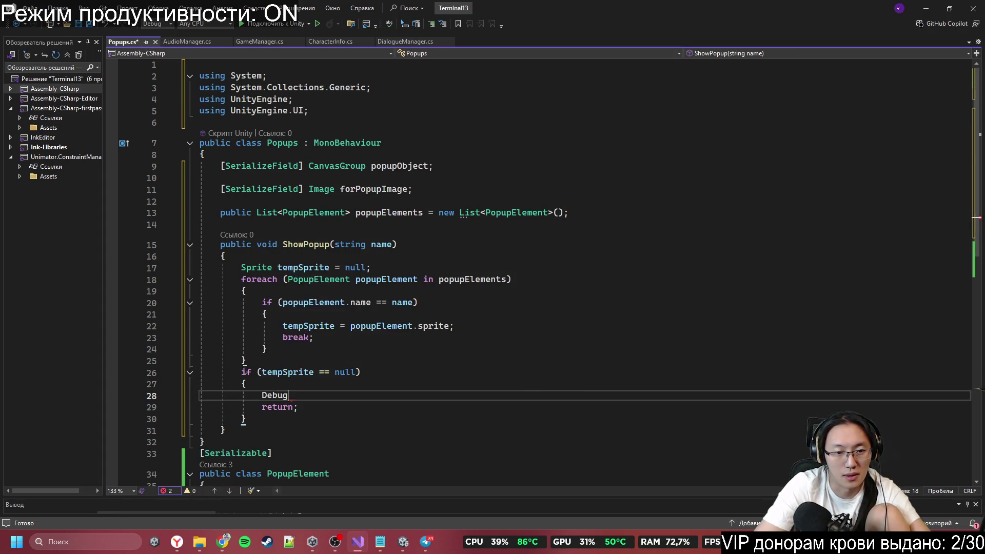
{"action": "type", "text": ".LogE"}
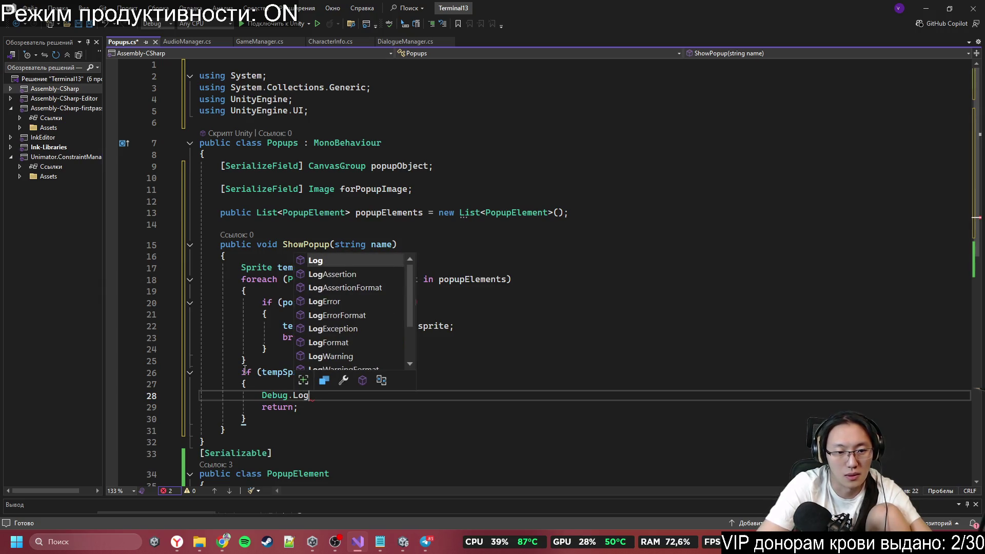
{"action": "key", "text": "Tab"}
{"action": "type", "text": "(\"Не на"}
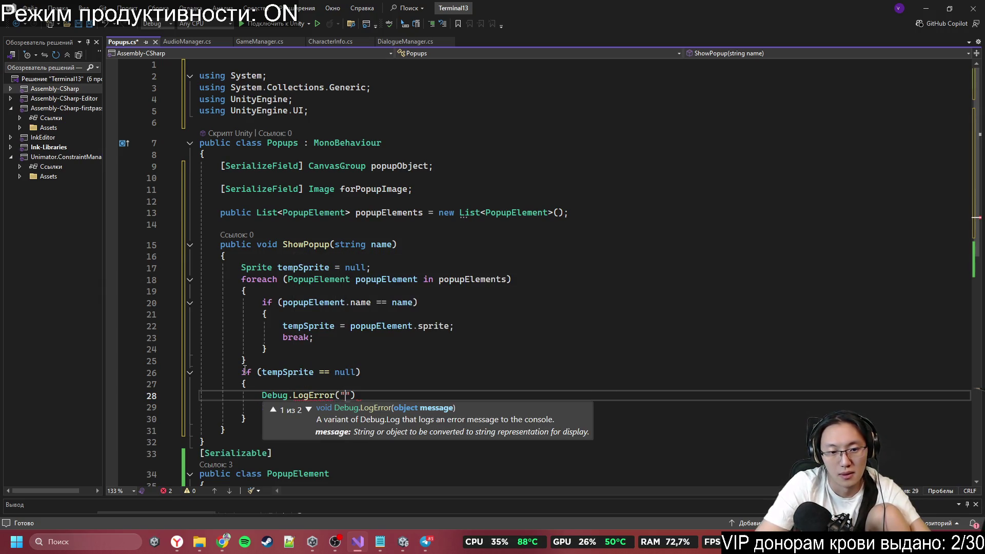
{"action": "type", "text": "шли спрайт \" "}
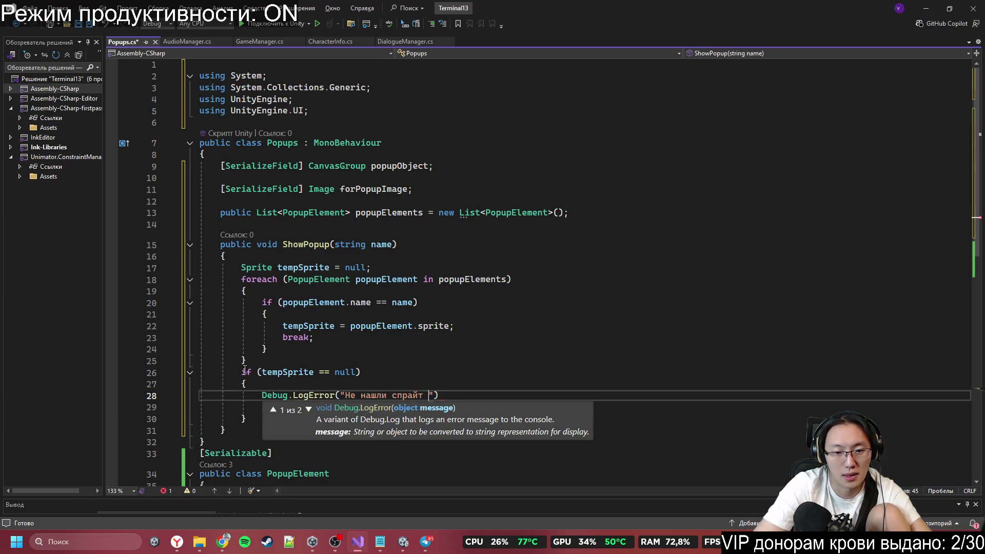
{"action": "type", "text": "+"}
{"action": "key", "text": "Tab"}
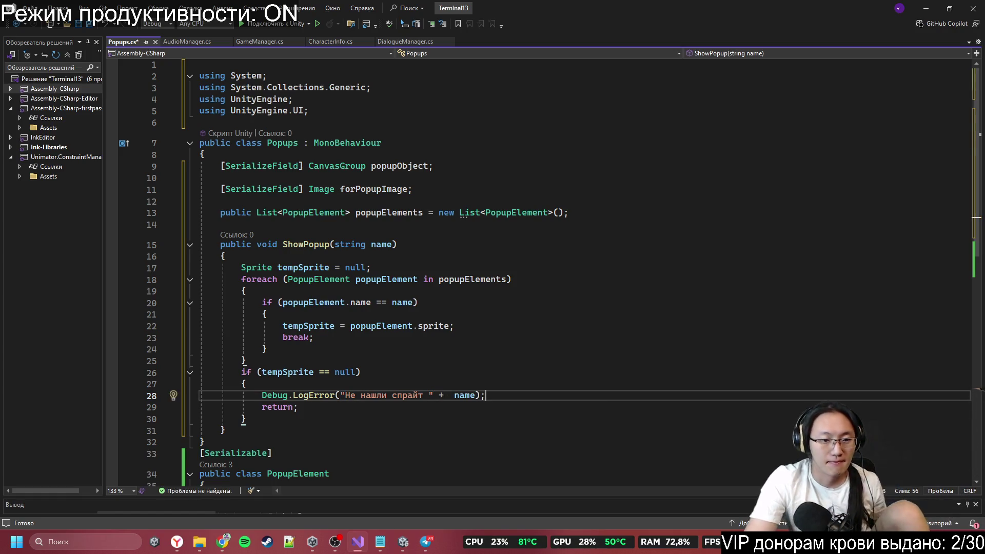
{"action": "key", "text": "Down"}
{"action": "key", "text": "Down"}
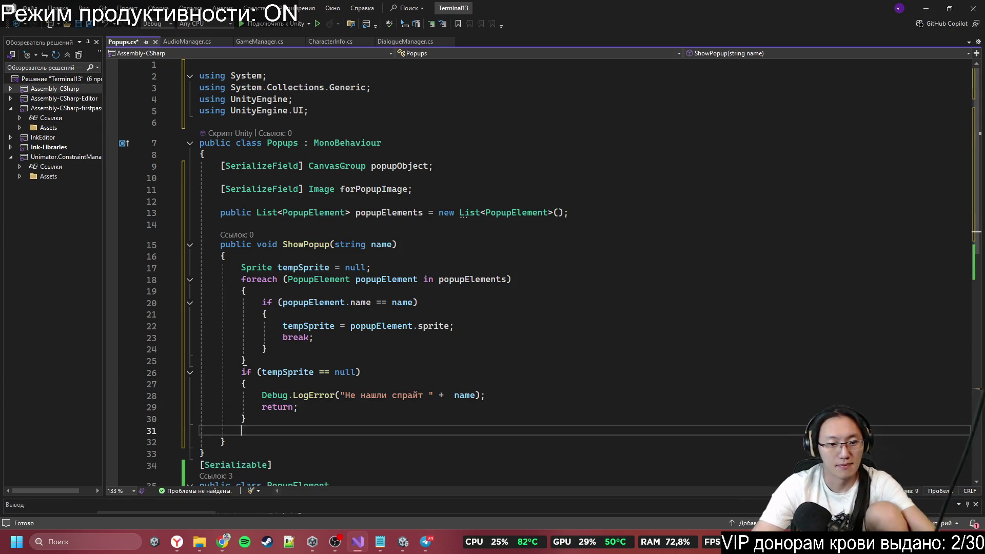
{"action": "key", "text": "Return"}
{"action": "scroll", "coordinate": [530, 289], "scroll_direction": "down", "scroll_amount": 4}
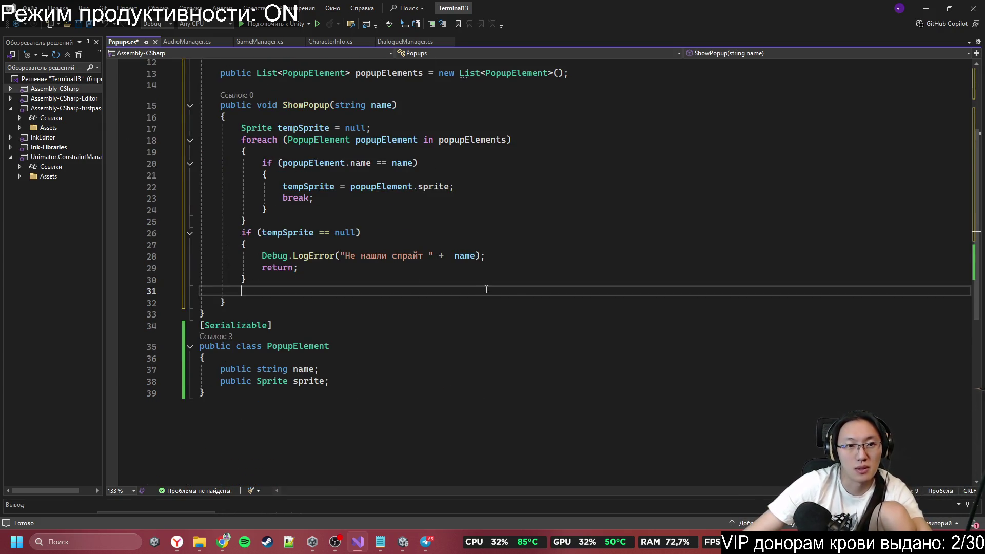
Step: Add 'forPopupImage.sprite = tempSprite;' below the null check using the Copilot suggestion
{"action": "scroll", "coordinate": [530, 289], "scroll_direction": "up", "scroll_amount": 2}
{"action": "type", "text": "ащ"}
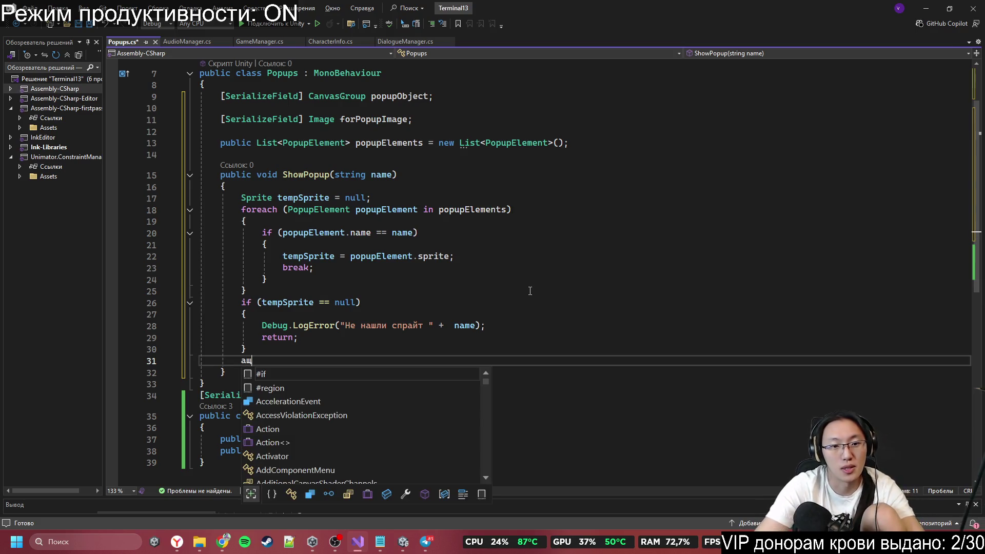
{"action": "key", "text": "BackSpace"}
{"action": "key", "text": "BackSpace"}
{"action": "type", "text": "for"}
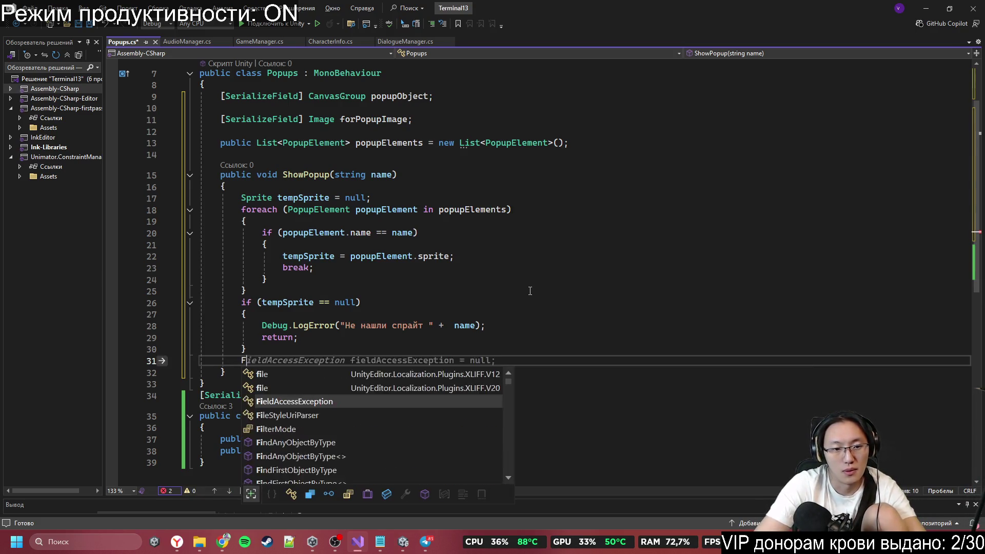
{"action": "key", "text": "Escape"}
{"action": "key", "text": "BackSpace"}
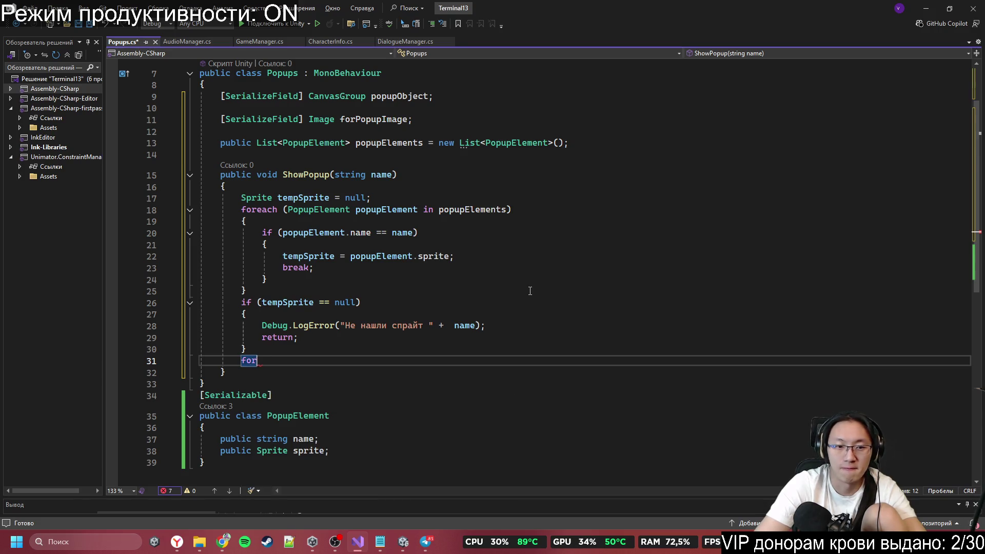
{"action": "type", "text": "rP"}
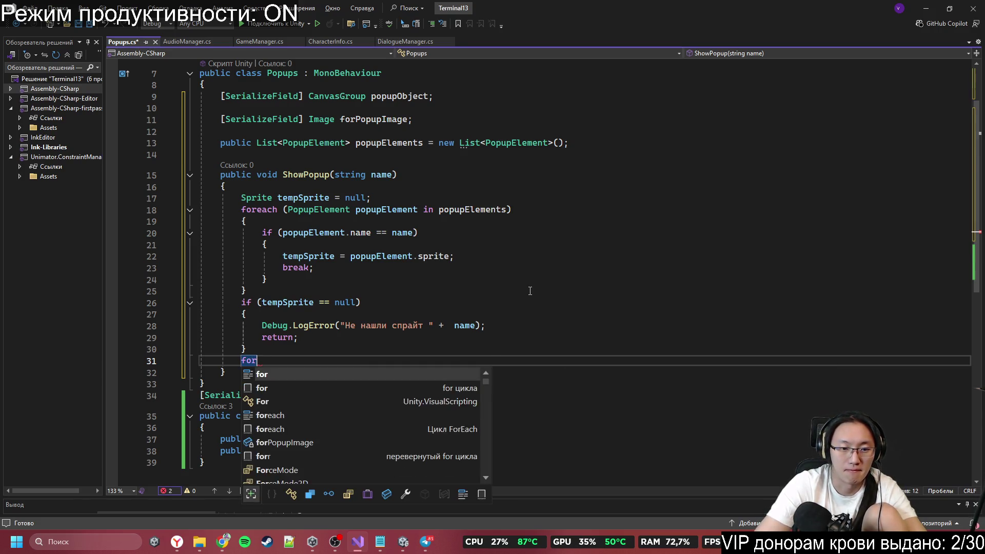
{"action": "key", "text": "Tab"}
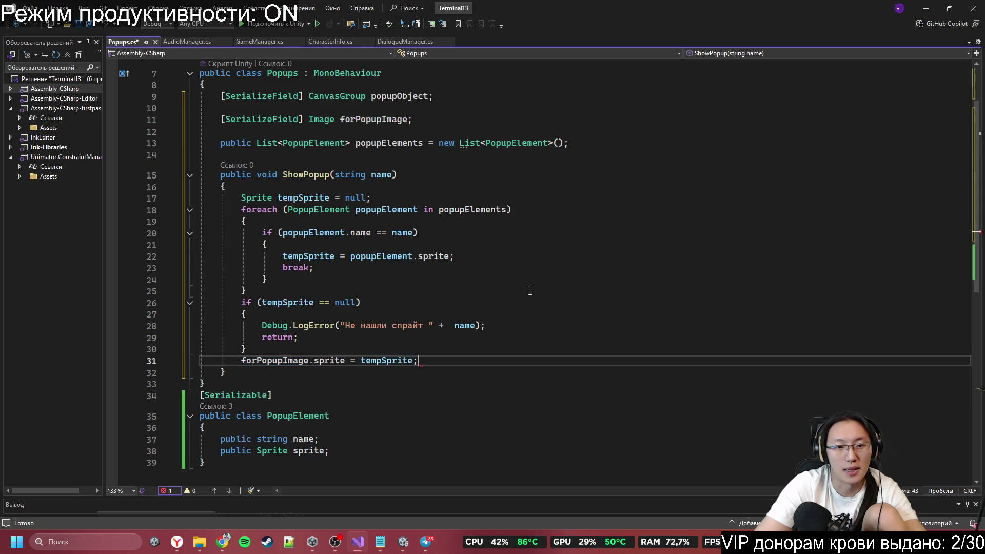
{"action": "key", "text": "Return"}
{"action": "key", "text": "Return"}
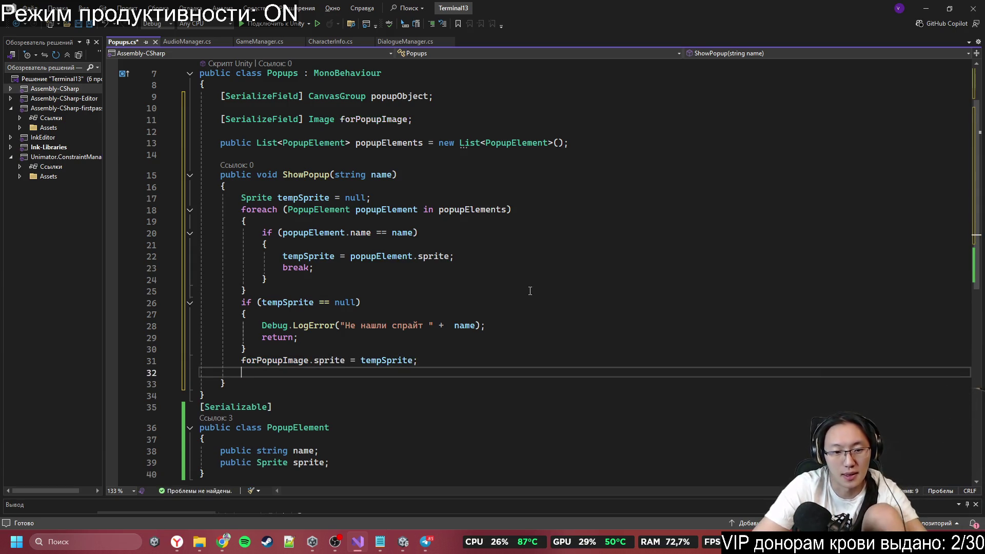
{"action": "type", "text": "Do."}
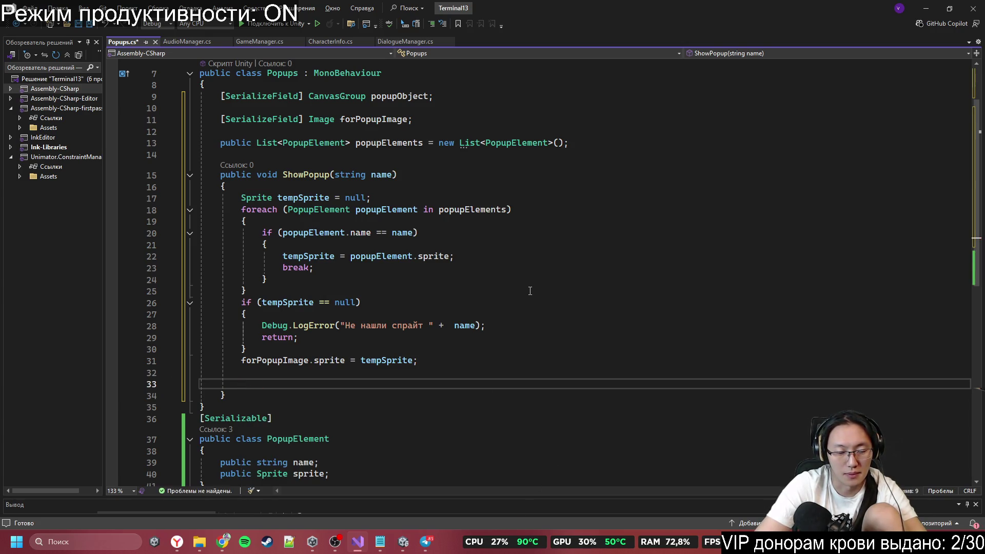
{"action": "type", "text": "Do"}
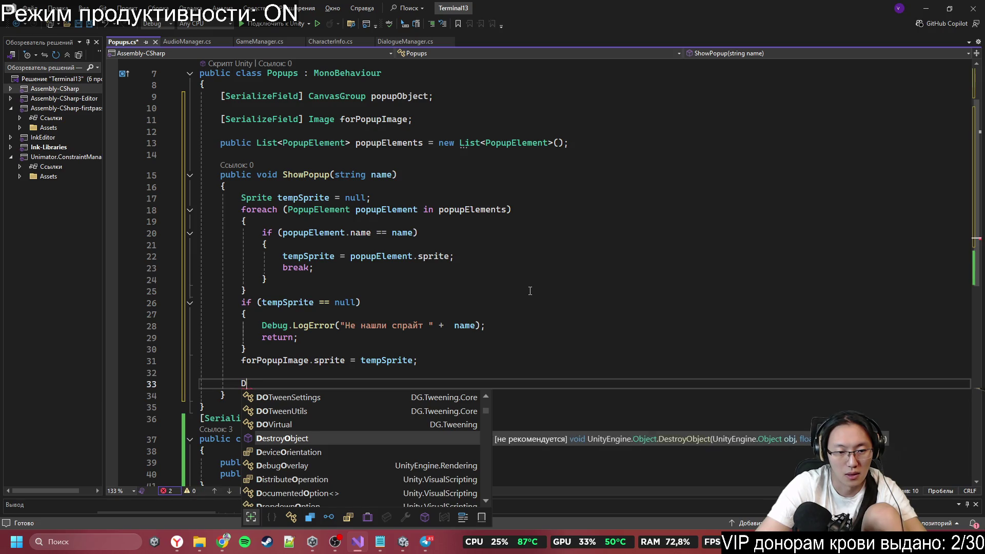
Step: Type 'DOTween.' below the sprite assignment so the DOTween using line gets added
{"action": "type", "text": "OT"}
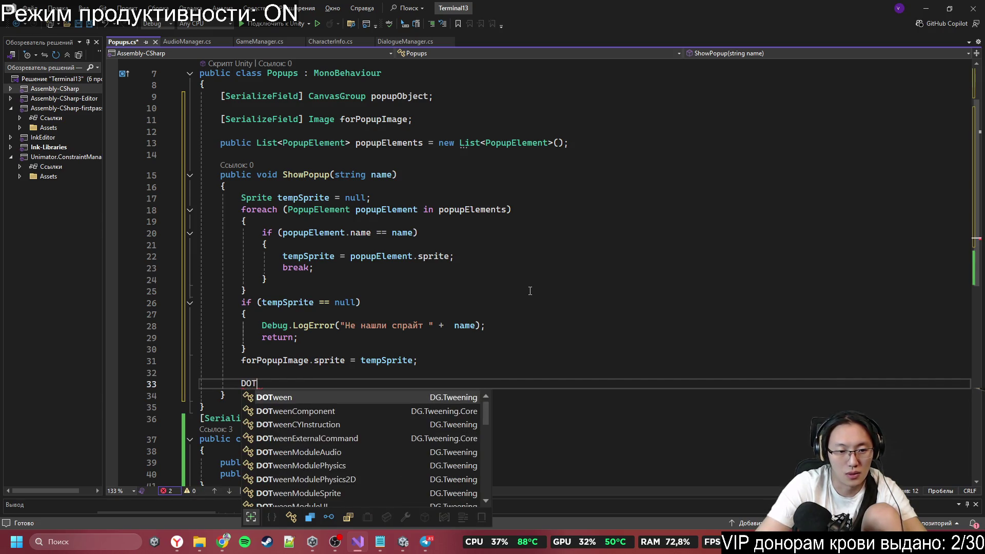
{"action": "key", "text": "Tab"}
{"action": "type", "text": "."}
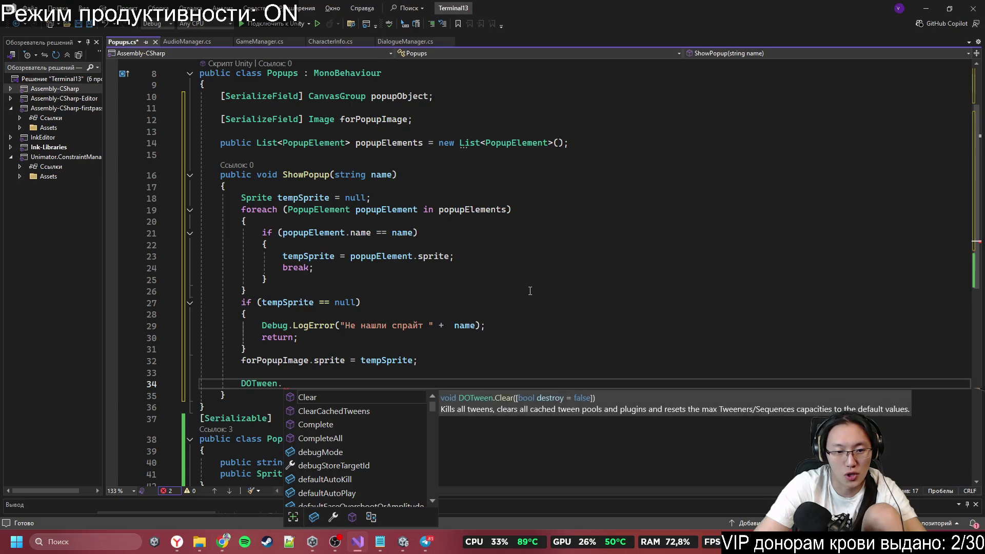
{"action": "type", "text": "d"}
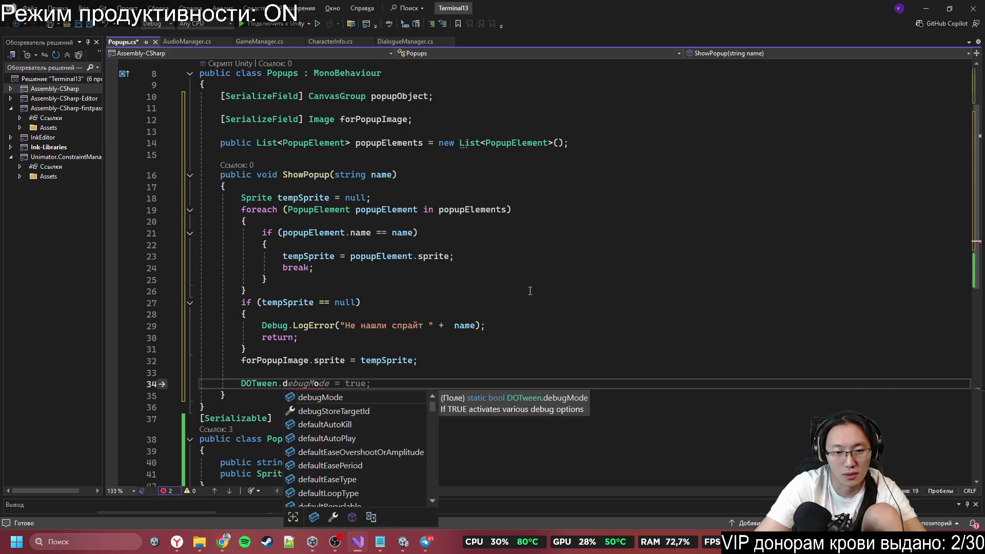
{"action": "key", "text": "BackSpace"}
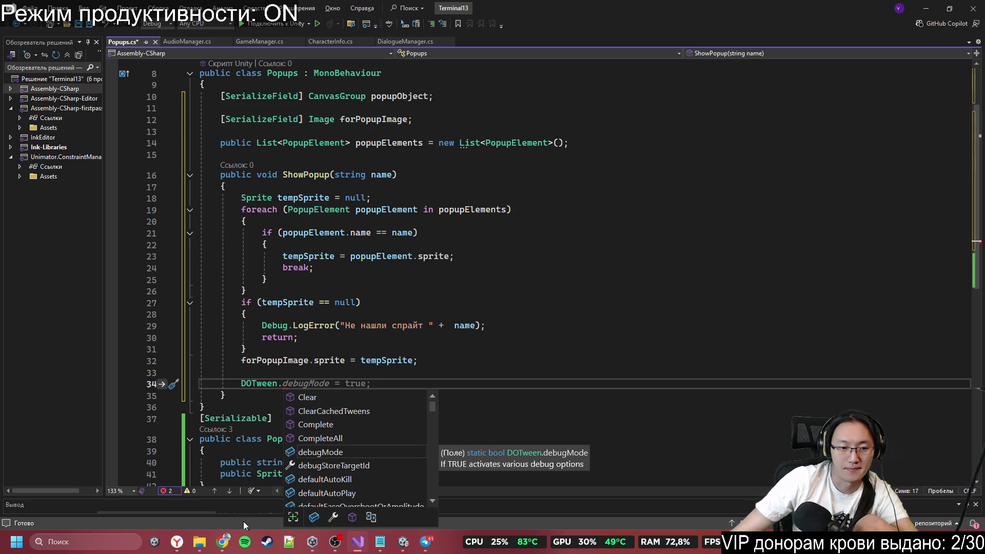
{"action": "left_click", "coordinate": [223, 542]}
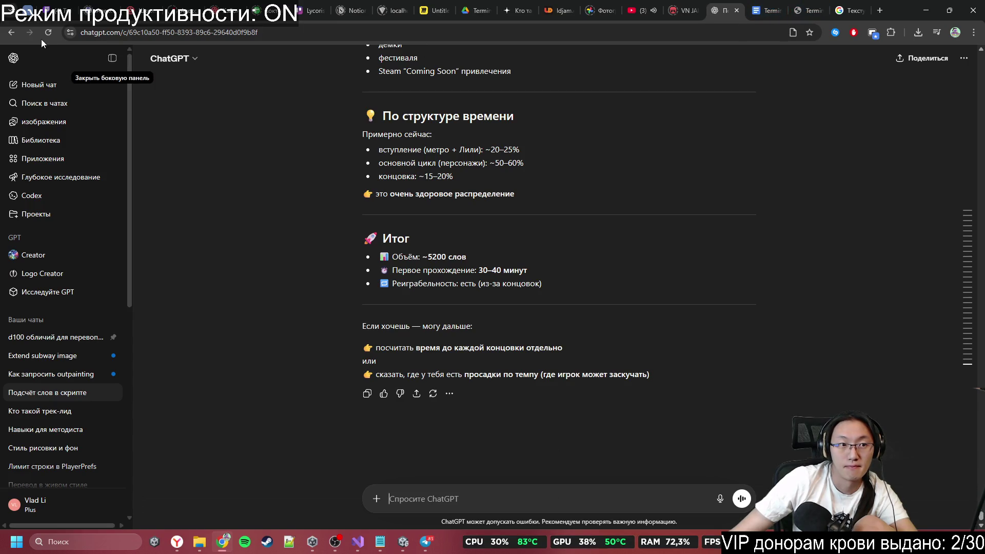
Step: Open a second ChatGPT tab and start a new temporary chat
{"action": "left_click_drag", "start_coordinate": [70, 32], "coordinate": [745, 4]}
{"action": "left_click", "coordinate": [745, 5]}
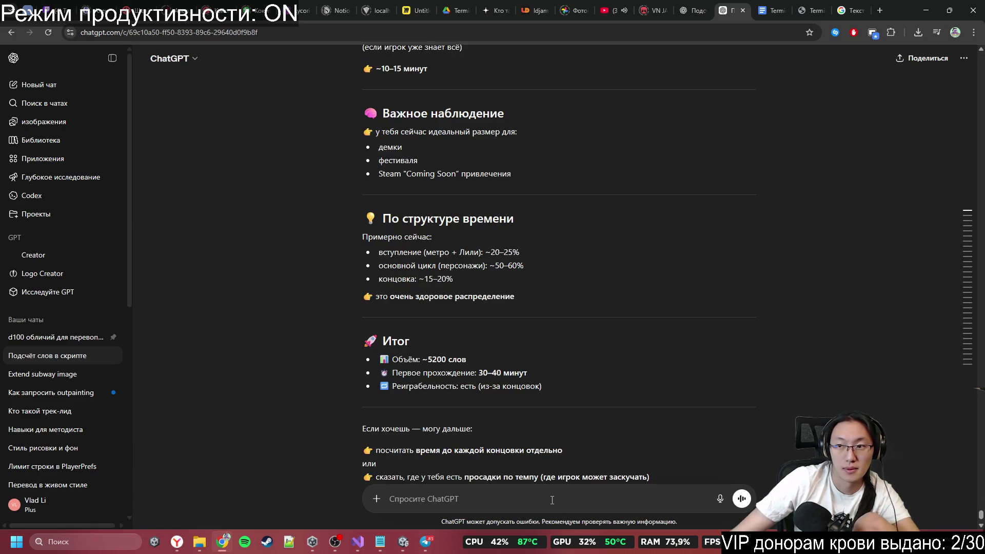
{"action": "left_click", "coordinate": [41, 84]}
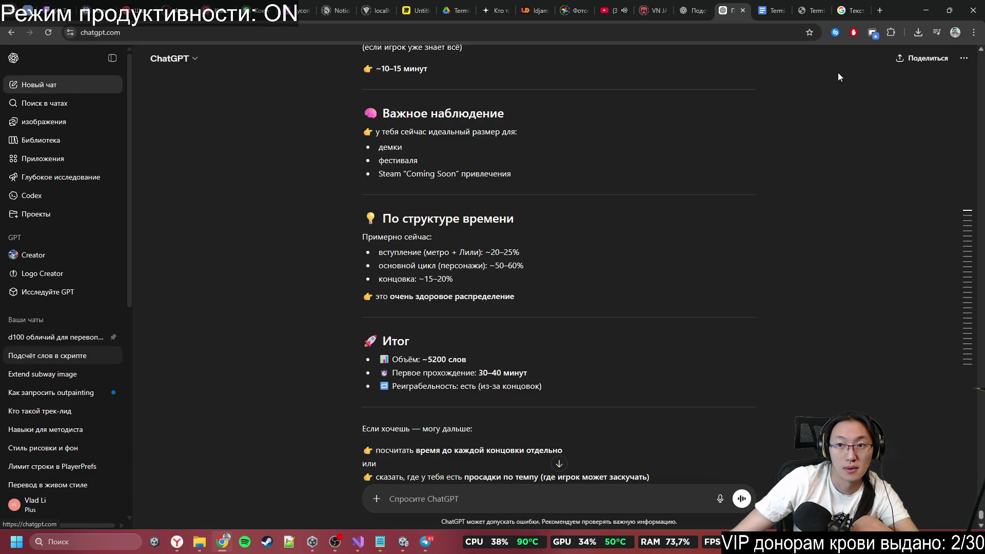
{"action": "left_click", "coordinate": [964, 58]}
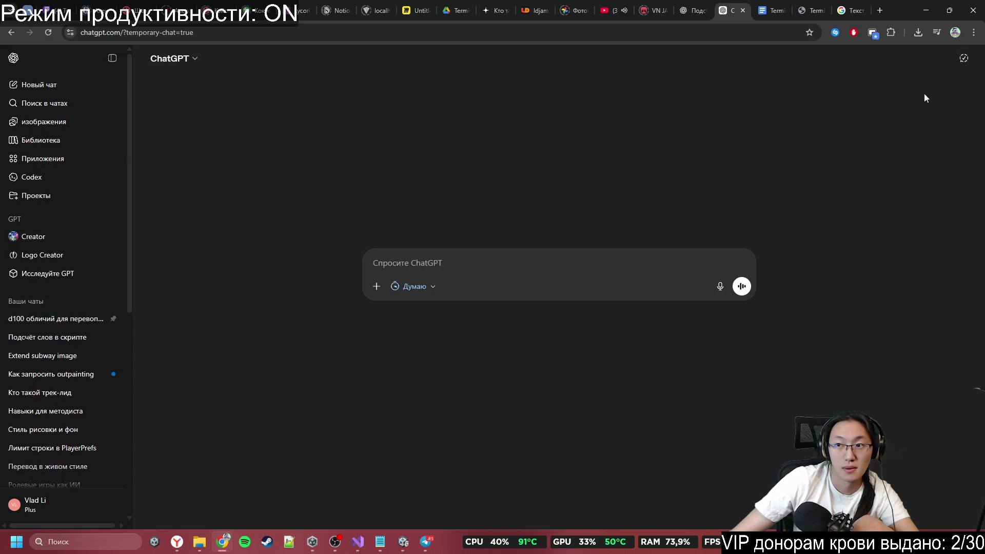
Step: Ask ChatGPT how to fade a canvas group's alpha with DOTween
{"action": "type", "text": "Ч"}
{"action": "key", "text": "BackSpace"}
{"action": "type", "text": "Через удтвин "}
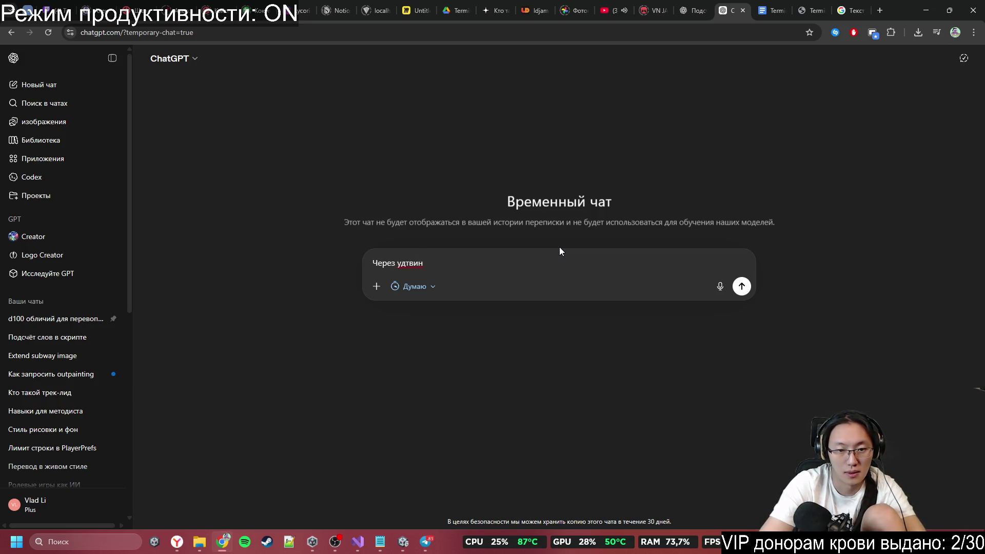
{"action": "type", "text": "фейл"}
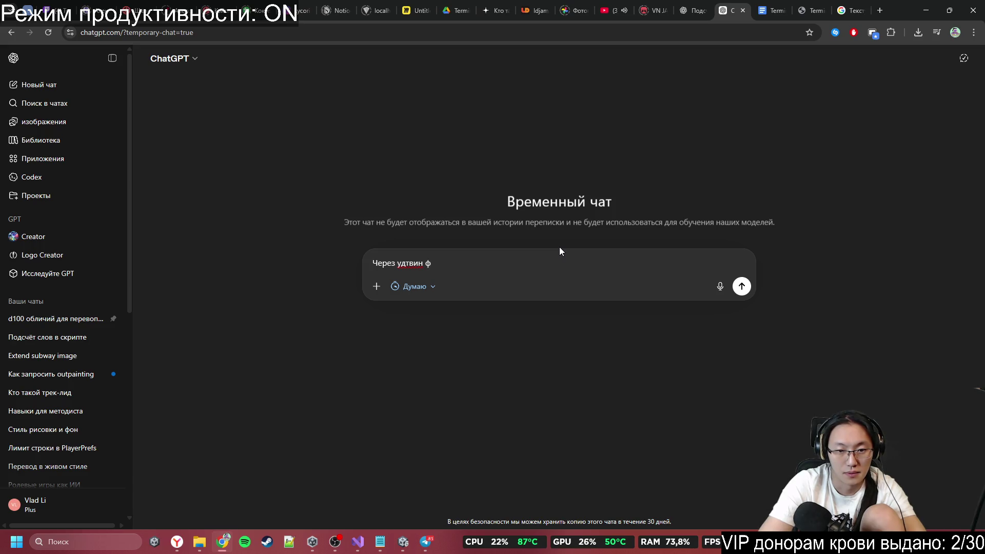
{"action": "key", "text": "BackSpace"}
{"action": "type", "text": "дит"}
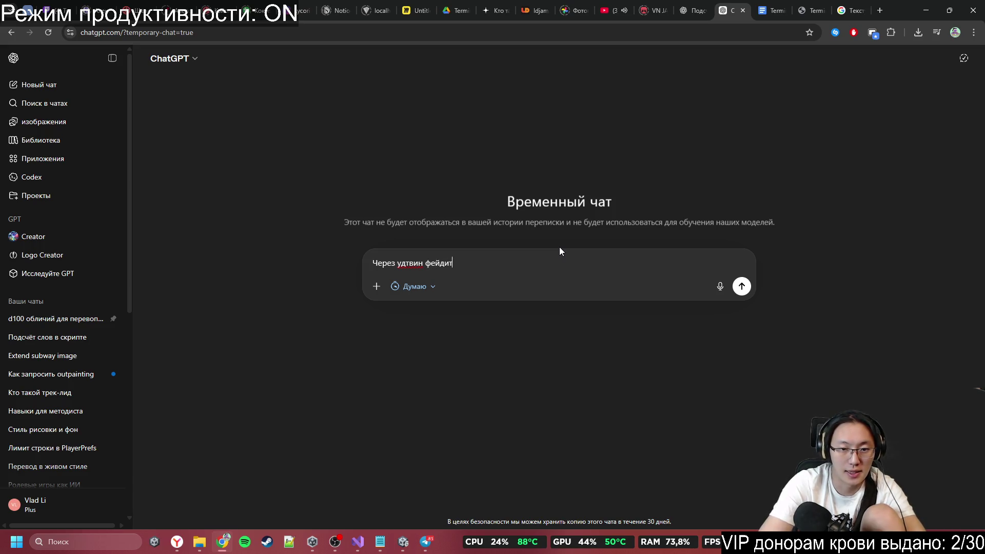
{"action": "type", "text": "ь канвас "}
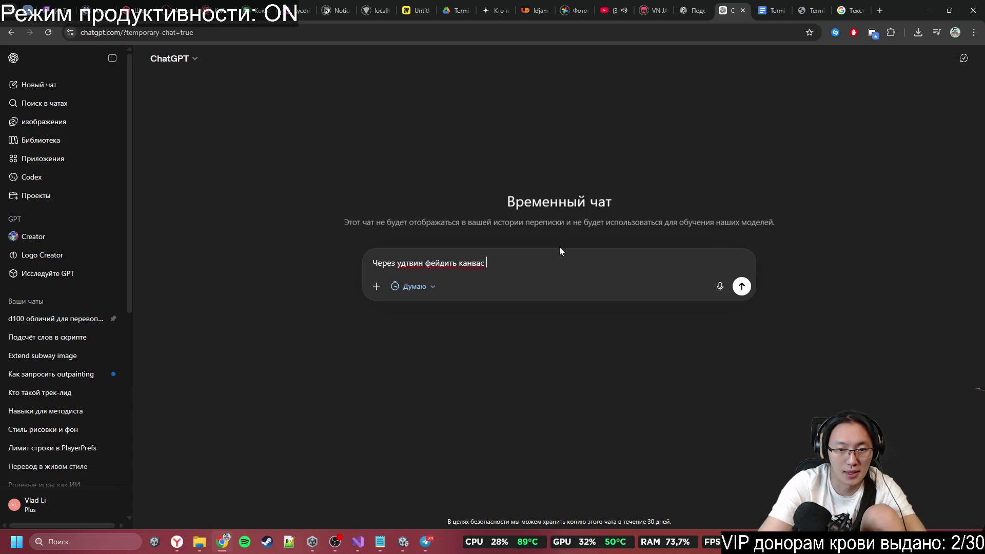
{"action": "type", "text": "скейл"}
{"action": "key", "text": "BackSpace"}
{"action": "key", "text": "BackSpace"}
{"action": "key", "text": "BackSpace"}
{"action": "type", "text": "гроуп "}
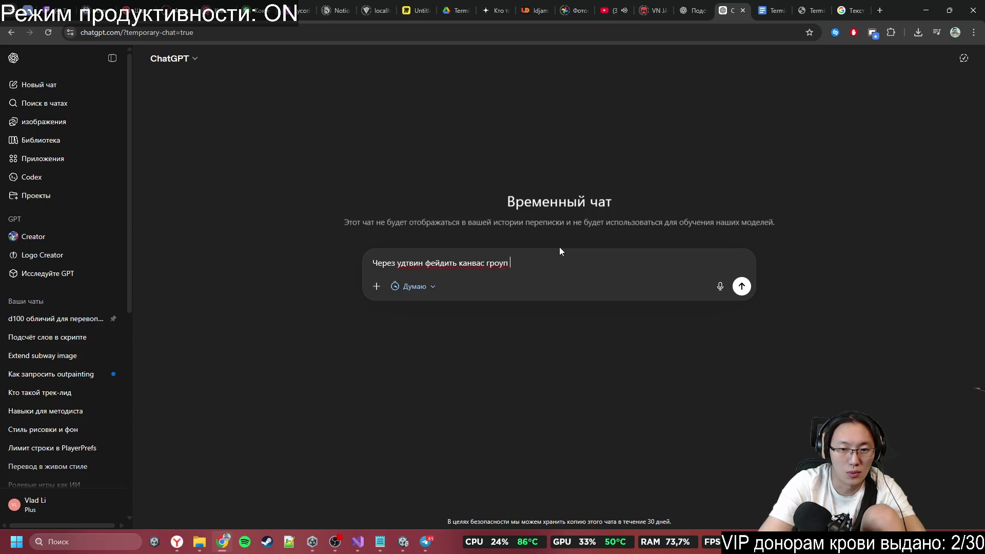
{"action": "type", "text": "альфа"}
{"action": "key", "text": "Return"}
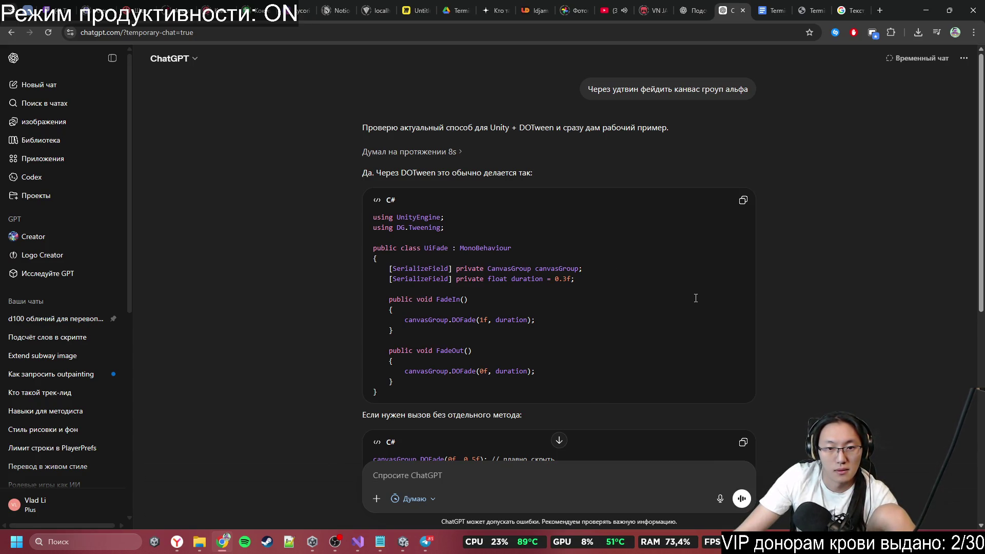
Step: Read through ChatGPT's DOFade Show/Hide examples, then minimize the browser to return to Popups.cs
{"action": "scroll", "coordinate": [693, 298], "scroll_direction": "down", "scroll_amount": 2}
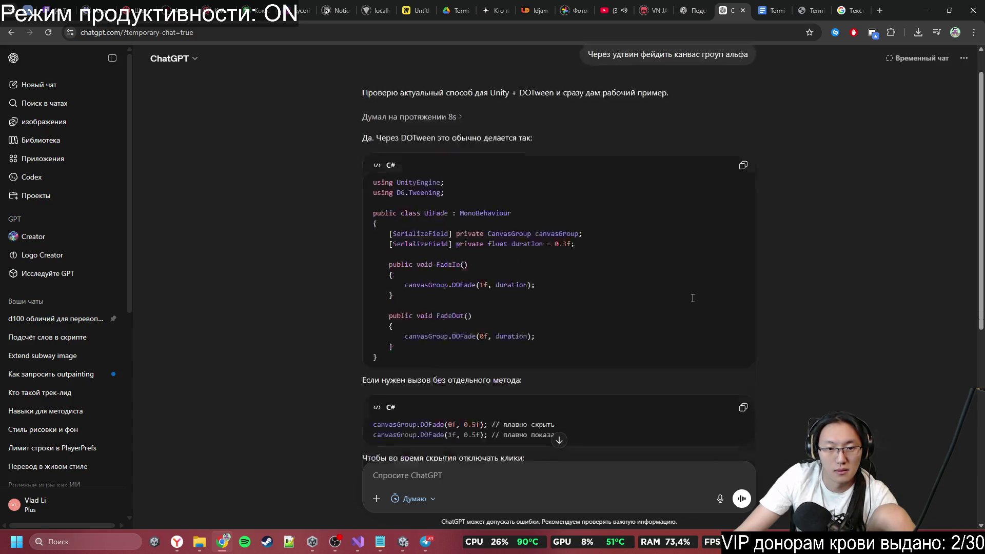
{"action": "scroll", "coordinate": [692, 298], "scroll_direction": "up", "scroll_amount": 2}
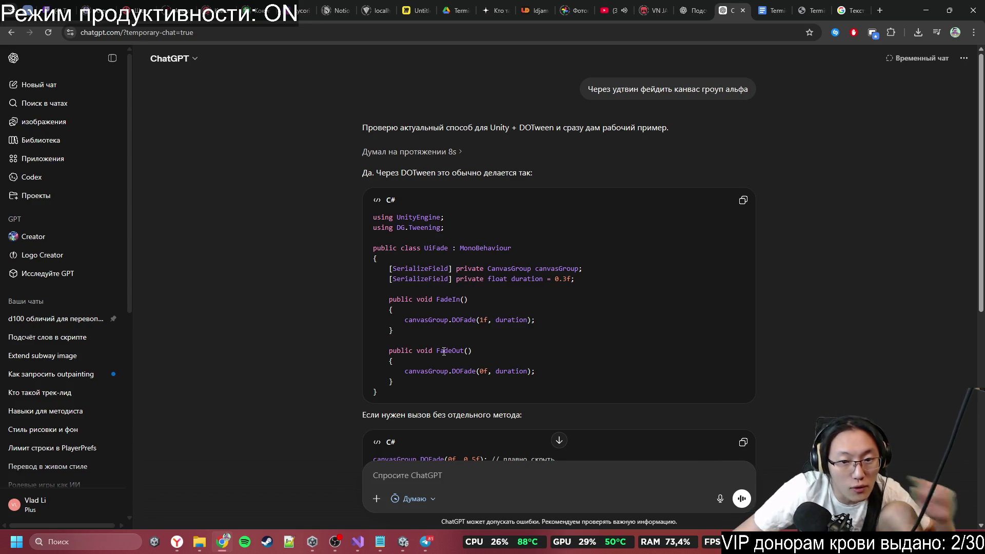
{"action": "scroll", "coordinate": [450, 356], "scroll_direction": "down", "scroll_amount": 3}
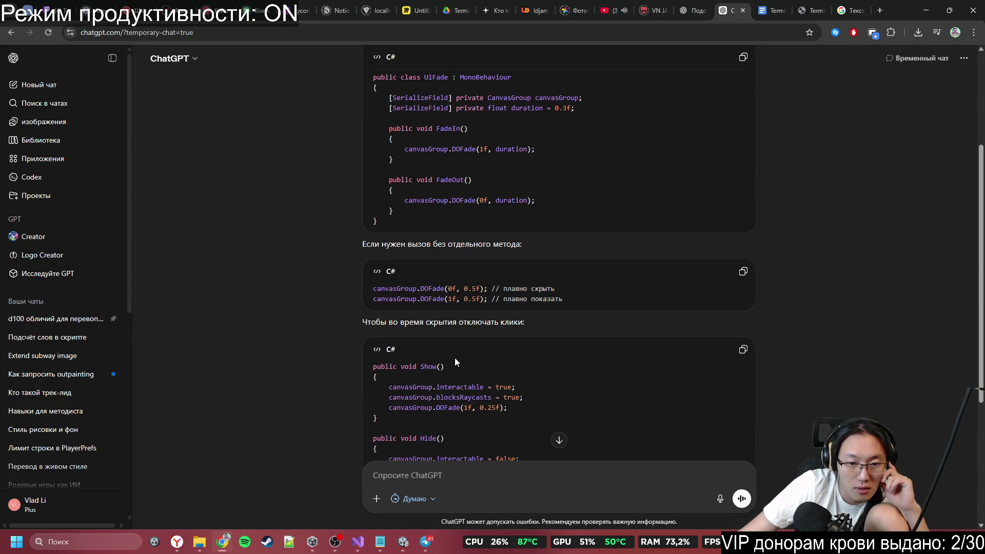
{"action": "scroll", "coordinate": [455, 358], "scroll_direction": "down", "scroll_amount": 3}
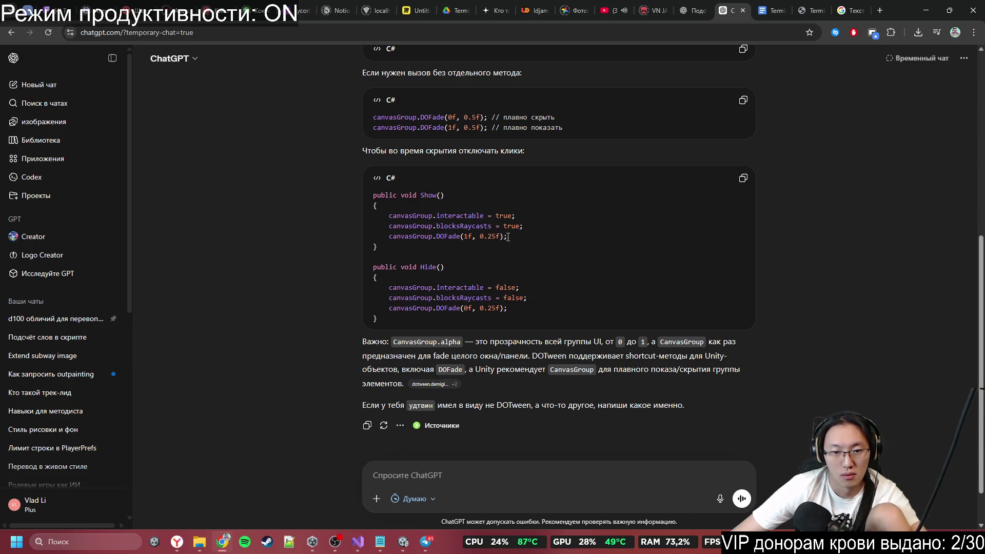
{"action": "mouse_move", "coordinate": [363, 549]}
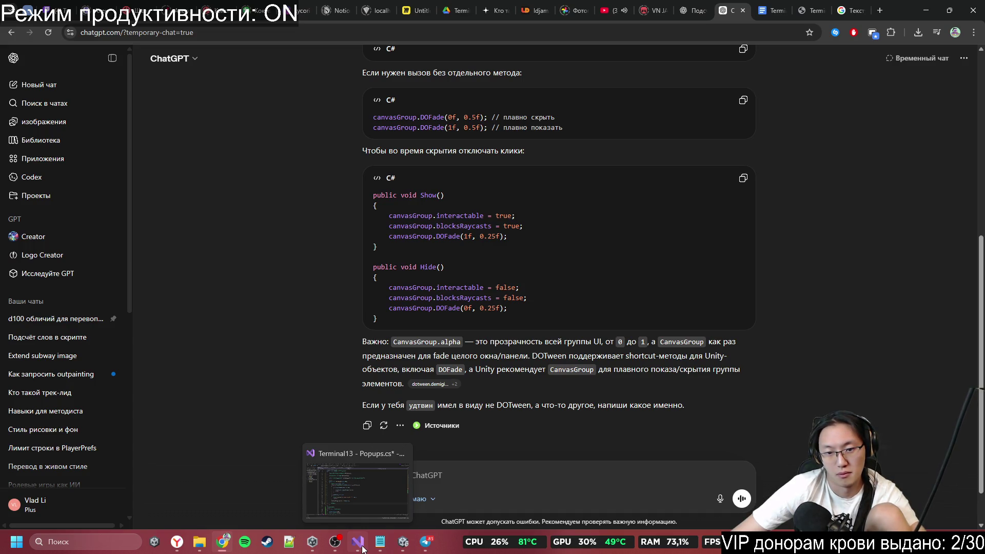
{"action": "scroll", "coordinate": [553, 442], "scroll_direction": "down", "scroll_amount": 1}
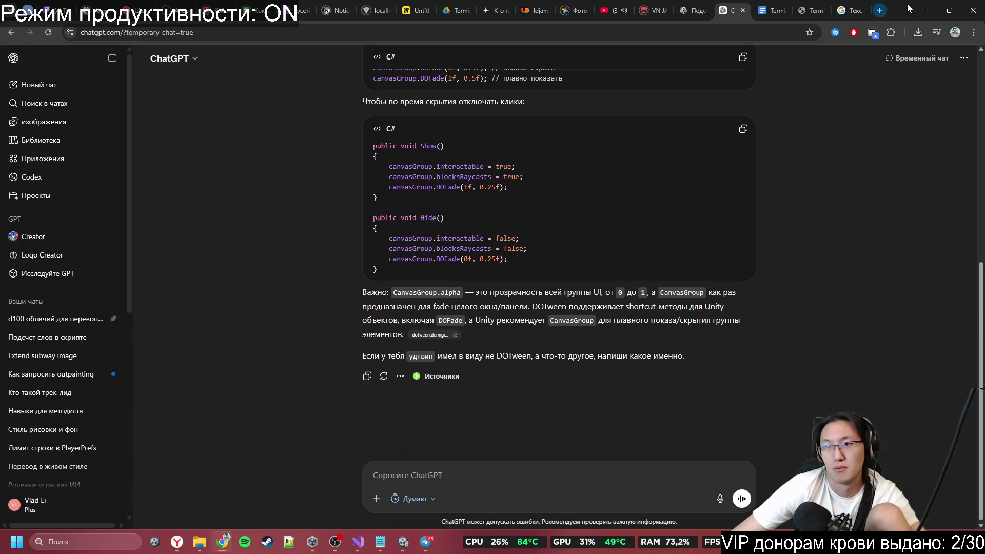
{"action": "left_click", "coordinate": [926, 10]}
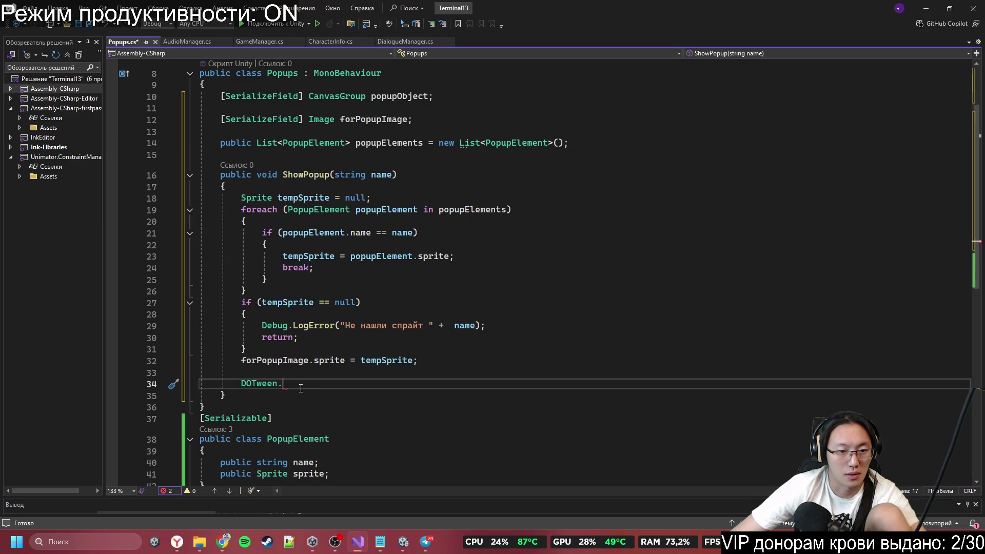
Step: Replace 'DOTween.' with 'popupObject.DOFade(1f, 1f);' and open a blank line above it
{"action": "key", "text": "ctrl+BackSpace"}
{"action": "key", "text": "ctrl+BackSpace"}
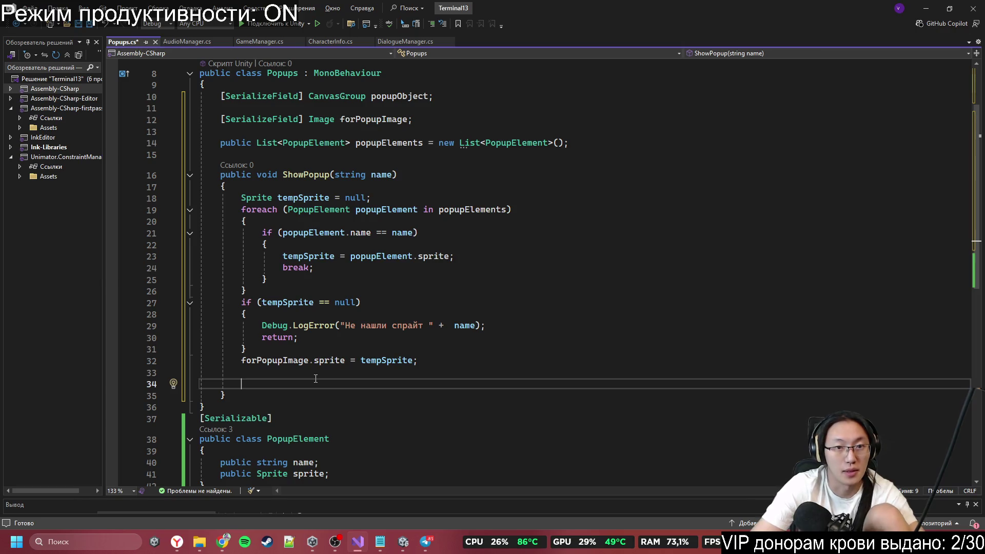
{"action": "type", "text": "зщ"}
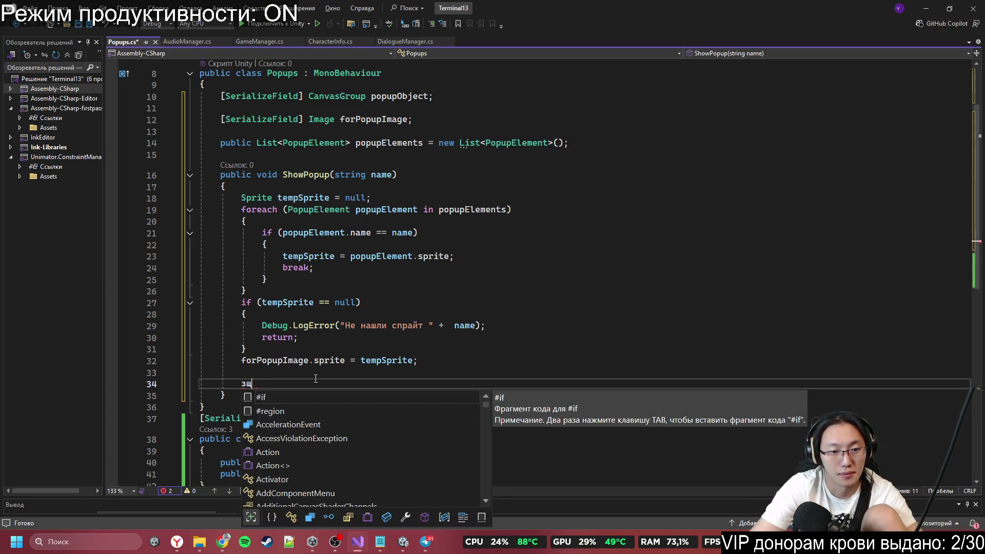
{"action": "type", "text": "po"}
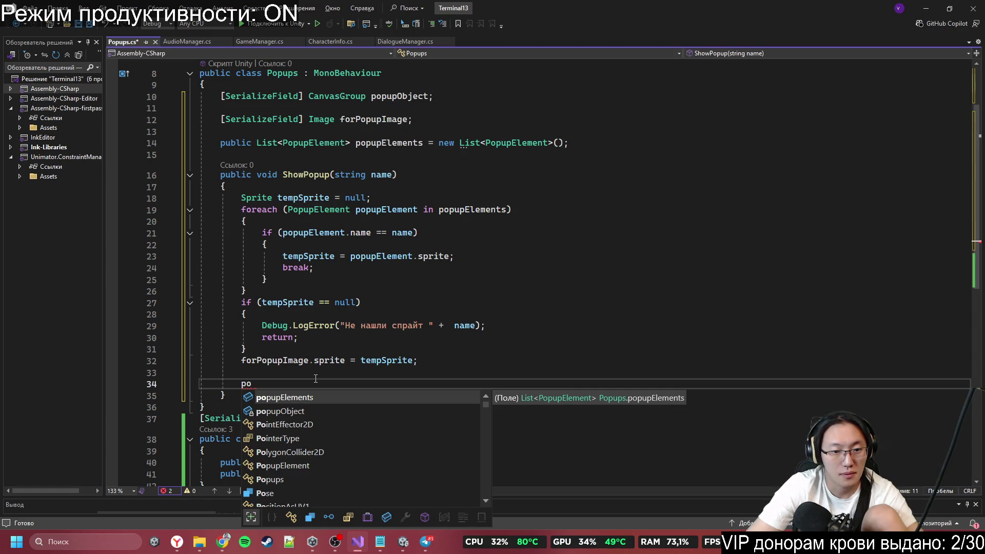
{"action": "key", "text": "Tab"}
{"action": "type", "text": ".Do"}
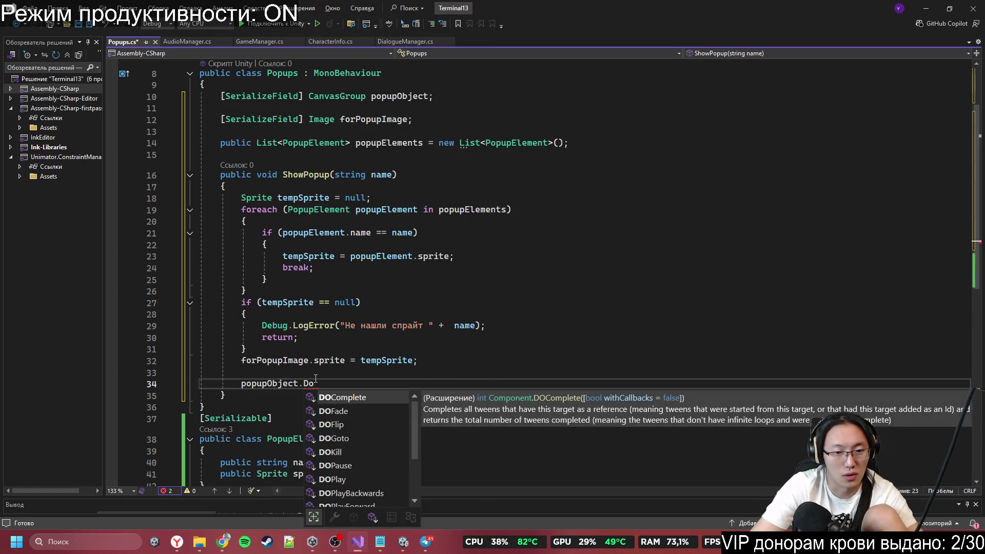
{"action": "type", "text": "f"}
{"action": "key", "text": "Tab"}
{"action": "type", "text": "("}
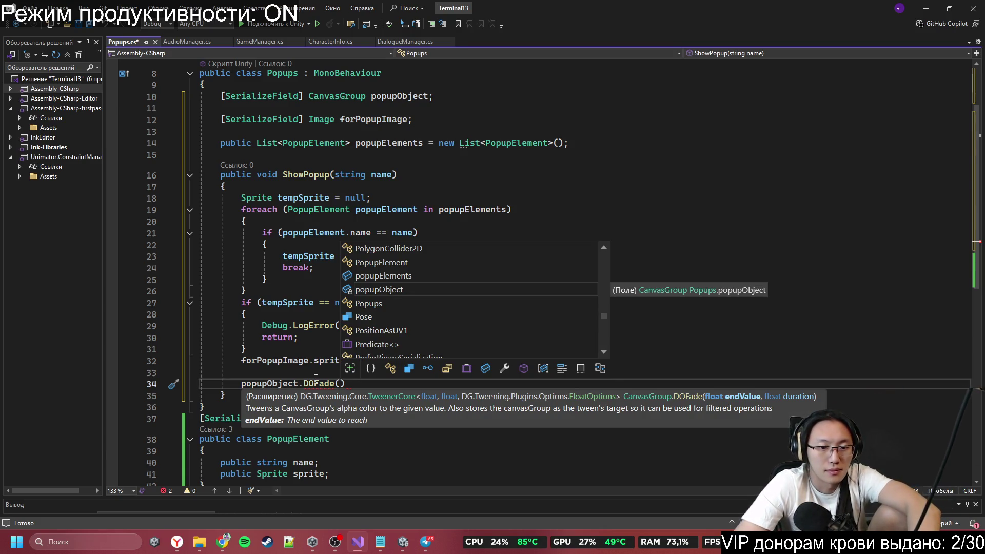
{"action": "key", "text": "alt+Tab"}
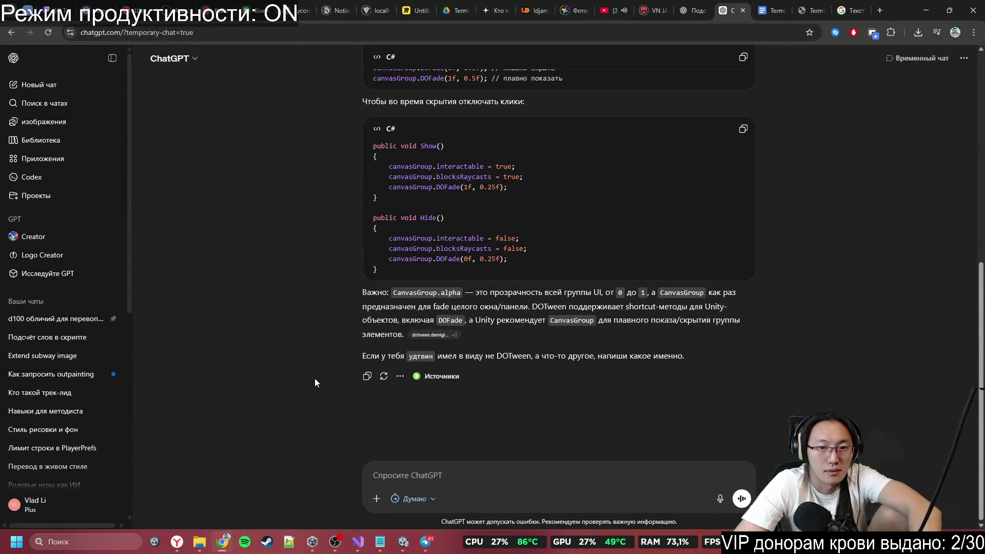
{"action": "key", "text": "alt+Tab"}
{"action": "type", "text": "0"}
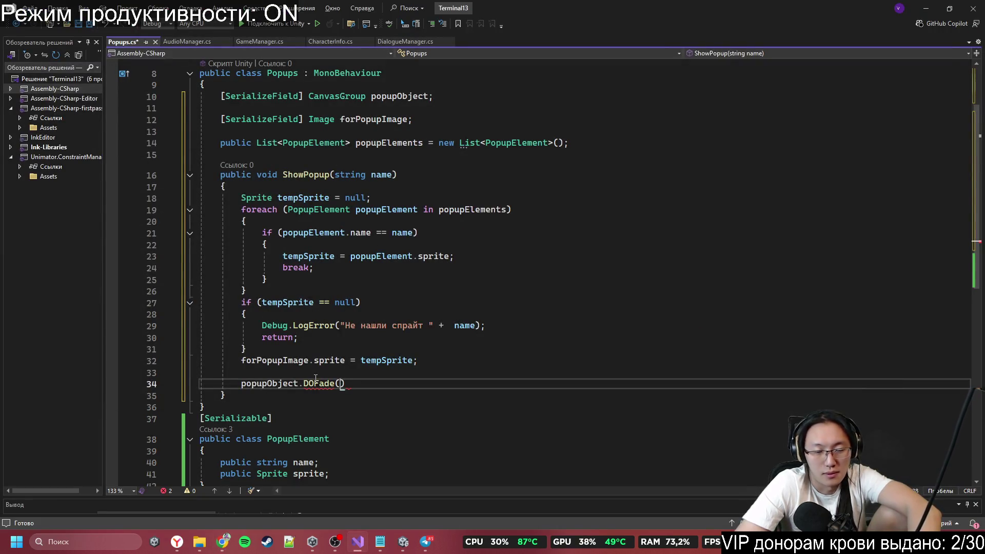
{"action": "type", "text": "f,"}
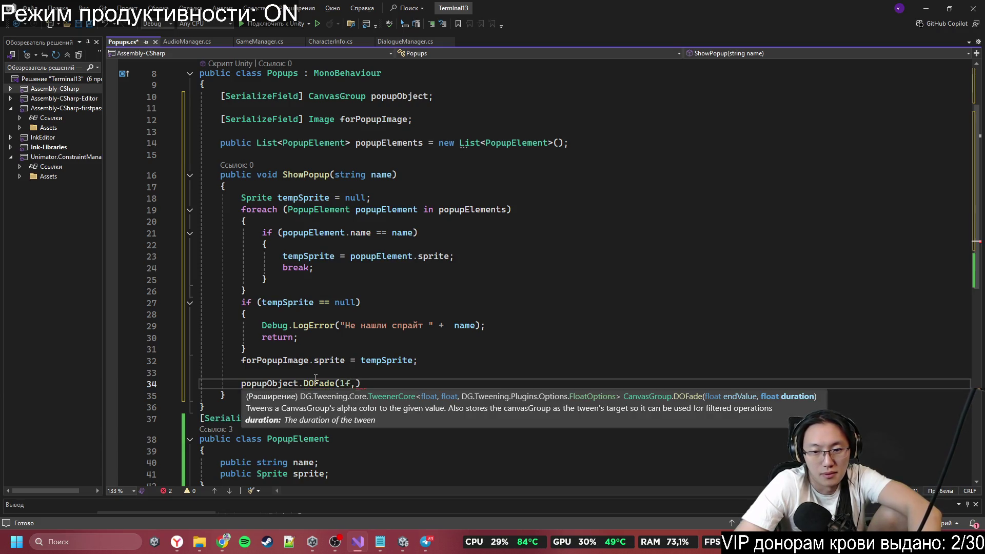
{"action": "type", "text": " 1f);"}
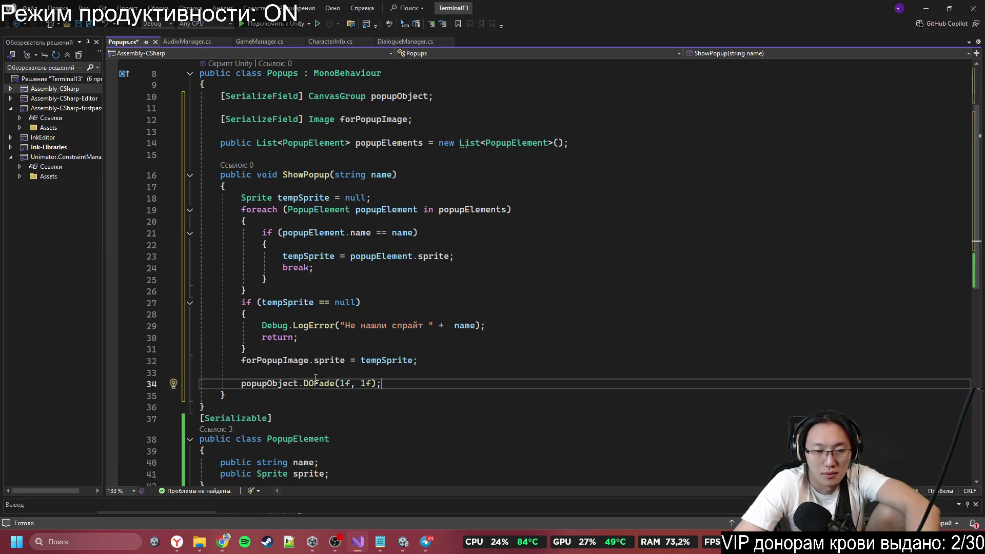
{"action": "key", "text": "Return"}
{"action": "key", "text": "Up"}
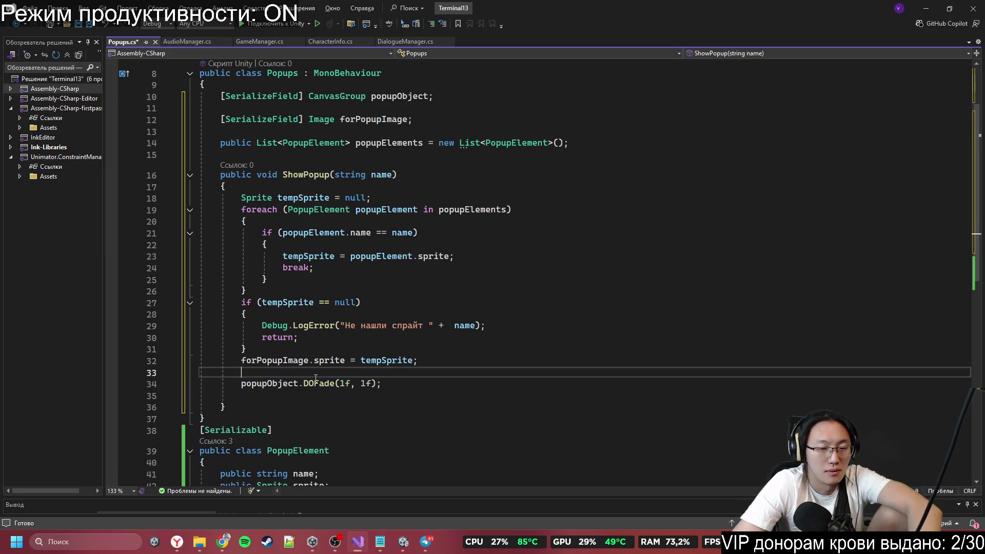
{"action": "key", "text": "ctrl+Return"}
Step: Begin a popupElements member reference above the DOFade call, browsing its suggestions
{"action": "type", "text": "["}
{"action": "key", "text": "BackSpace"}
{"action": "type", "text": "po"}
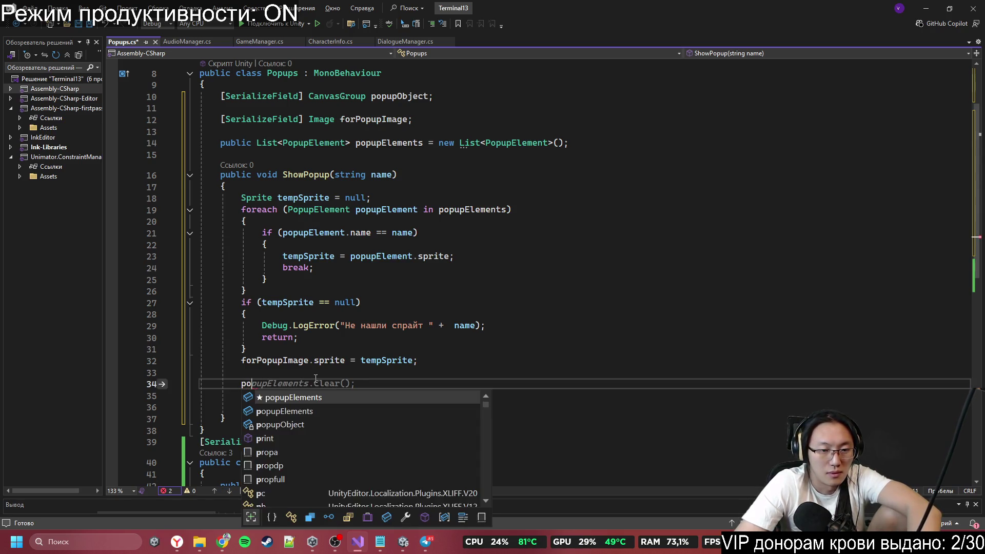
{"action": "key", "text": "Tab"}
{"action": "type", "text": "."}
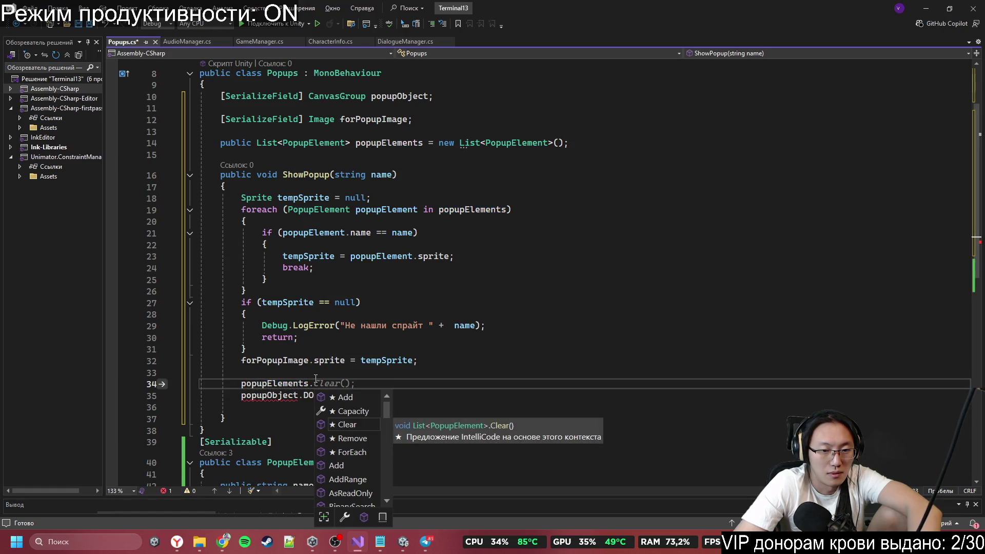
{"action": "key", "text": "Escape"}
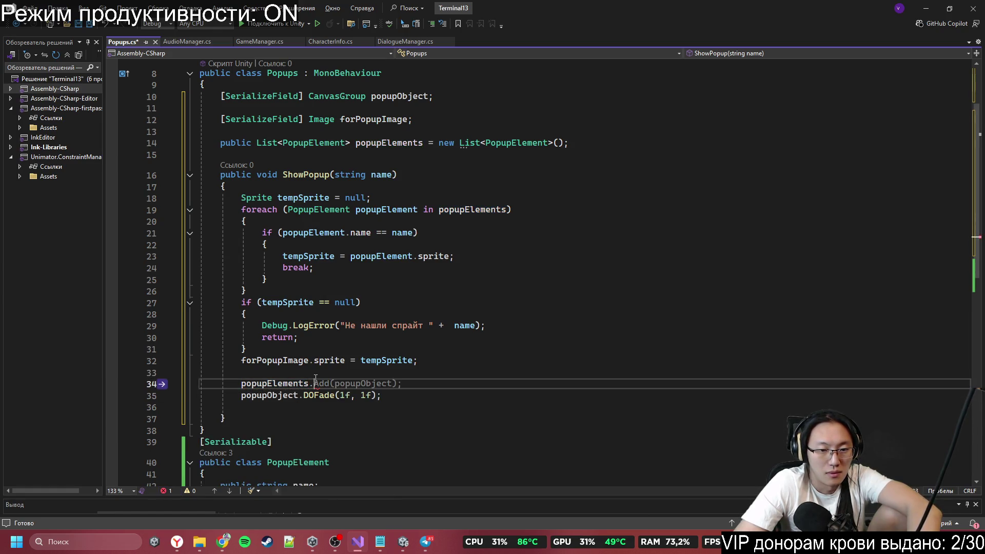
{"action": "key", "text": "ctrl+space"}
{"action": "key", "text": "Page_Down"}
{"action": "key", "text": "Page_Down"}
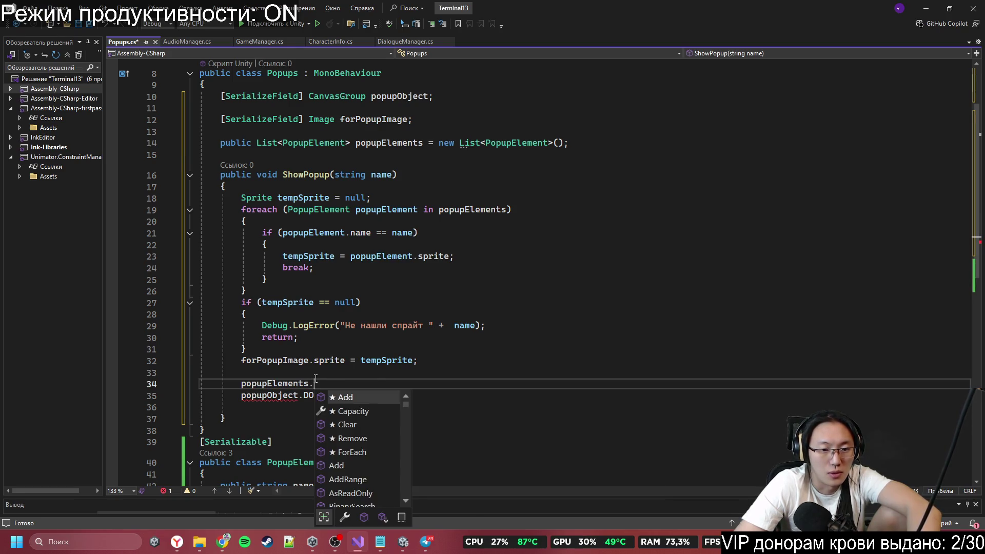
Step: Replace the broken popupElements line with 'popupObject.gameObject.SetActive(true);' above the fade call
{"action": "type", "text": "game"}
{"action": "key", "text": "Escape"}
{"action": "key", "text": "BackSpace"}
{"action": "key", "text": "BackSpace"}
{"action": "key", "text": "BackSpace"}
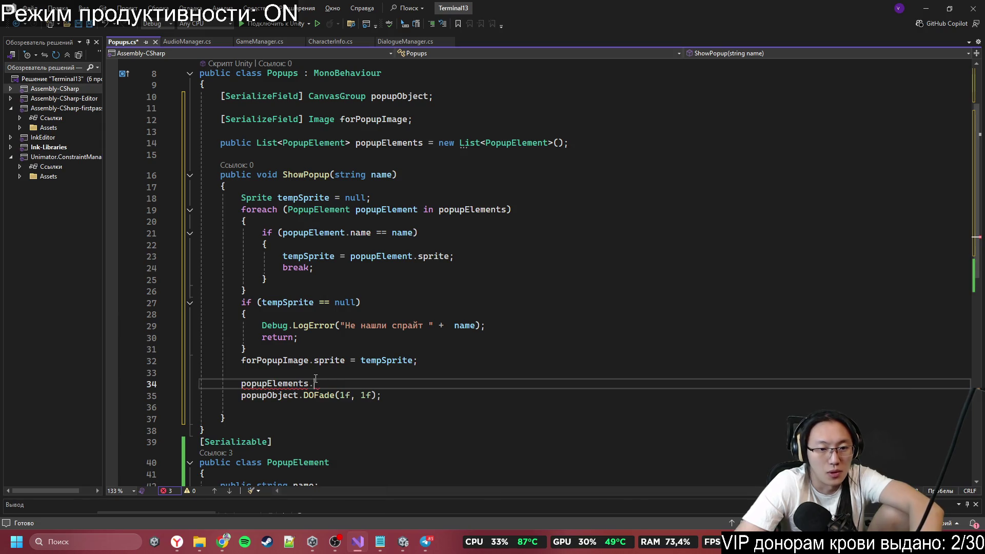
{"action": "key", "text": "BackSpace"}
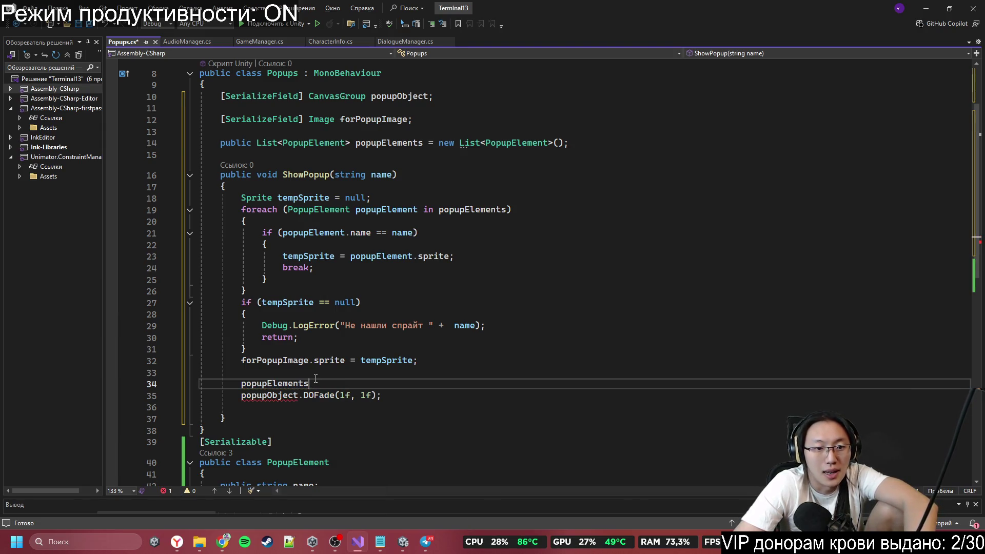
{"action": "key", "text": "ctrl+BackSpace"}
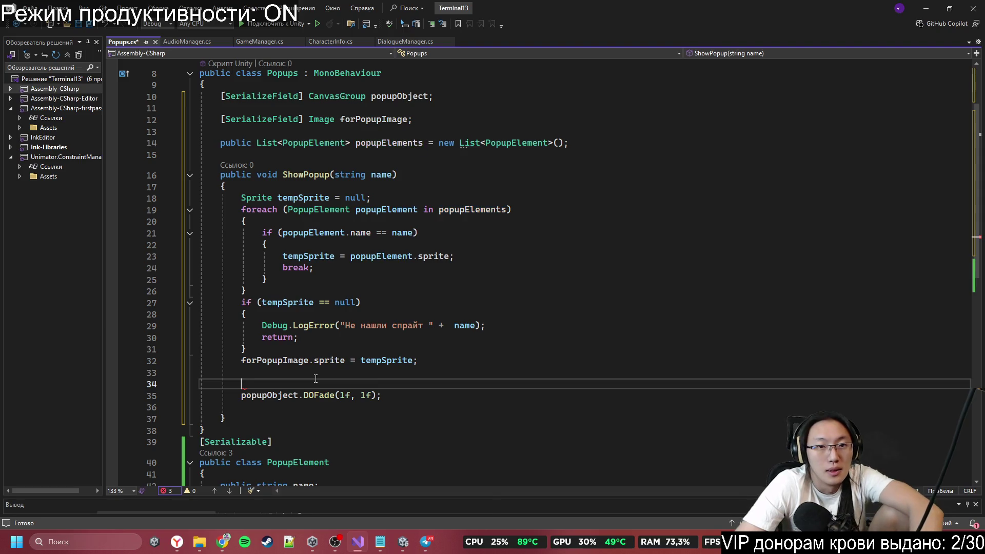
{"action": "type", "text": "popupObject.gameObject.SetActive(true);"}
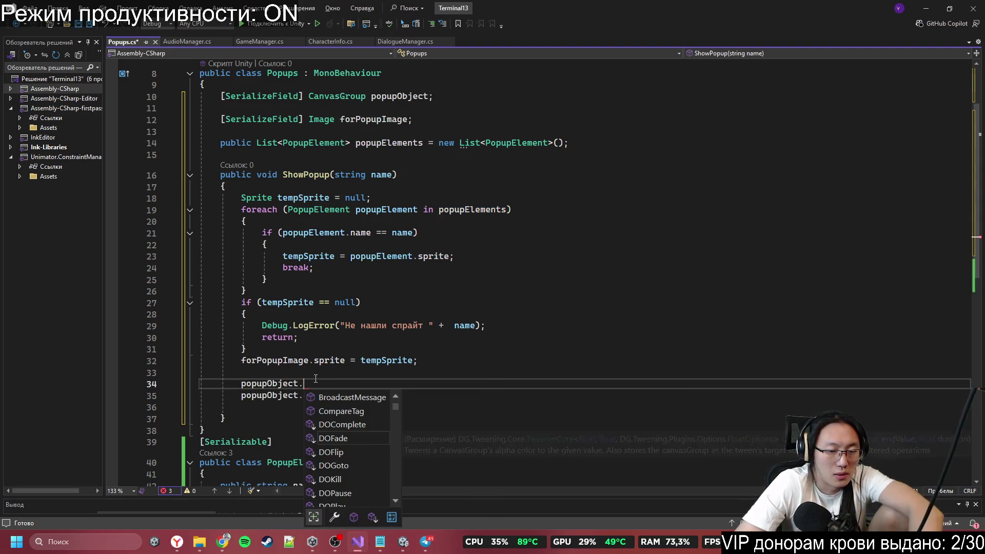
{"action": "key", "text": "Down"}
{"action": "key", "text": "Down"}
{"action": "key", "text": "Down"}
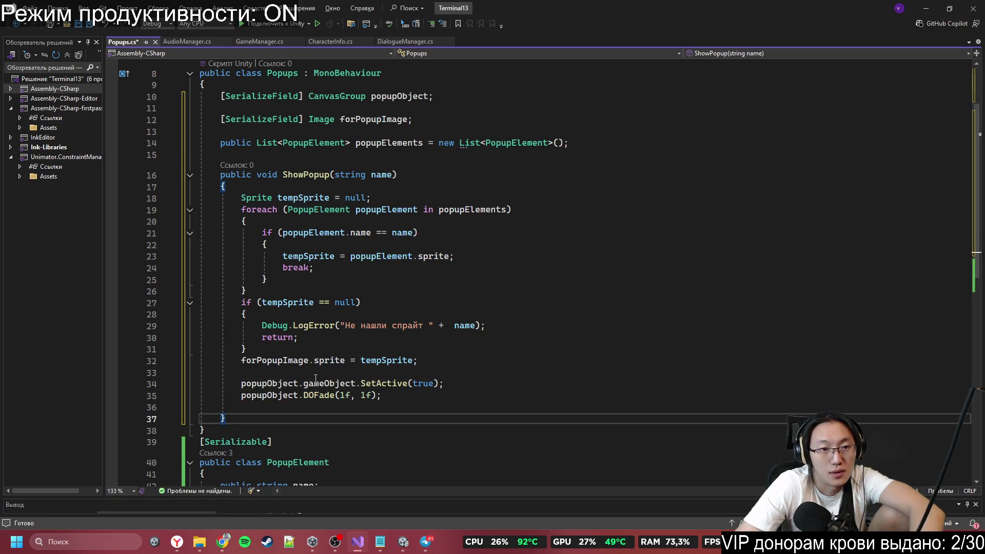
{"action": "key", "text": "Return"}
{"action": "key", "text": "Return"}
Step: Declare 'public void HidePopup()' with an opening brace below ShowPopup
{"action": "type", "text": "public void Gide"}
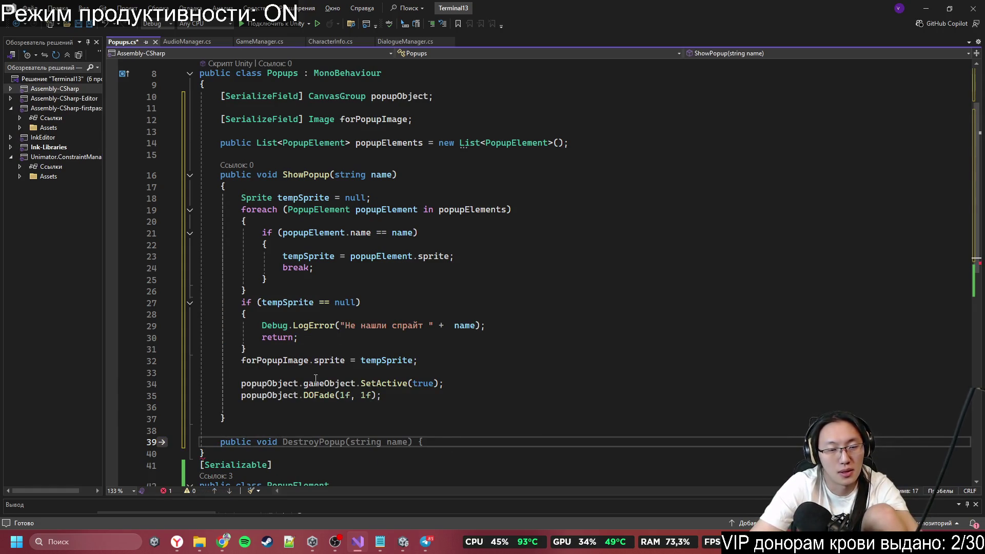
{"action": "key", "text": "BackSpace"}
{"action": "key", "text": "BackSpace"}
{"action": "key", "text": "BackSpace"}
{"action": "type", "text": "H"}
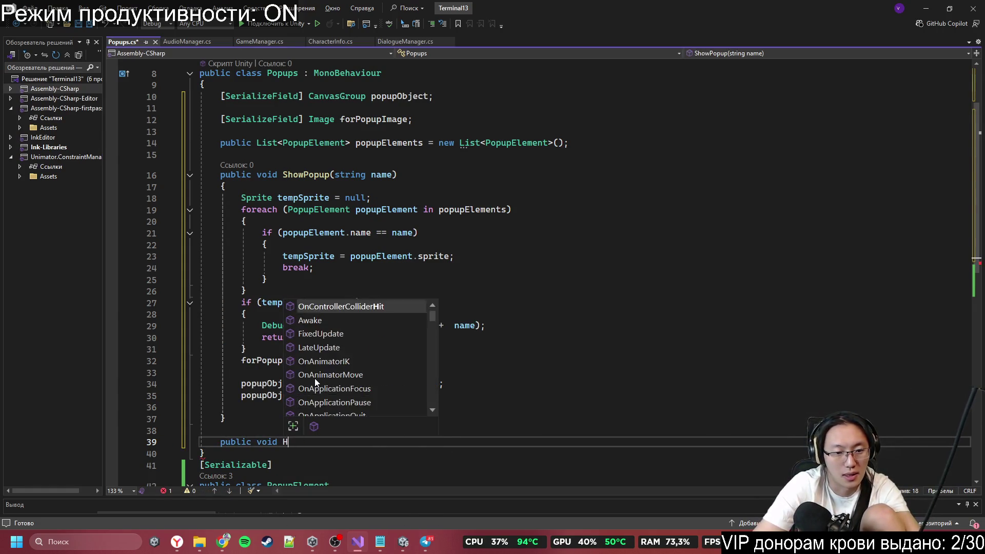
{"action": "type", "text": "idePop"}
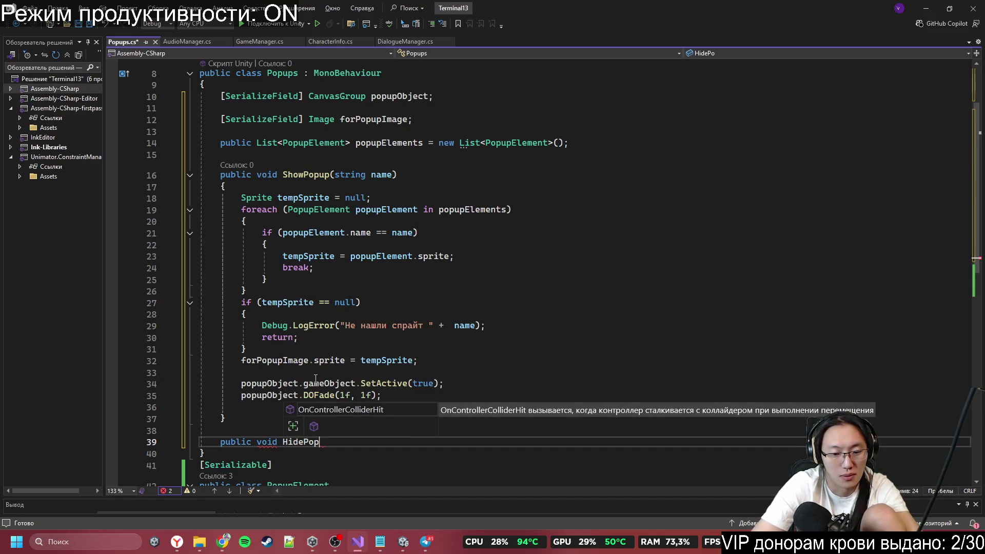
{"action": "type", "text": "up()"}
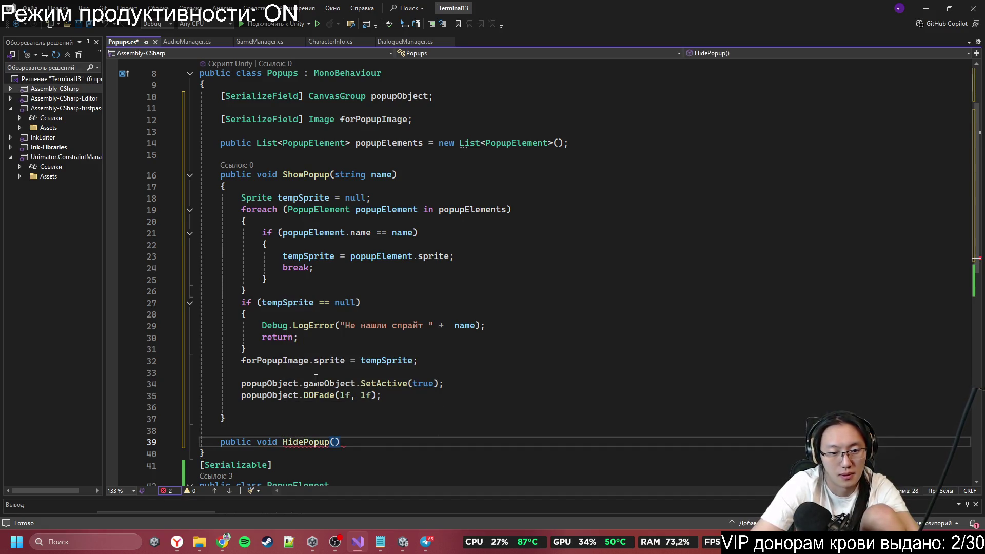
{"action": "key", "text": "Return"}
{"action": "type", "text": "{"}
{"action": "key", "text": "Return"}
{"action": "scroll", "coordinate": [279, 306], "scroll_direction": "down", "scroll_amount": 4}
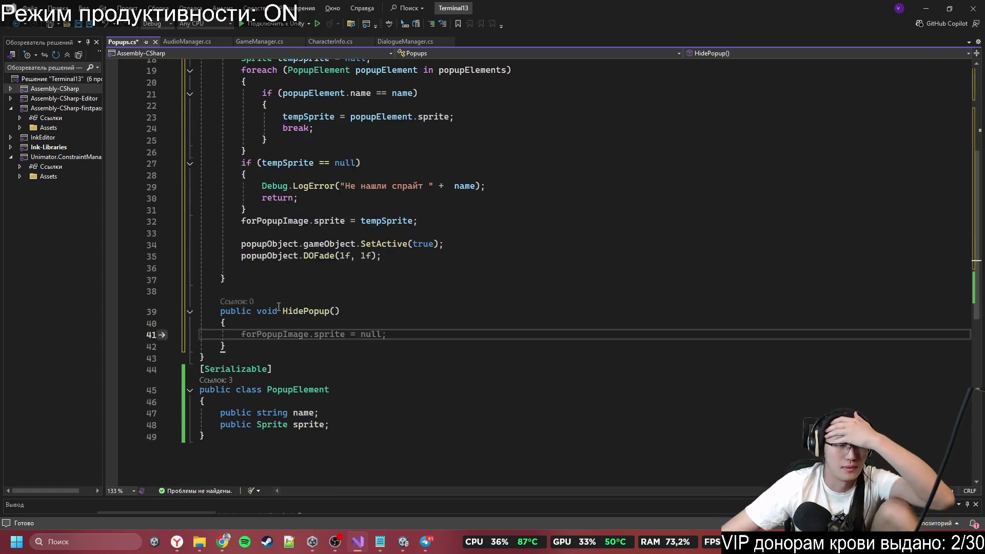
Step: Paste the DOFade line into HidePopup and change it to DOFade(0f, 1f)
{"action": "left_click", "coordinate": [271, 256]}
{"action": "left_click", "coordinate": [299, 327]}
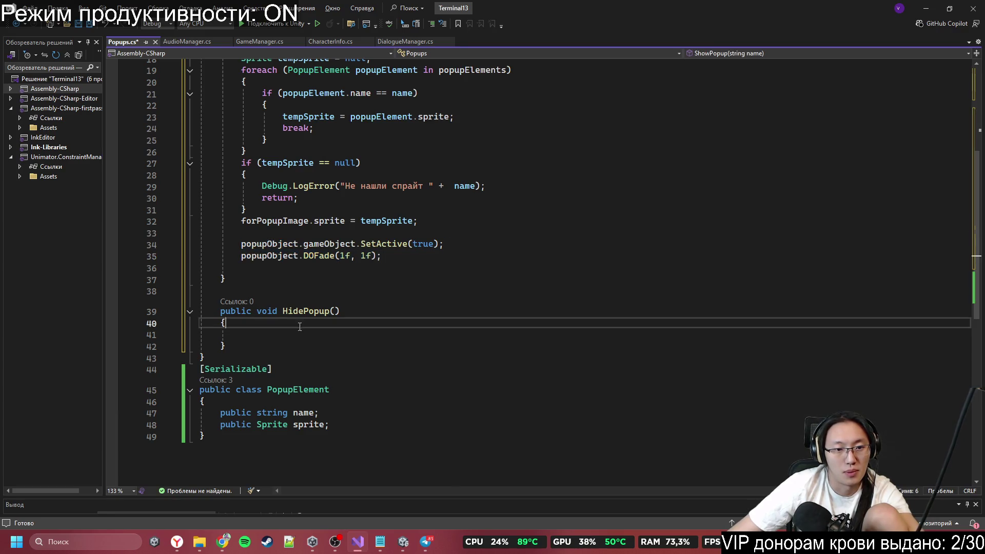
{"action": "key", "text": "Down"}
{"action": "type", "text": "popupObject.DOFade(1f, 1f);"}
{"action": "left_click", "coordinate": [344, 334]}
{"action": "key", "text": "BackSpace"}
{"action": "type", "text": "0"}
{"action": "left_click", "coordinate": [331, 356]}
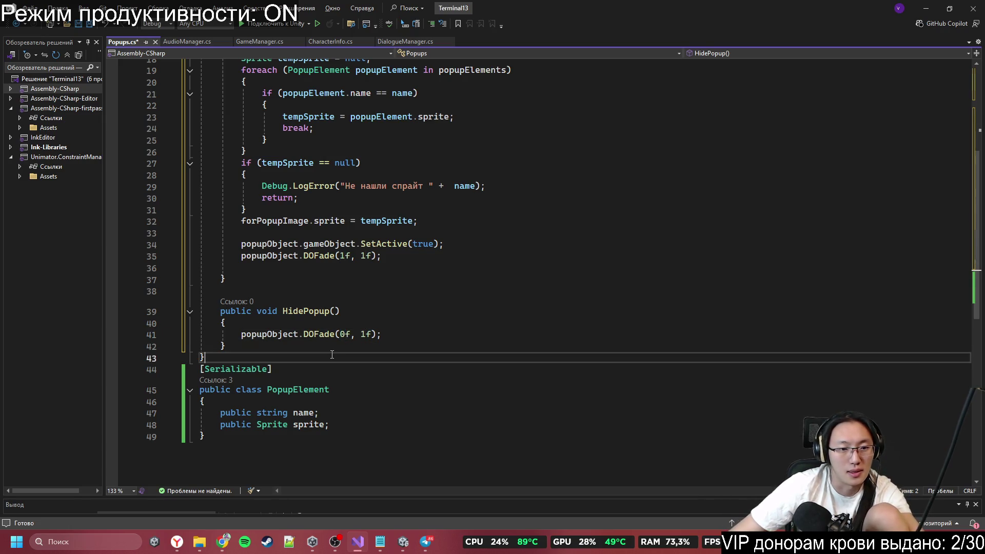
{"action": "left_click", "coordinate": [380, 334]}
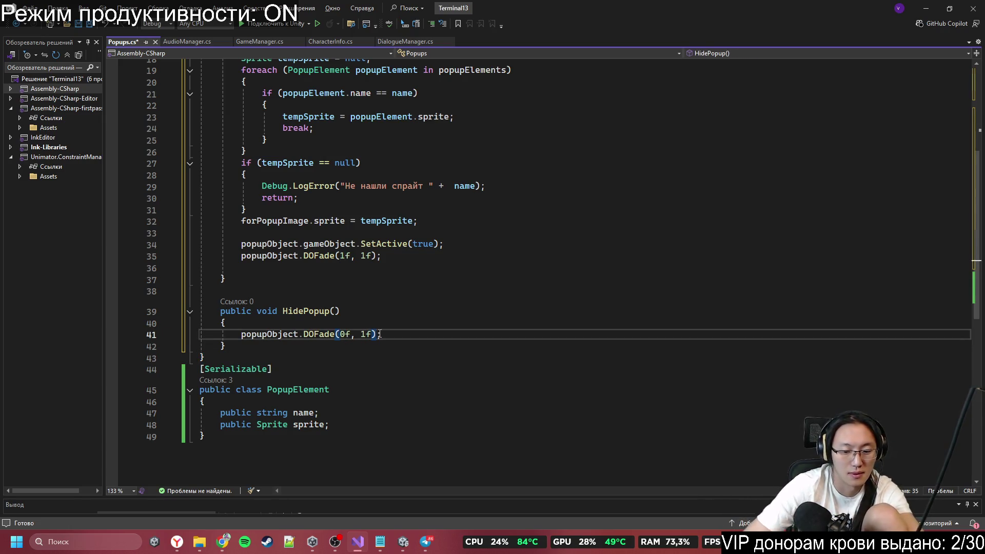
Step: Start a private void HideEnd method after HidePopup's closing brace
{"action": "left_click", "coordinate": [380, 357]}
{"action": "left_click", "coordinate": [383, 341]}
{"action": "key", "text": "Return"}
{"action": "type", "text": "private voidf"}
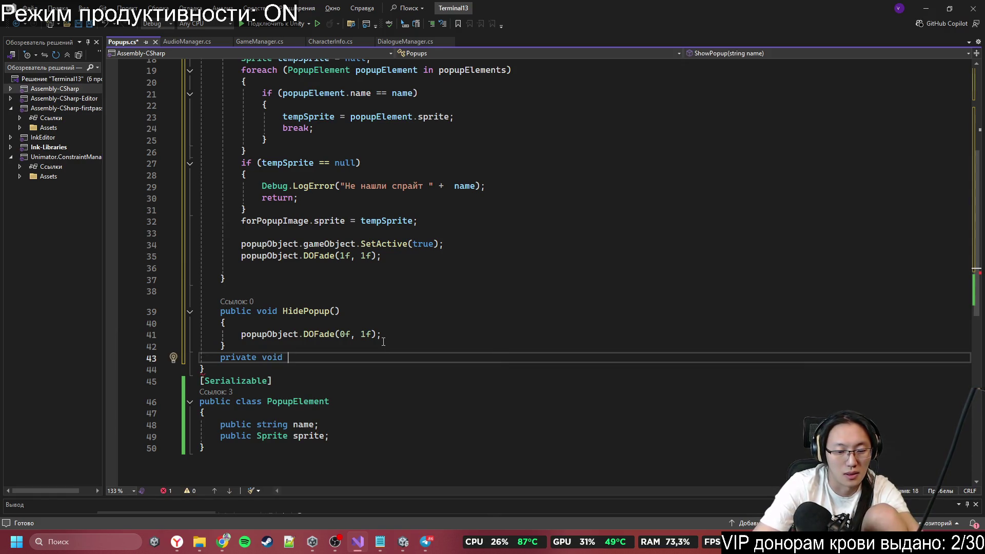
{"action": "type", "text": " HideEnd"}
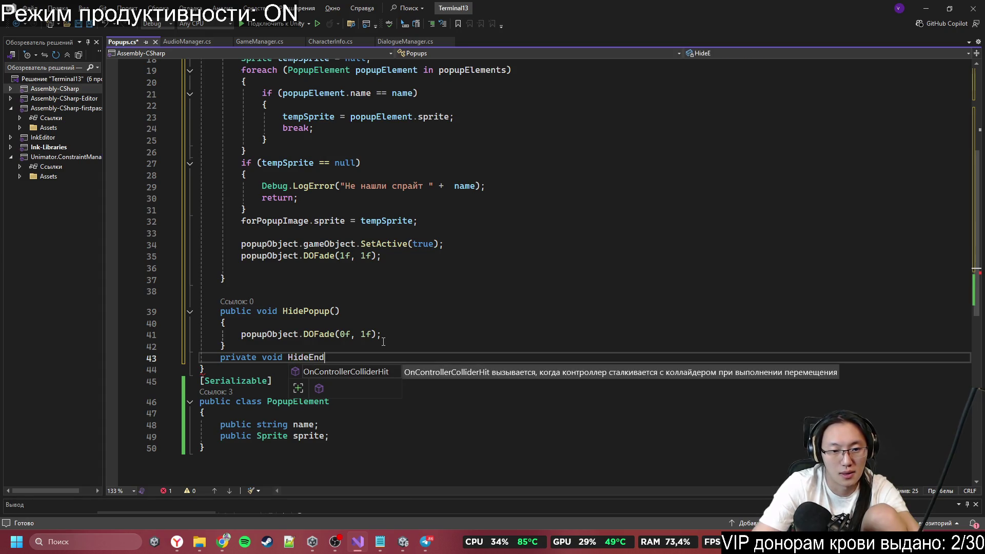
{"action": "type", "text": ")"}
Step: Finish the empty HideEnd() body and append .OnComplete(HideEnd) to the fade-out call
{"action": "key", "text": "BackSpace"}
{"action": "type", "text": "(){"}
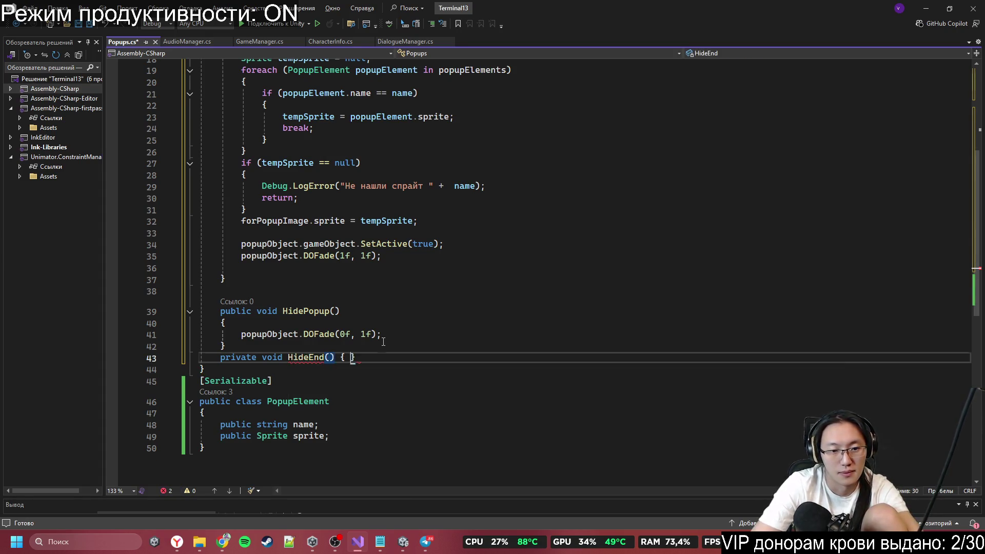
{"action": "key", "text": "Return"}
{"action": "left_click", "coordinate": [375, 334]}
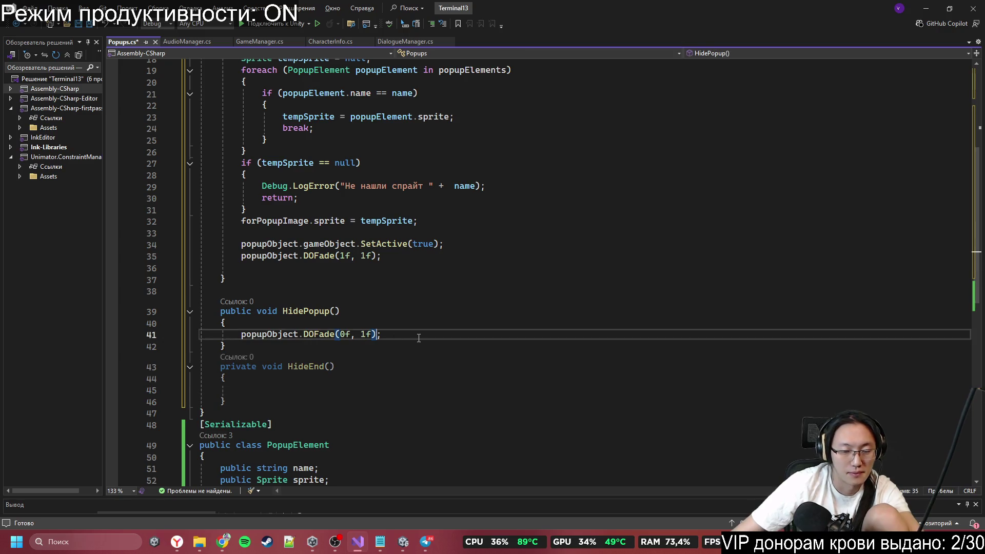
{"action": "type", "text": ".OnComplete("}
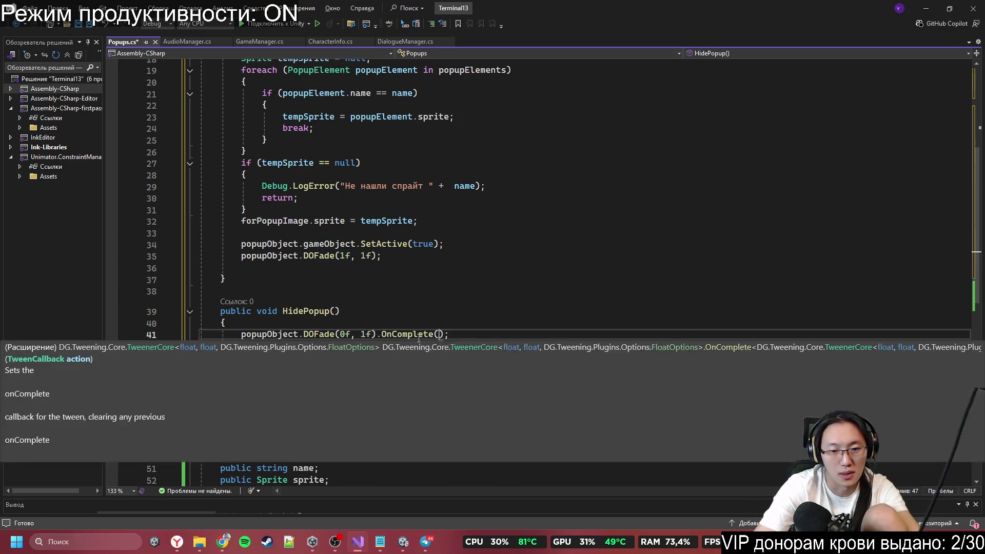
{"action": "type", "text": "HideEnd"}
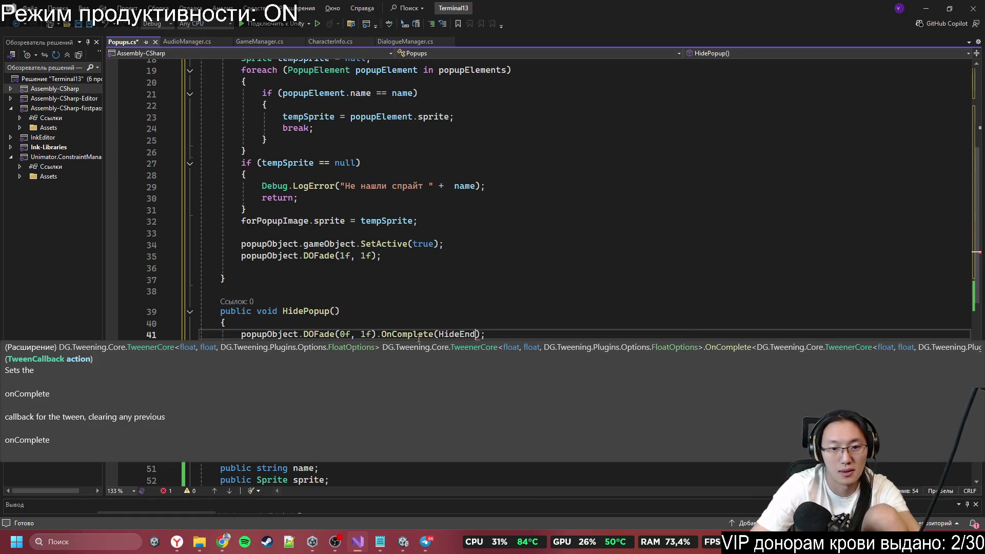
{"action": "key", "text": "ctrl+period"}
{"action": "key", "text": "Return"}
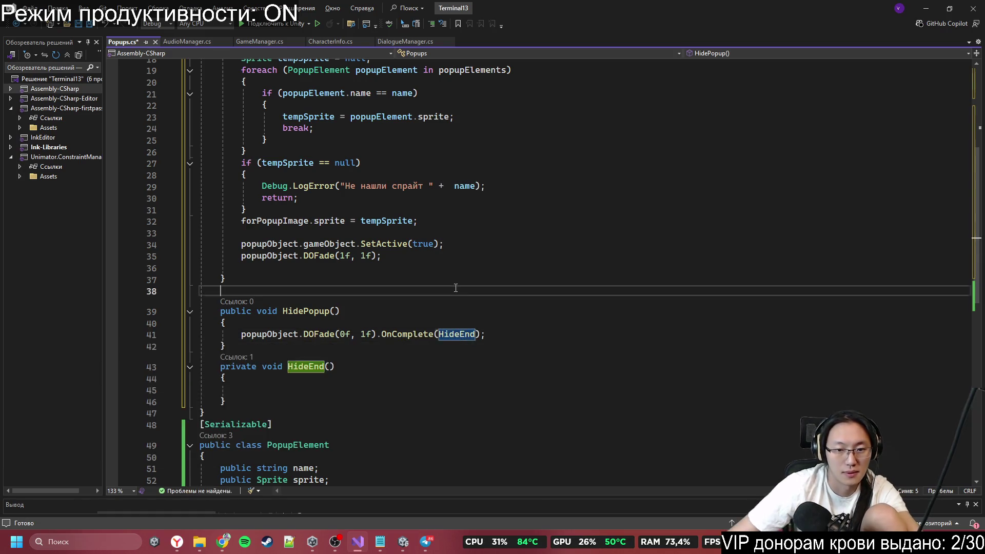
{"action": "scroll", "coordinate": [445, 380], "scroll_direction": "down", "scroll_amount": 4}
Step: Copy the SetActive line into HideEnd and change it to SetActive(false)
{"action": "left_click", "coordinate": [324, 252]}
{"action": "scroll", "coordinate": [479, 314], "scroll_direction": "up", "scroll_amount": 2}
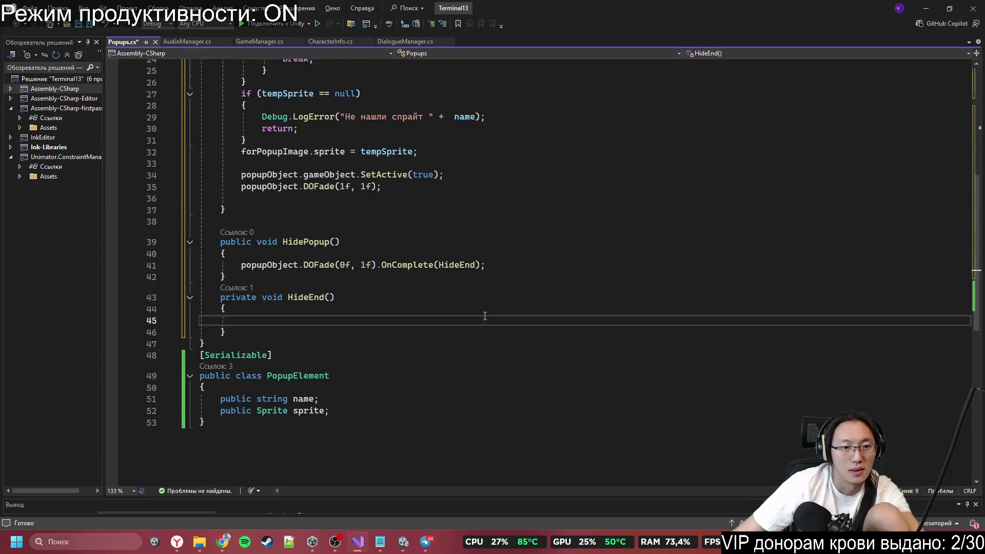
{"action": "scroll", "coordinate": [485, 315], "scroll_direction": "up", "scroll_amount": 1}
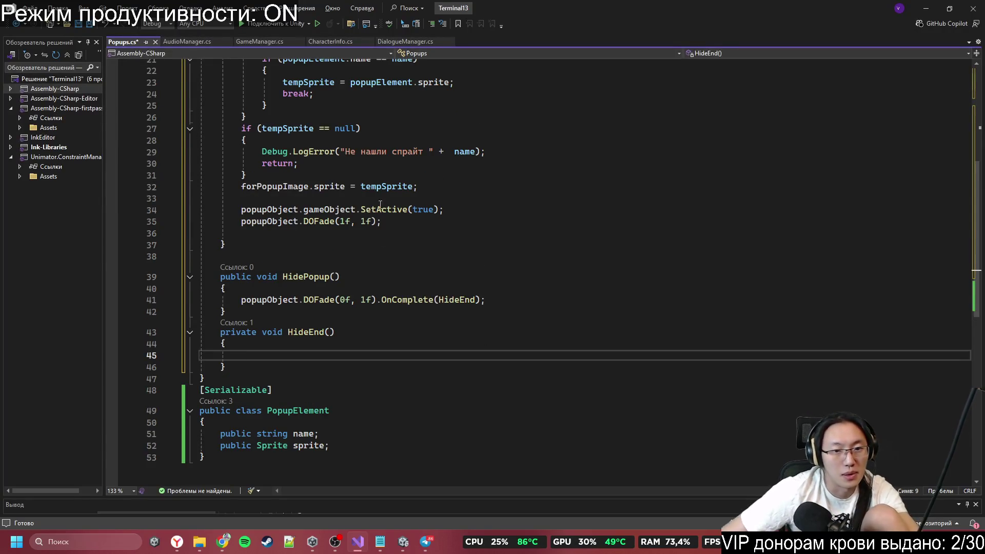
{"action": "left_click_drag", "start_coordinate": [241, 209], "coordinate": [443, 211]}
{"action": "key", "text": "ctrl+c"}
{"action": "left_click", "coordinate": [397, 356]}
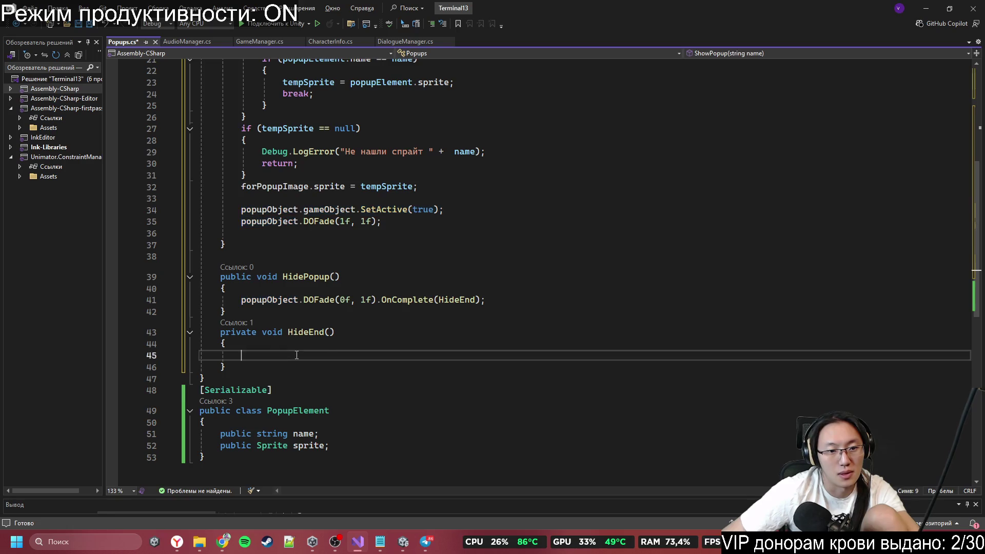
{"action": "key", "text": "ctrl+v"}
{"action": "double_click", "coordinate": [418, 356]}
{"action": "type", "text": "f"}
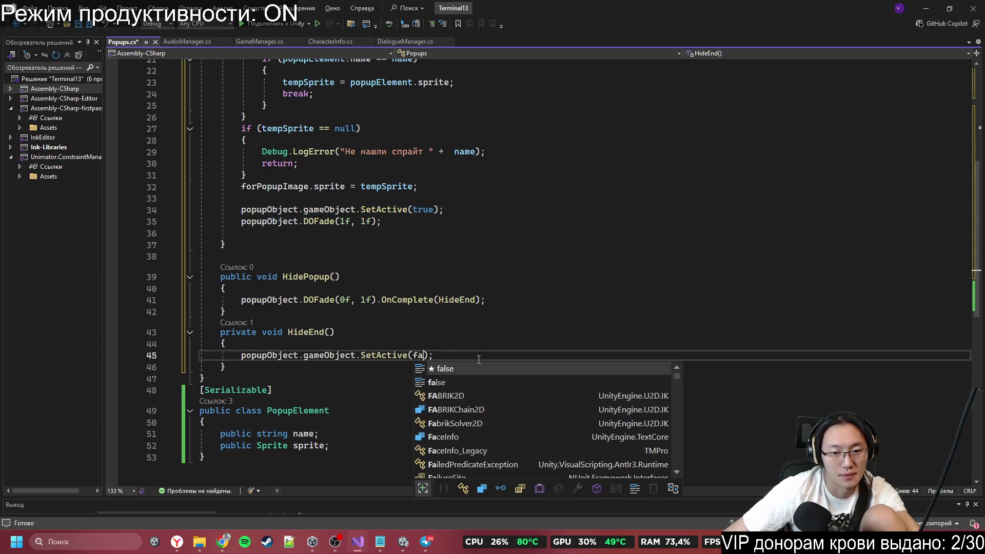
{"action": "key", "text": "Tab"}
{"action": "left_click", "coordinate": [528, 330]}
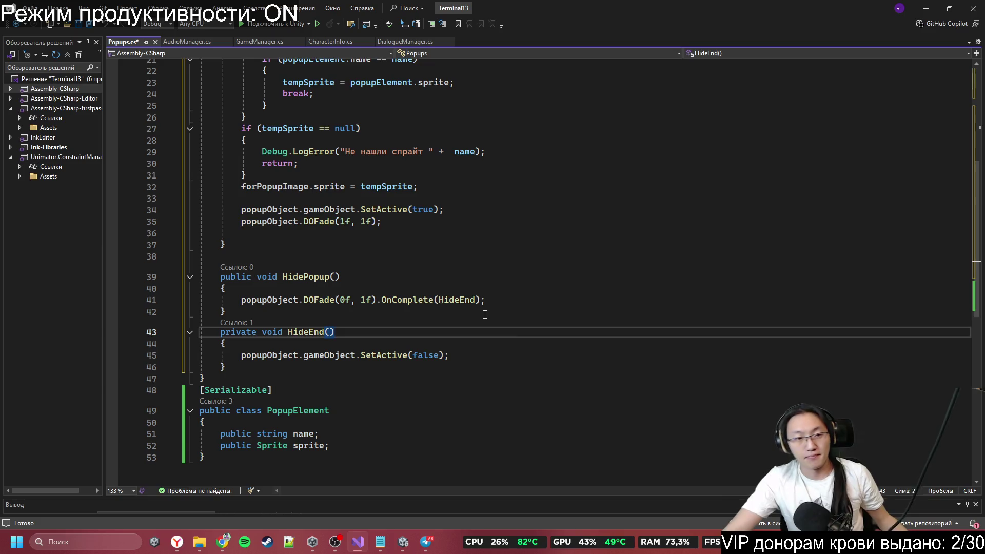
{"action": "left_click", "coordinate": [400, 42]}
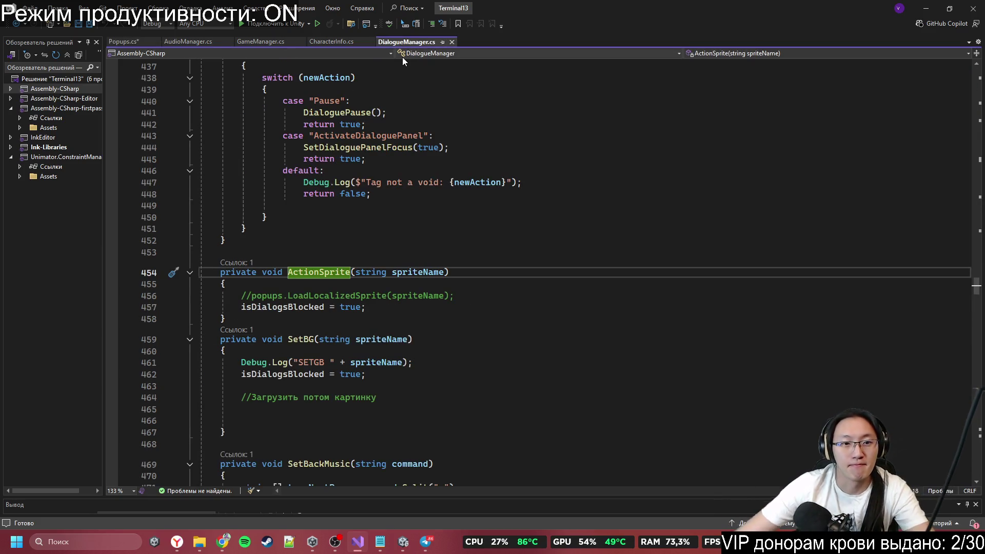
Step: Search DialogueManager.cs for Update and highlight isDialogsBlocked to show all its uses
{"action": "scroll", "coordinate": [500, 238], "scroll_direction": "up", "scroll_amount": 4}
{"action": "key", "text": "ctrl+f"}
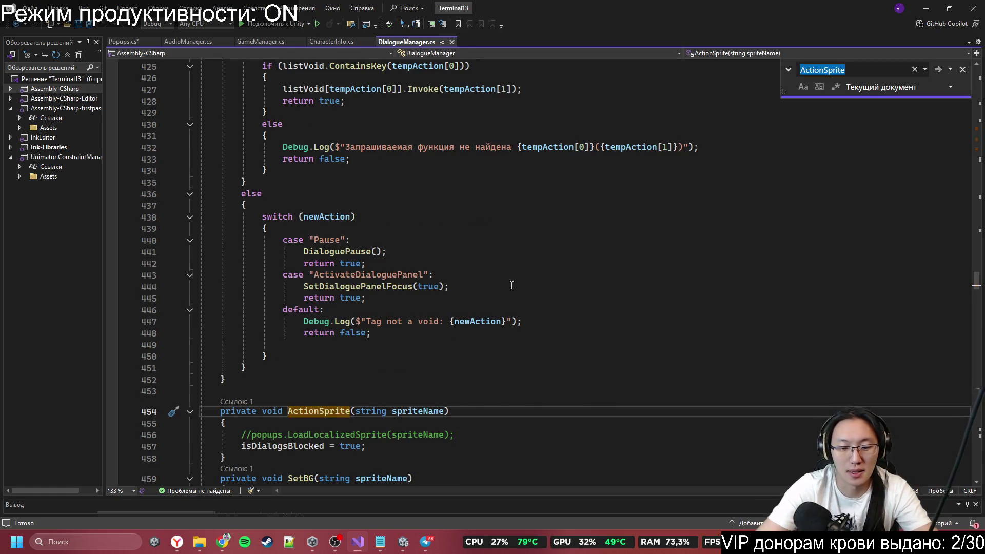
{"action": "type", "text": "Update"}
{"action": "scroll", "coordinate": [512, 285], "scroll_direction": "down", "scroll_amount": 2}
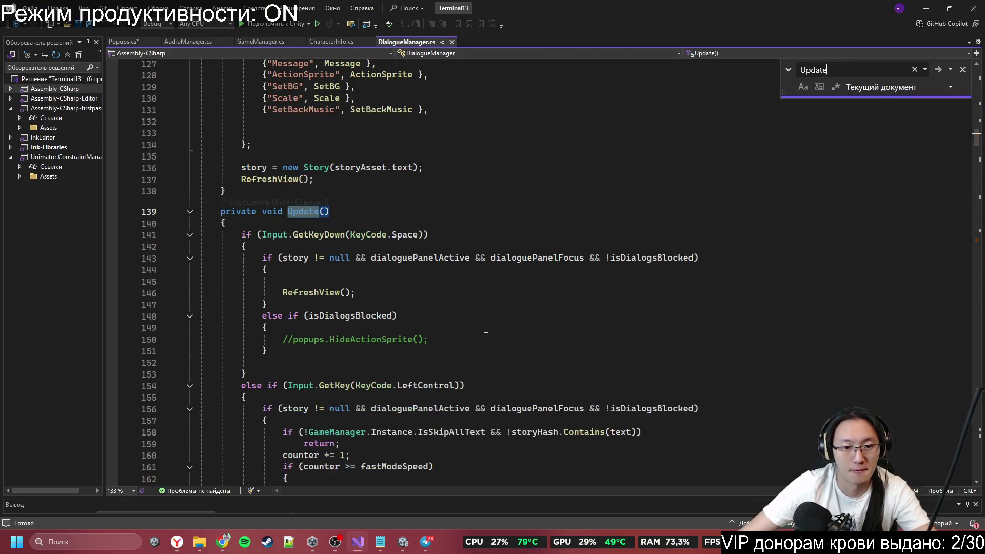
{"action": "left_click", "coordinate": [413, 263]}
{"action": "double_click", "coordinate": [664, 259]}
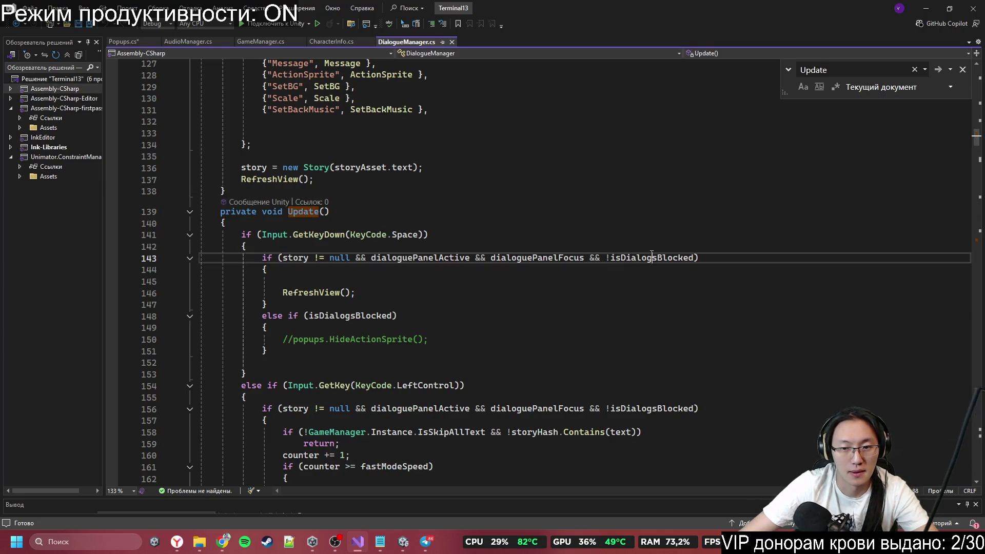
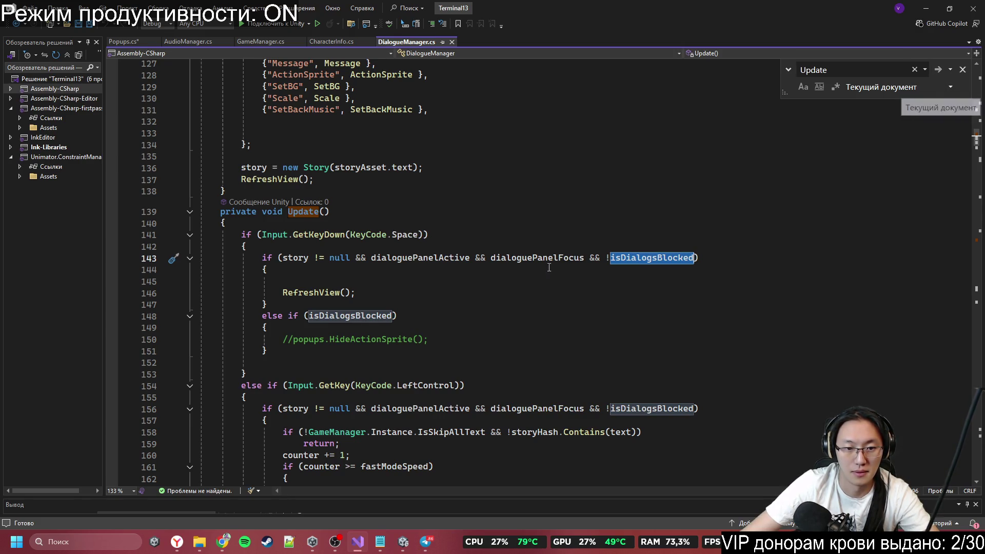
Step: Uncomment the popup-hiding call on line 150 and the serialized popups field in DialogueManager.cs
{"action": "left_click", "coordinate": [294, 339]}
{"action": "key", "text": "BackSpace"}
{"action": "key", "text": "BackSpace"}
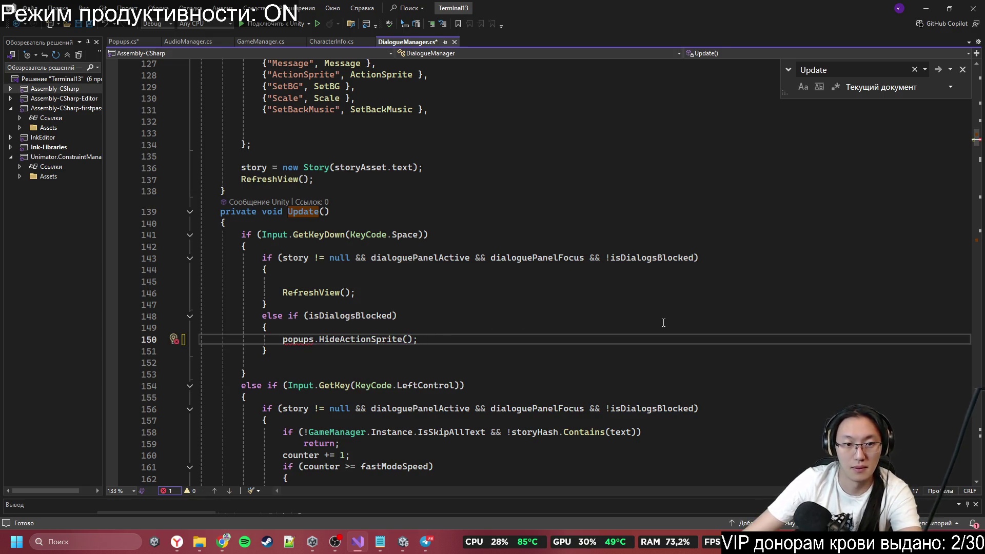
{"action": "scroll", "coordinate": [701, 330], "scroll_direction": "up", "scroll_amount": 20}
{"action": "scroll", "coordinate": [642, 332], "scroll_direction": "down", "scroll_amount": 7}
{"action": "scroll", "coordinate": [642, 332], "scroll_direction": "down", "scroll_amount": 8}
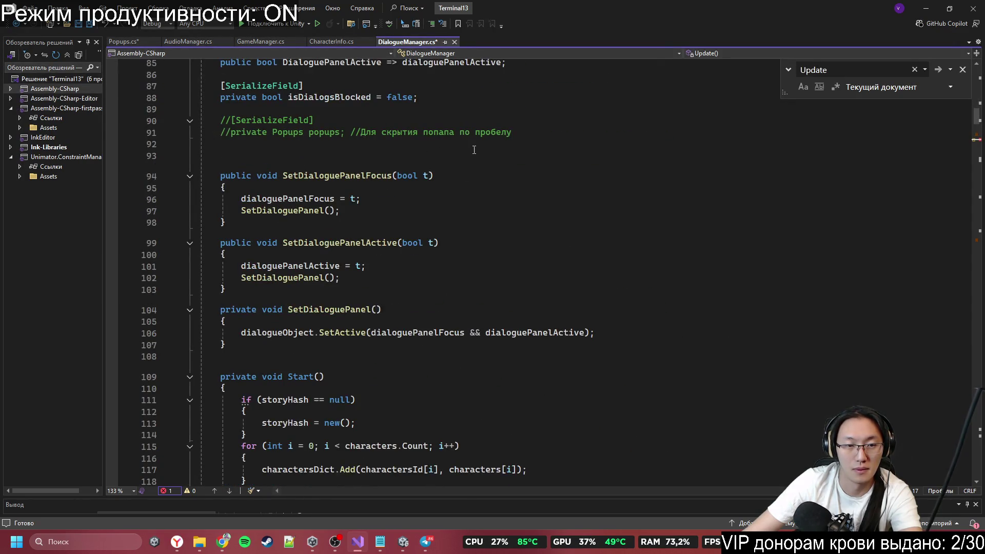
{"action": "scroll", "coordinate": [474, 150], "scroll_direction": "up", "scroll_amount": 2}
{"action": "left_click", "coordinate": [232, 203]}
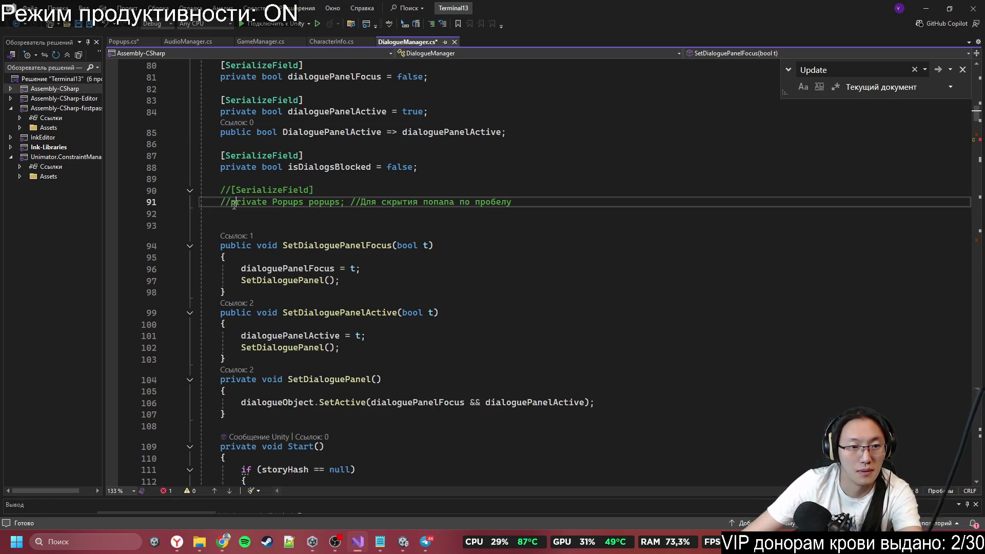
{"action": "key", "text": "BackSpace"}
{"action": "key", "text": "BackSpace"}
{"action": "key", "text": "Up"}
{"action": "key", "text": "Delete"}
{"action": "key", "text": "Delete"}
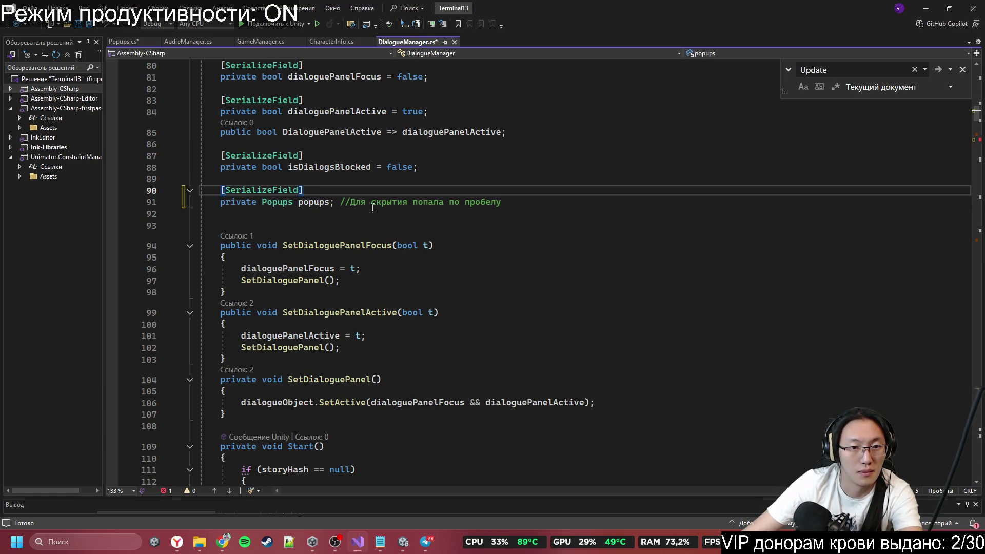
Step: Change the HideActionSprite call to popups.HidePopup() and save DialogueManager.cs
{"action": "left_click", "coordinate": [462, 293]}
{"action": "scroll", "coordinate": [382, 322], "scroll_direction": "down", "scroll_amount": 15}
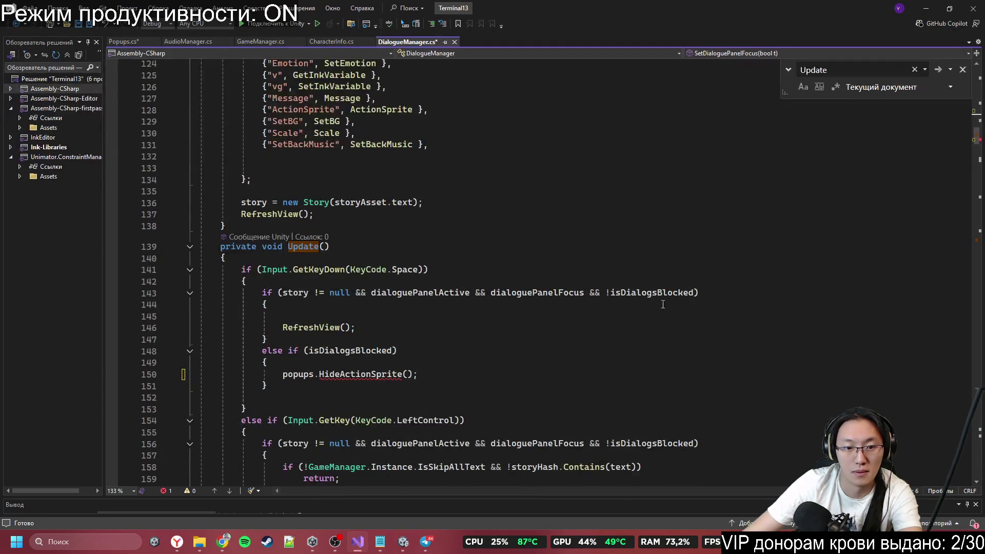
{"action": "scroll", "coordinate": [381, 322], "scroll_direction": "down", "scroll_amount": 1}
{"action": "double_click", "coordinate": [347, 340]}
{"action": "type", "text": "Hide"}
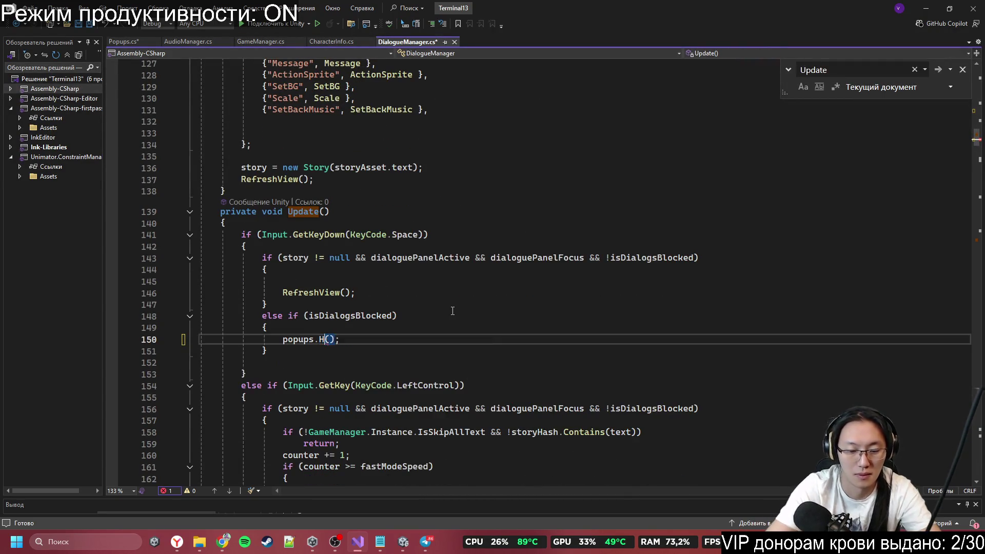
{"action": "key", "text": "Tab"}
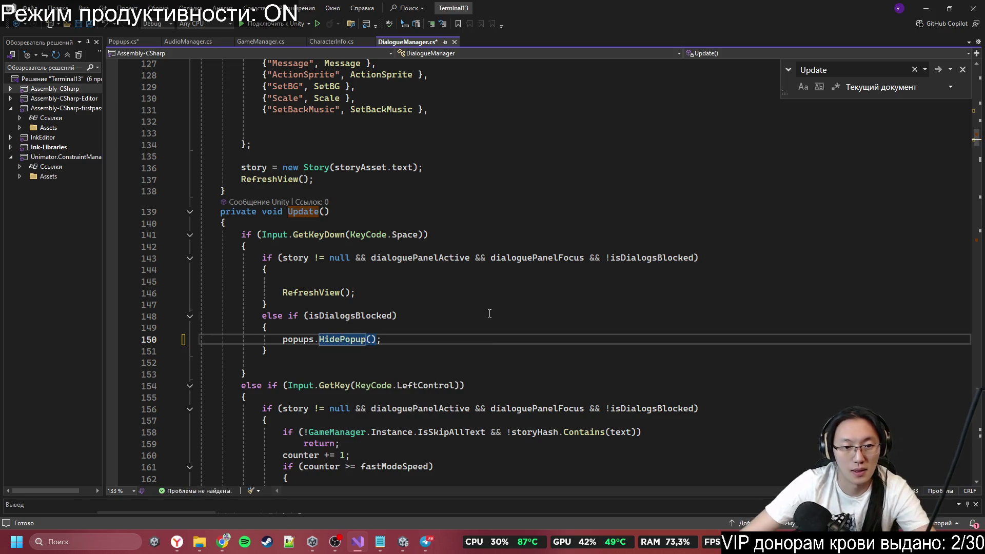
{"action": "left_click", "coordinate": [490, 314]}
{"action": "key", "text": "ctrl+s"}
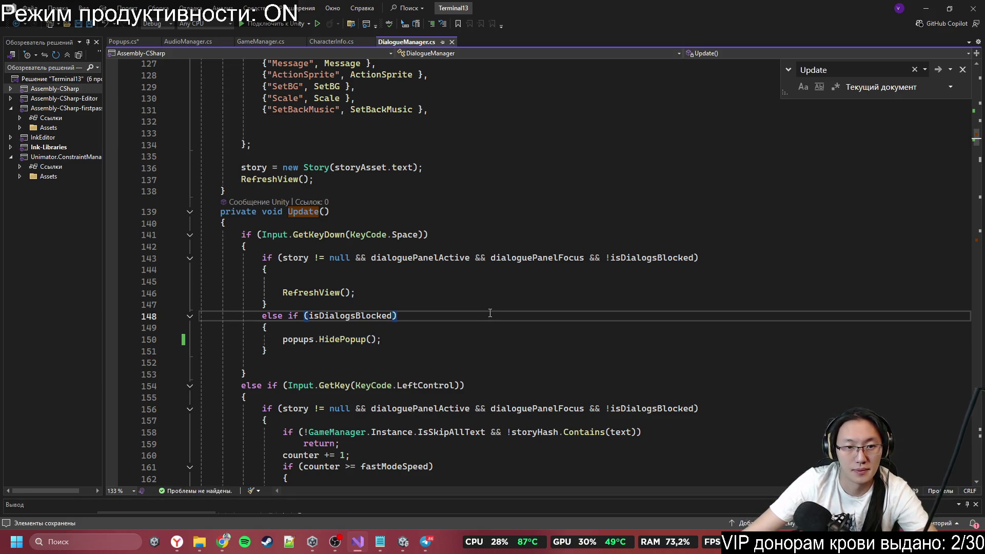
Step: Search DialogueManager.cs for 'Instance' and step through the matches
{"action": "scroll", "coordinate": [415, 335], "scroll_direction": "down", "scroll_amount": 4}
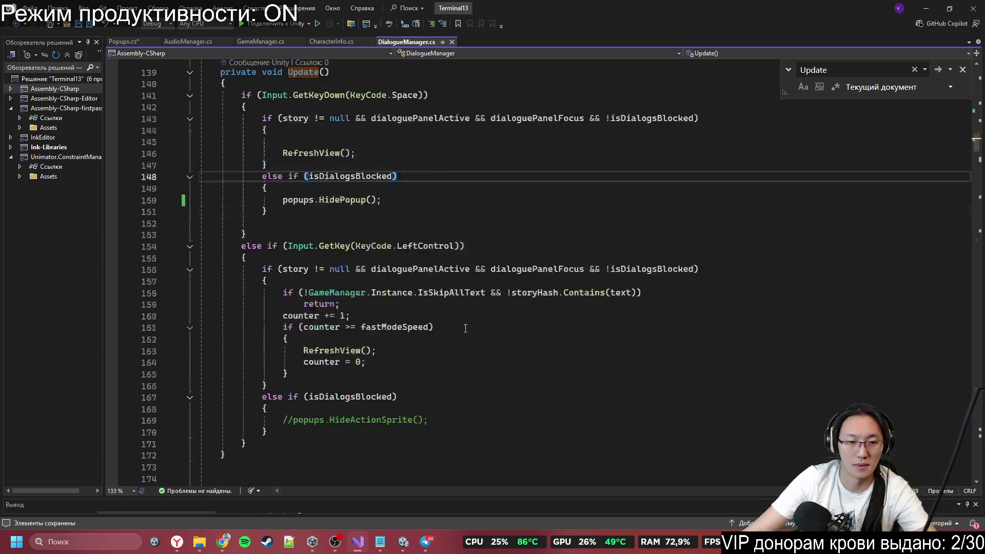
{"action": "scroll", "coordinate": [419, 253], "scroll_direction": "up", "scroll_amount": 3}
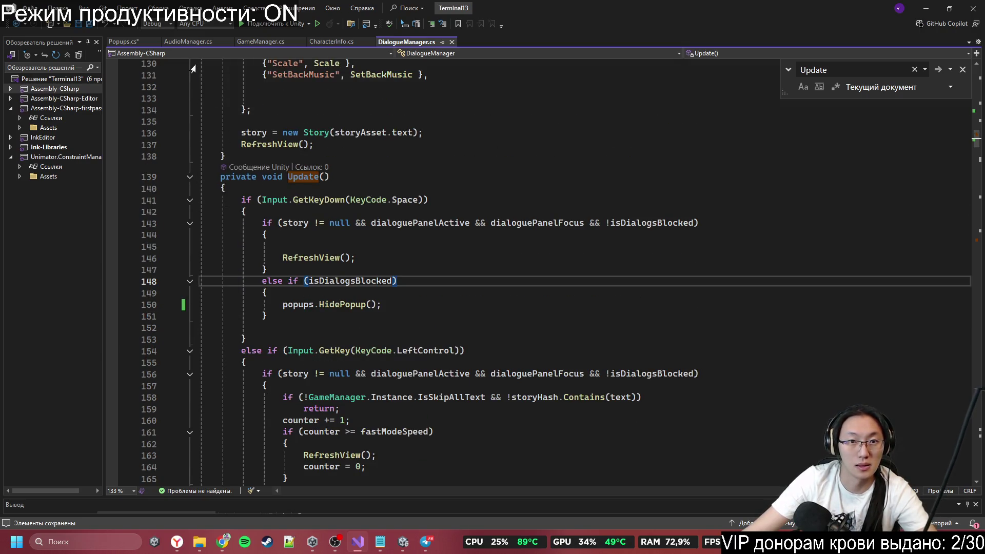
{"action": "scroll", "coordinate": [688, 388], "scroll_direction": "up", "scroll_amount": 12}
{"action": "key", "text": "ctrl+f"}
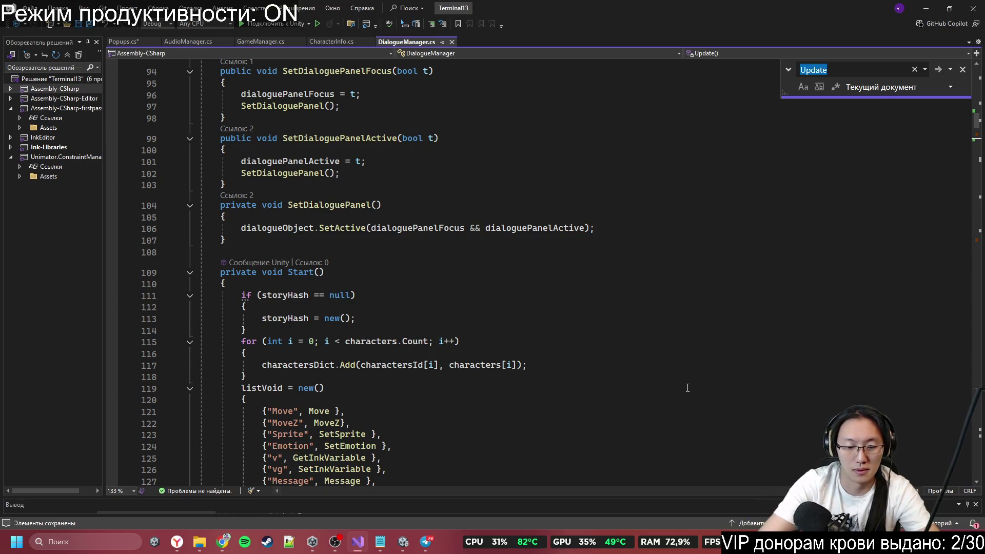
{"action": "type", "text": "Instance"}
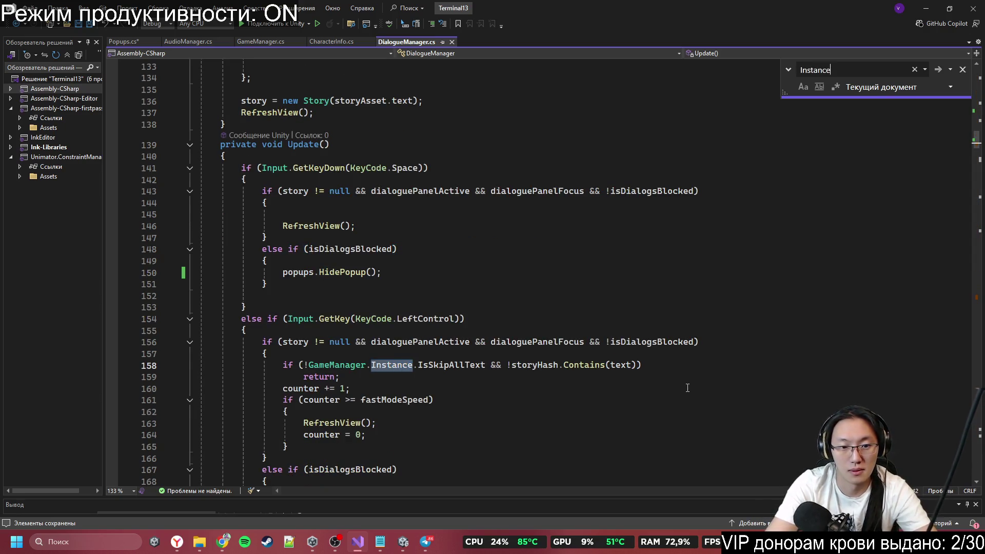
{"action": "key", "text": "Return"}
{"action": "key", "text": "Return"}
{"action": "key", "text": "Return"}
{"action": "key", "text": "Return"}
{"action": "key", "text": "Return"}
{"action": "key", "text": "Return"}
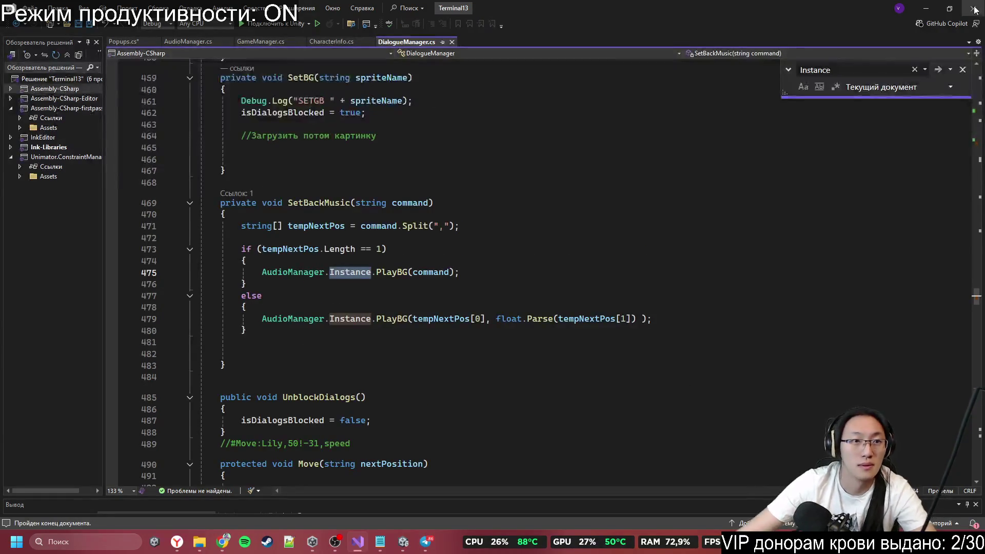
Step: Start a new [SerializeField] line at the top of the Popups class in Popups.cs
{"action": "left_click", "coordinate": [139, 43]}
{"action": "scroll", "coordinate": [568, 211], "scroll_direction": "up", "scroll_amount": 8}
{"action": "left_click", "coordinate": [564, 224]}
{"action": "left_click", "coordinate": [489, 169]}
{"action": "key", "text": "Return"}
{"action": "key", "text": "Return"}
{"action": "key", "text": "Up"}
{"action": "type", "text": "Se"}
{"action": "key", "text": "Tab"}
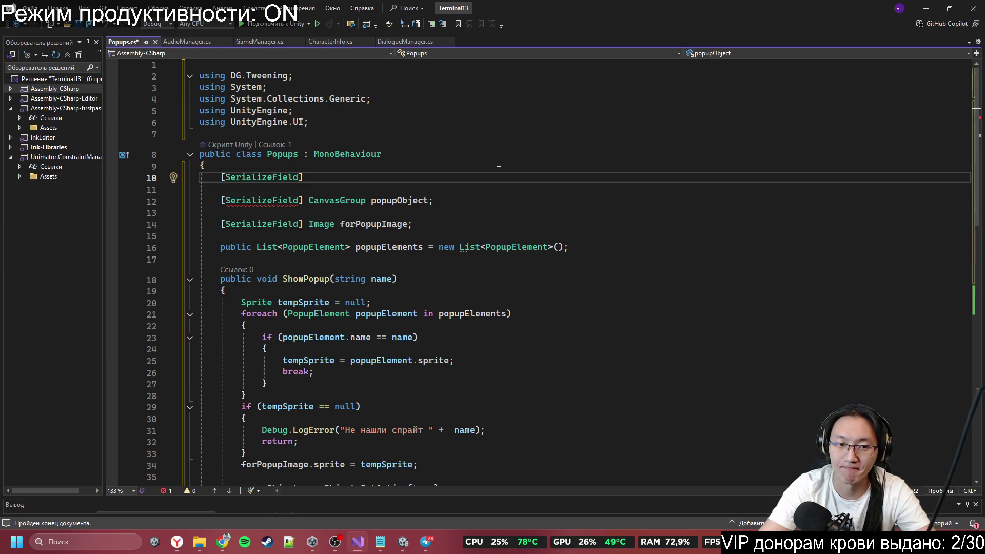
Step: Declare a serialized DialogueManager field named dialogueManager in Popups.cs
{"action": "type", "text": " Di"}
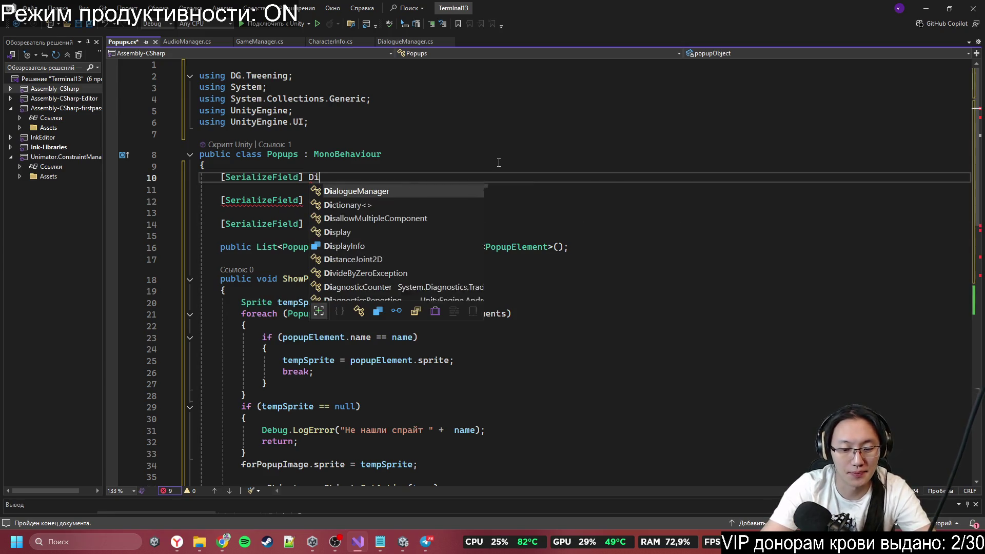
{"action": "key", "text": "Tab"}
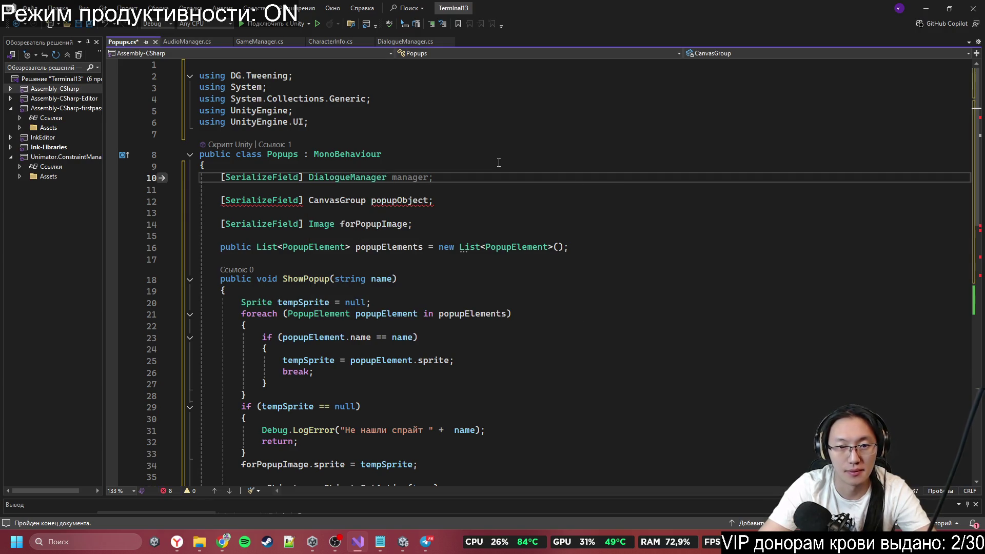
{"action": "type", "text": "dialogueManage"}
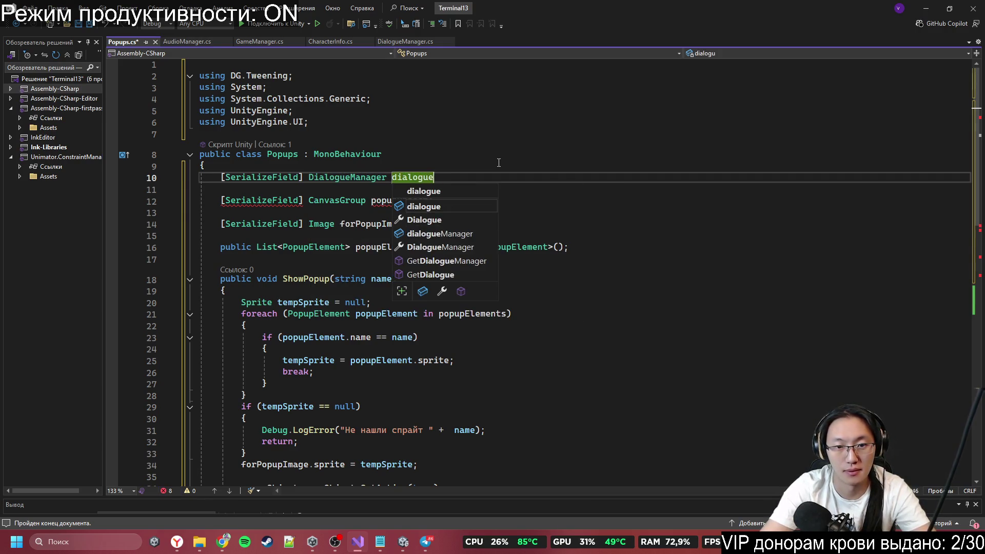
{"action": "key", "text": "Tab"}
{"action": "type", "text": ";"}
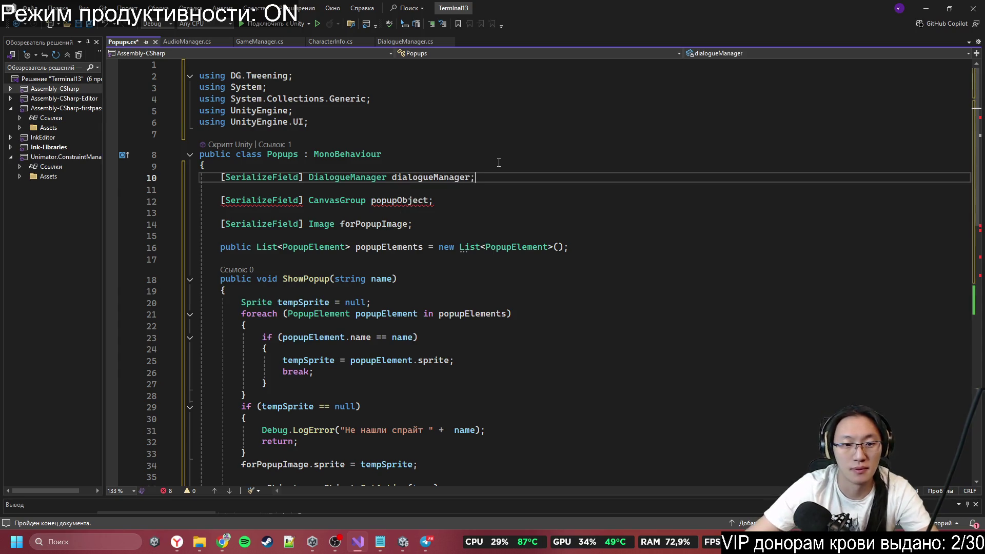
{"action": "double_click", "coordinate": [445, 178]}
{"action": "scroll", "coordinate": [447, 185], "scroll_direction": "down", "scroll_amount": 7}
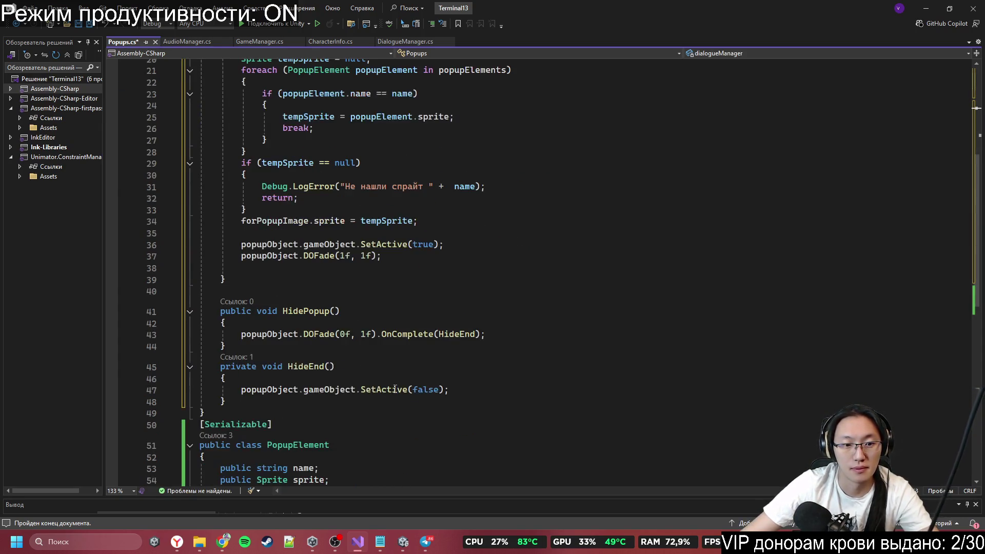
Step: Look up the 'block' methods, then add dialogueManager.UnblockDialogs(); inside HideEnd
{"action": "left_click", "coordinate": [390, 41]}
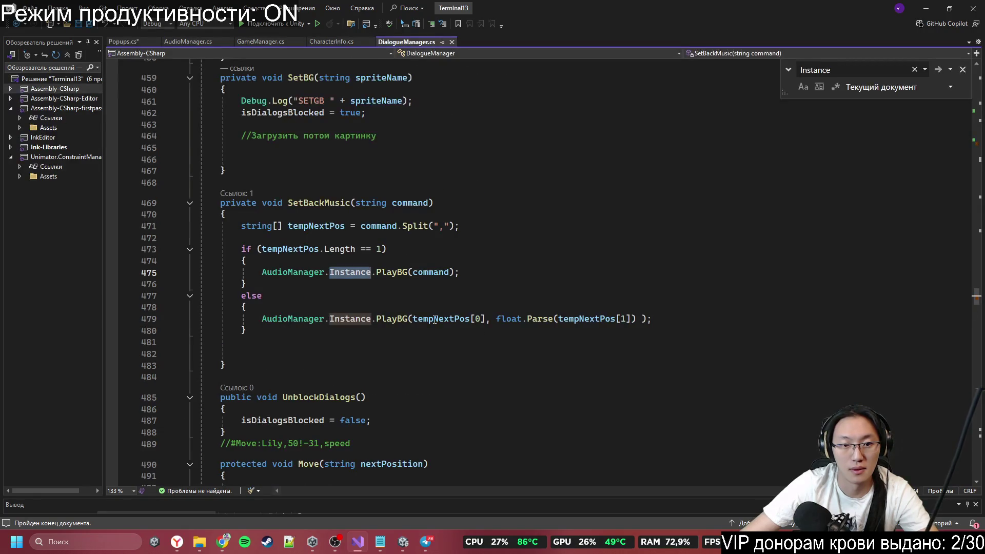
{"action": "key", "text": "ctrl+f"}
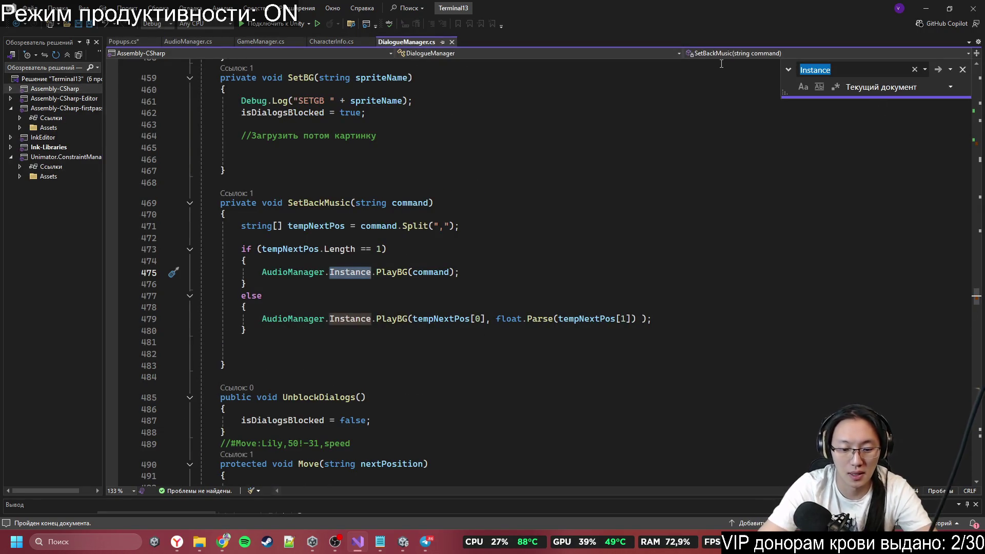
{"action": "type", "text": "block"}
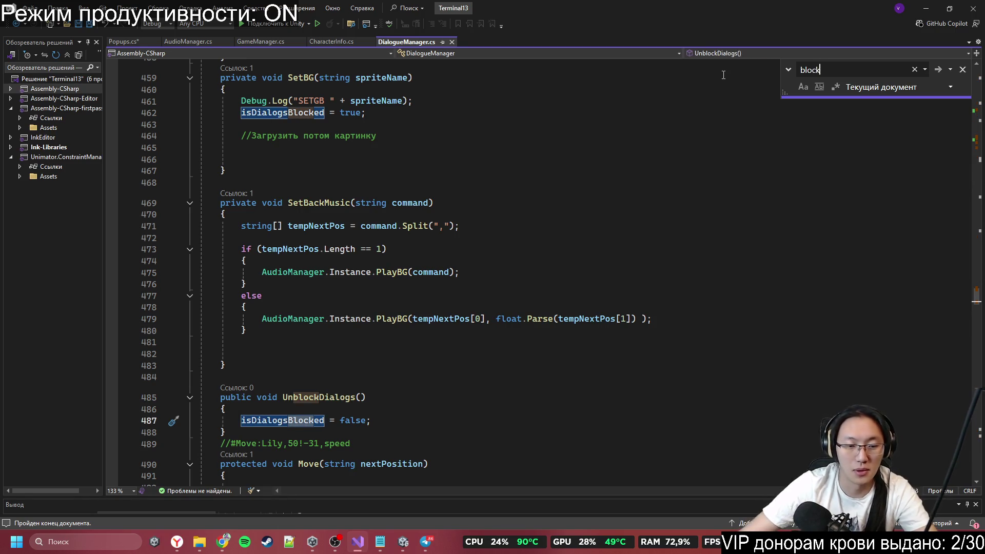
{"action": "left_click", "coordinate": [124, 42]}
{"action": "scroll", "coordinate": [456, 245], "scroll_direction": "down", "scroll_amount": 5}
{"action": "left_click", "coordinate": [456, 243]}
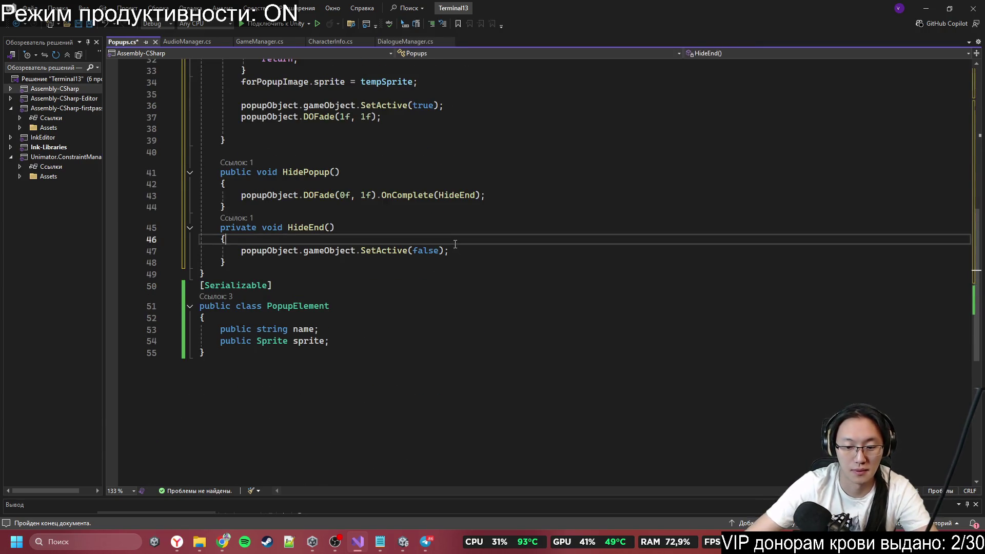
{"action": "key", "text": "Return"}
{"action": "type", "text": "dialogueManager"}
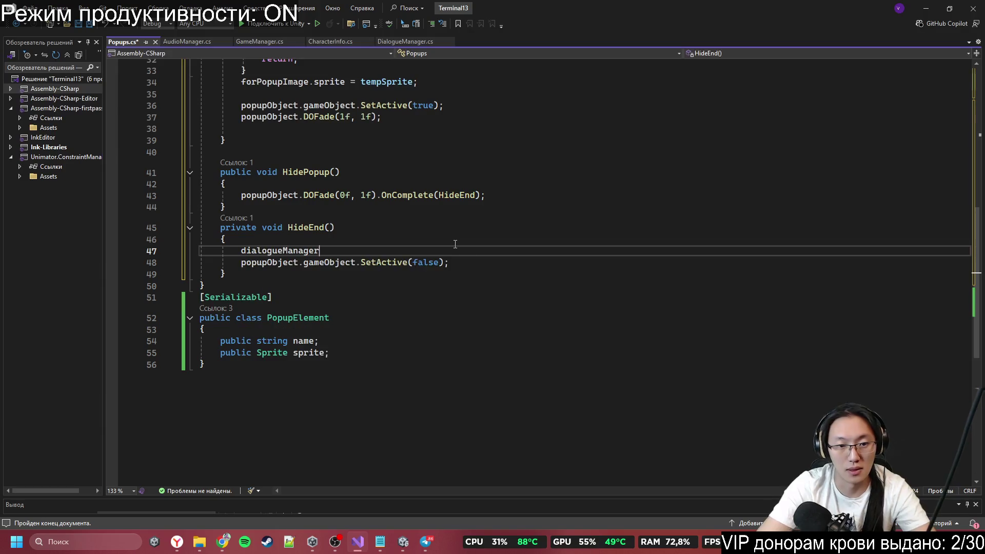
{"action": "type", "text": ".Up"}
{"action": "key", "text": "BackSpace"}
{"action": "type", "text": "n"}
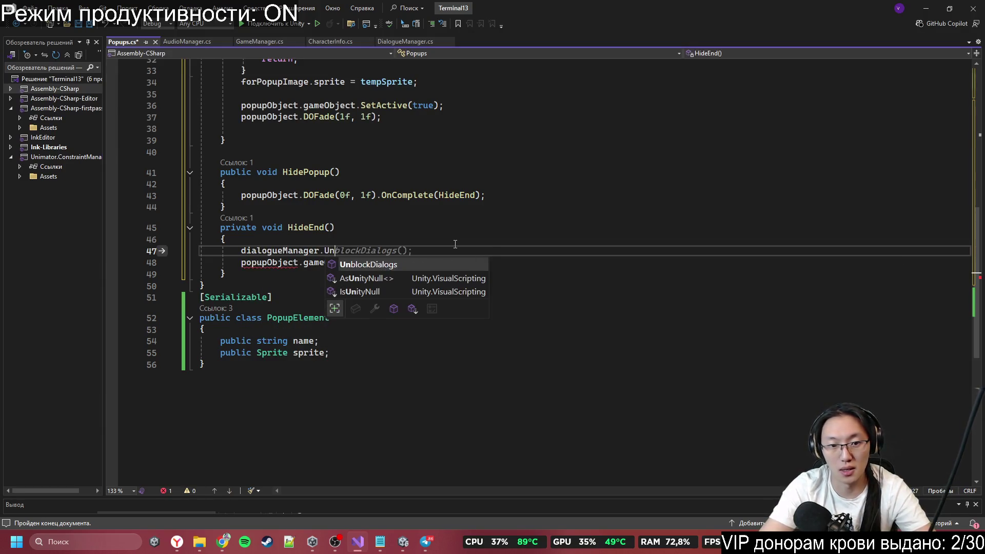
{"action": "key", "text": "Tab"}
{"action": "type", "text": "();"}
{"action": "scroll", "coordinate": [455, 244], "scroll_direction": "up", "scroll_amount": 3}
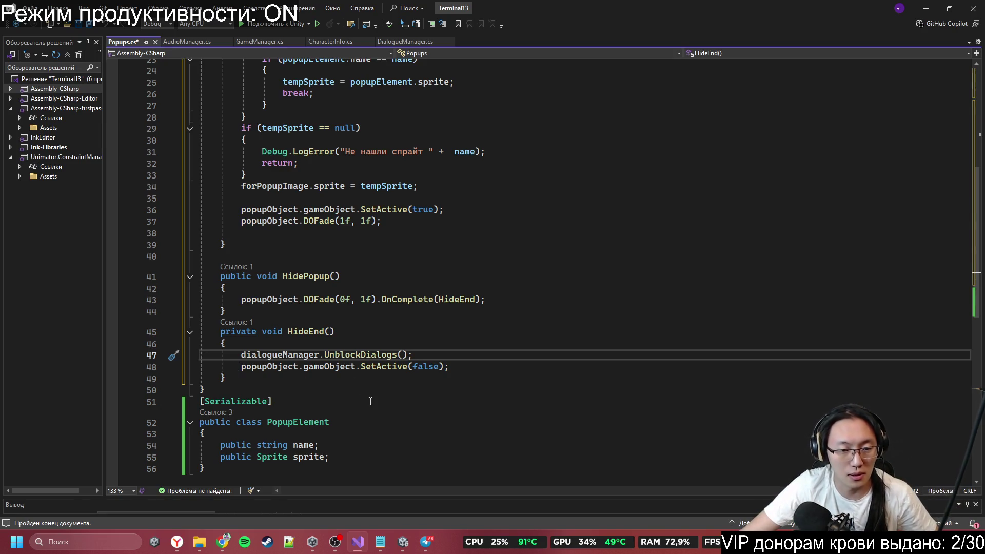
Step: Begin a dialogueManager member call on the empty line at the end of ShowPopup
{"action": "left_click", "coordinate": [397, 235]}
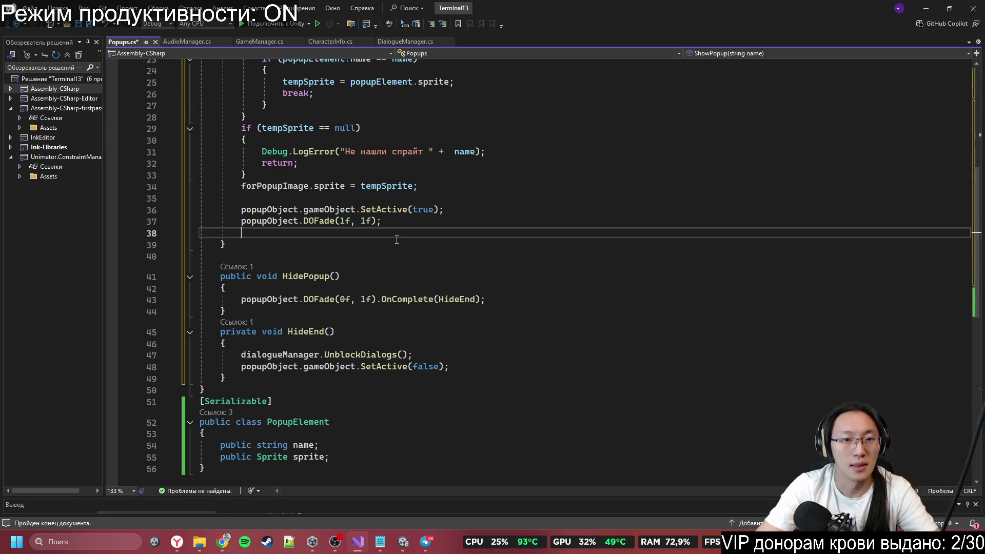
{"action": "type", "text": "dial"}
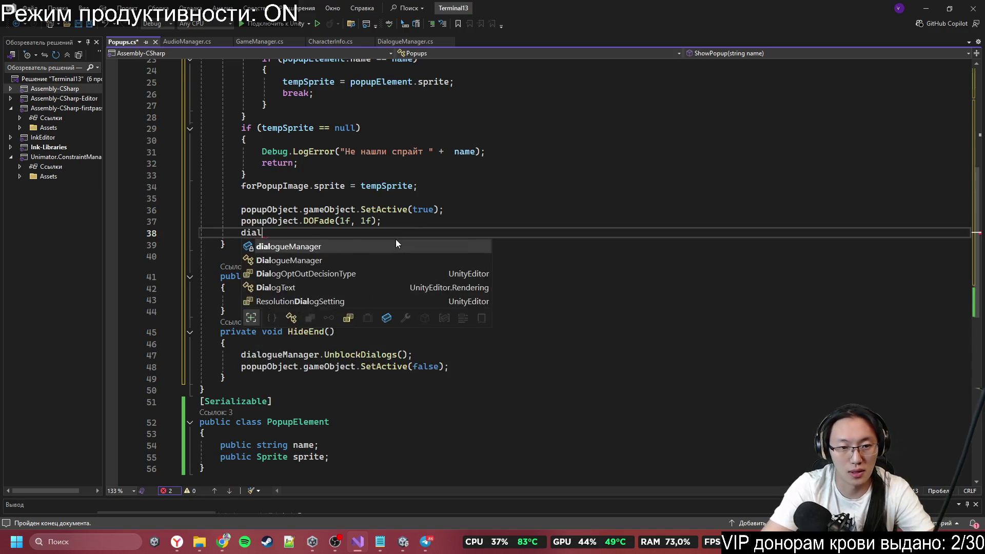
{"action": "type", "text": ".L"}
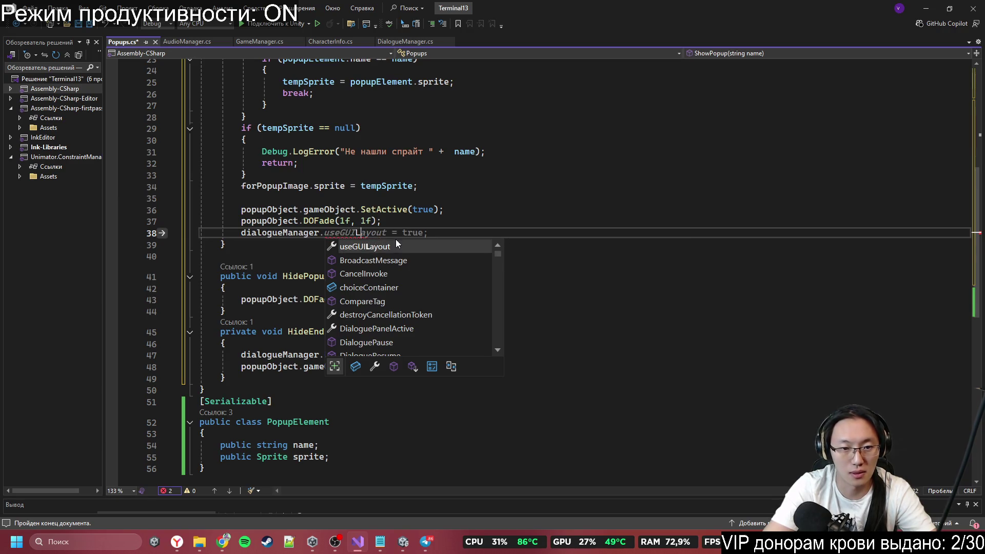
{"action": "key", "text": "BackSpace"}
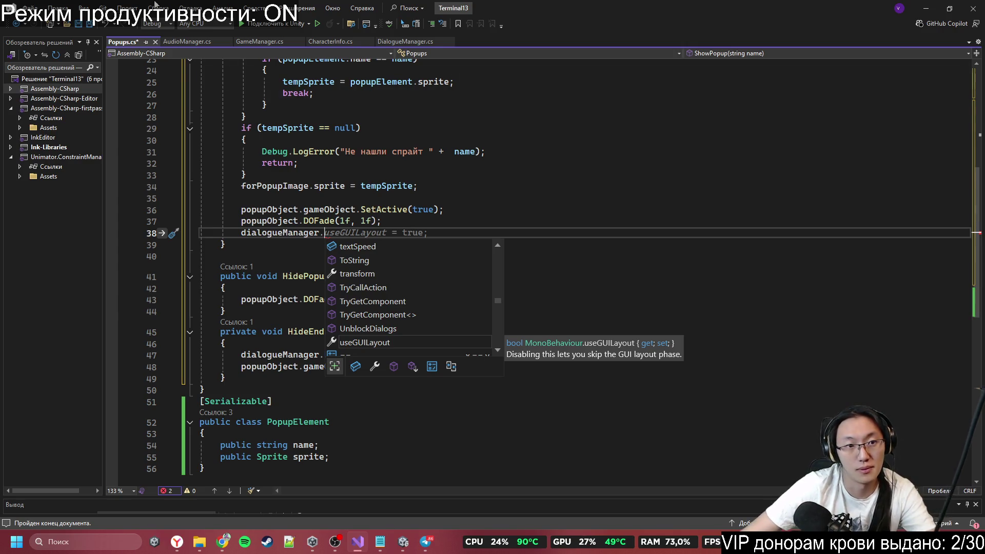
{"action": "left_click", "coordinate": [411, 39]}
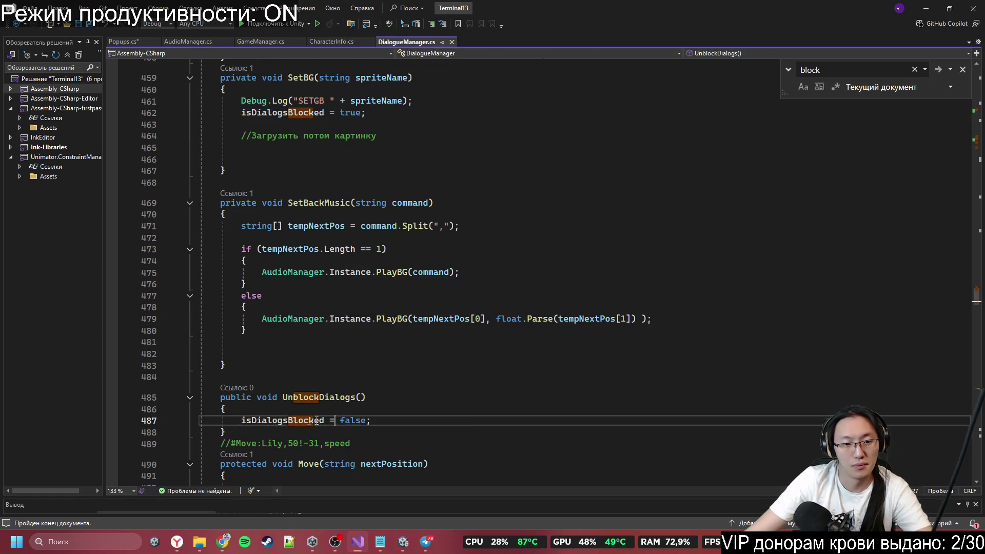
Step: Search DialogueManager.cs for isDialogsBlocked down to the check on line 167
{"action": "key", "text": "ctrl+f"}
{"action": "left_click", "coordinate": [937, 69]}
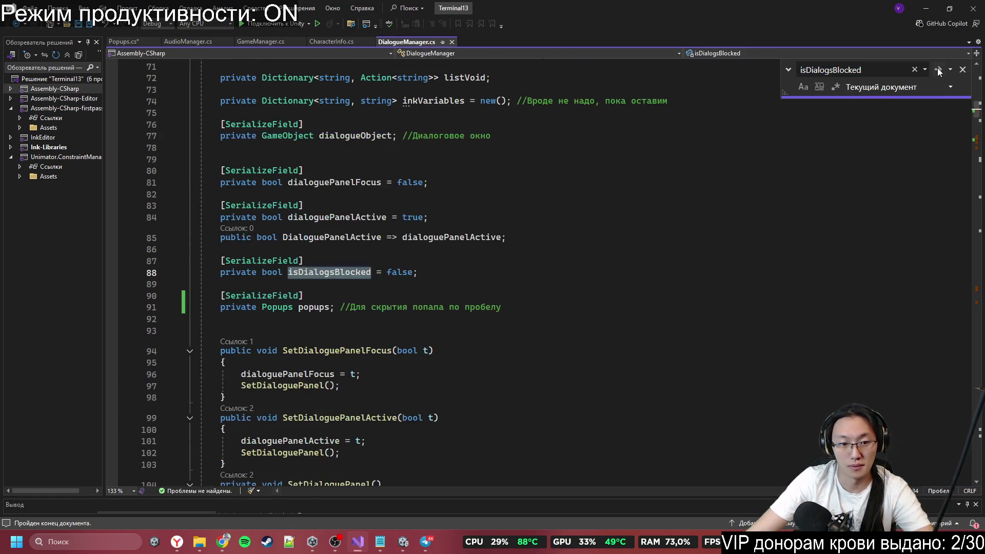
{"action": "left_click", "coordinate": [938, 69]}
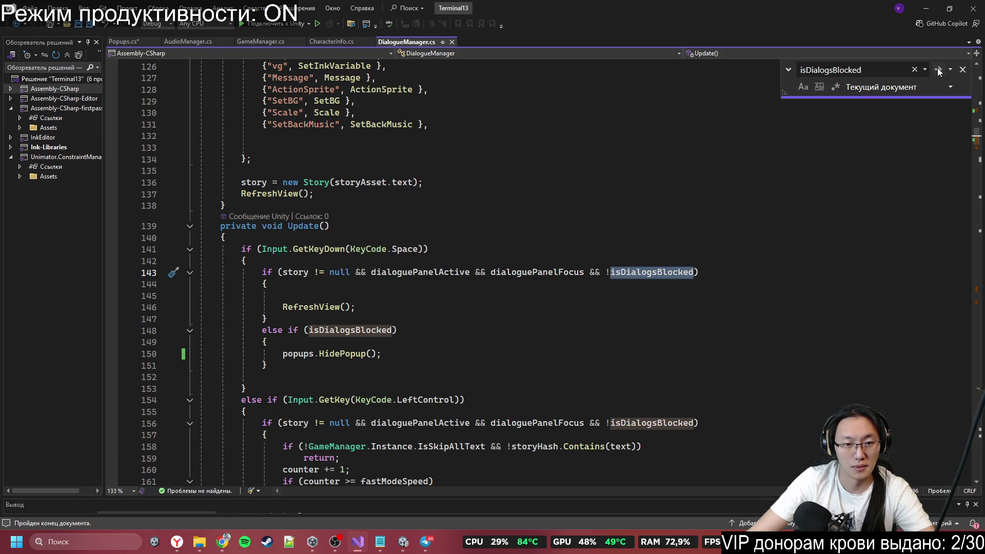
{"action": "left_click", "coordinate": [938, 67]}
{"action": "left_click", "coordinate": [938, 68]}
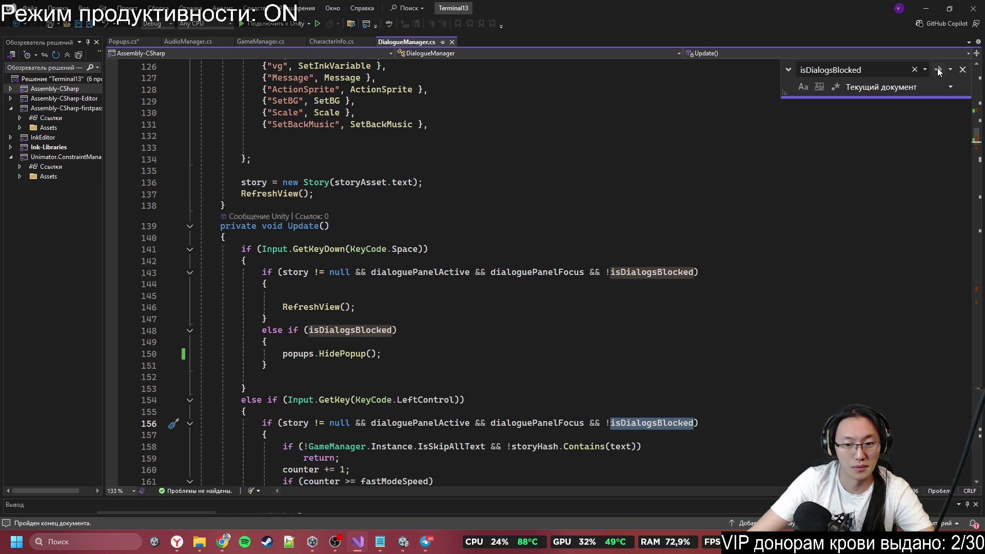
{"action": "left_click", "coordinate": [937, 68]}
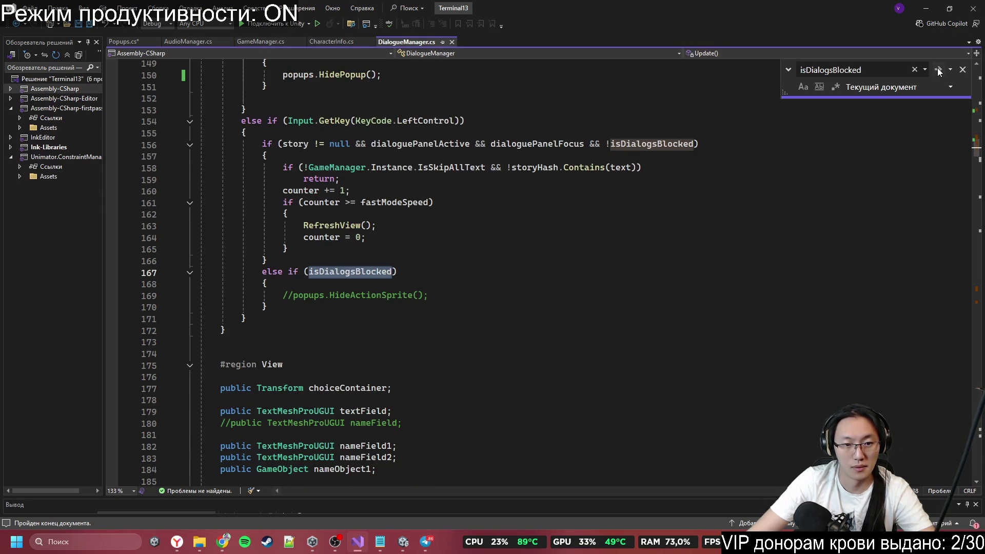
Step: Uncomment the blocked-branch HideActionSprite call, rename it to HidePopup, and save
{"action": "left_click", "coordinate": [285, 306]}
{"action": "left_click", "coordinate": [307, 291]}
{"action": "key", "text": "ctrl+k"}
{"action": "key", "text": "ctrl+u"}
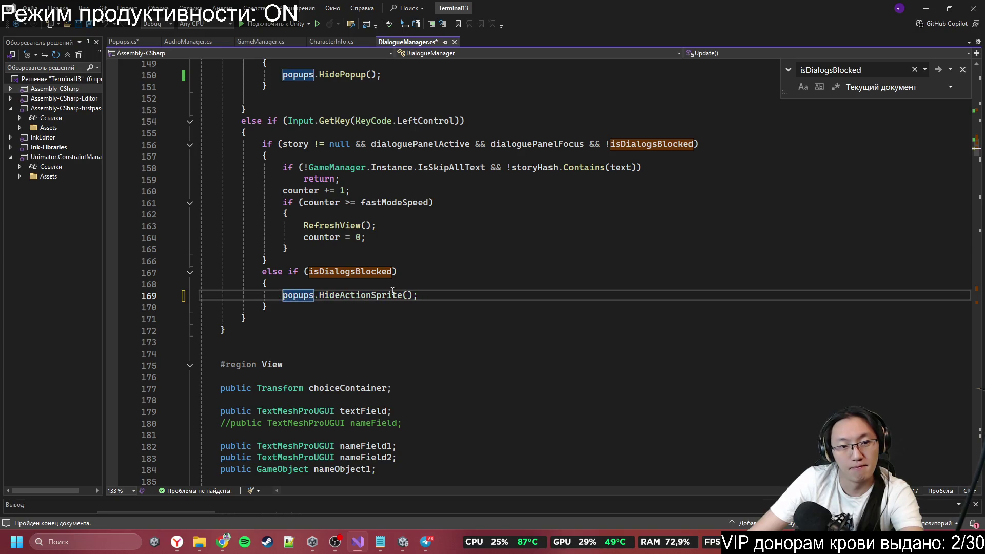
{"action": "double_click", "coordinate": [356, 297]}
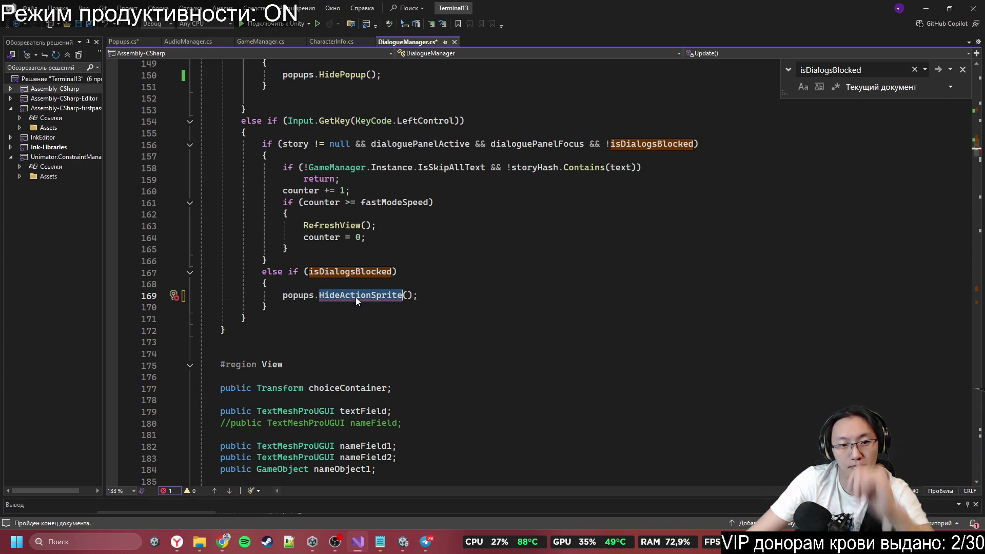
{"action": "type", "text": "Hide"}
{"action": "key", "text": "Tab"}
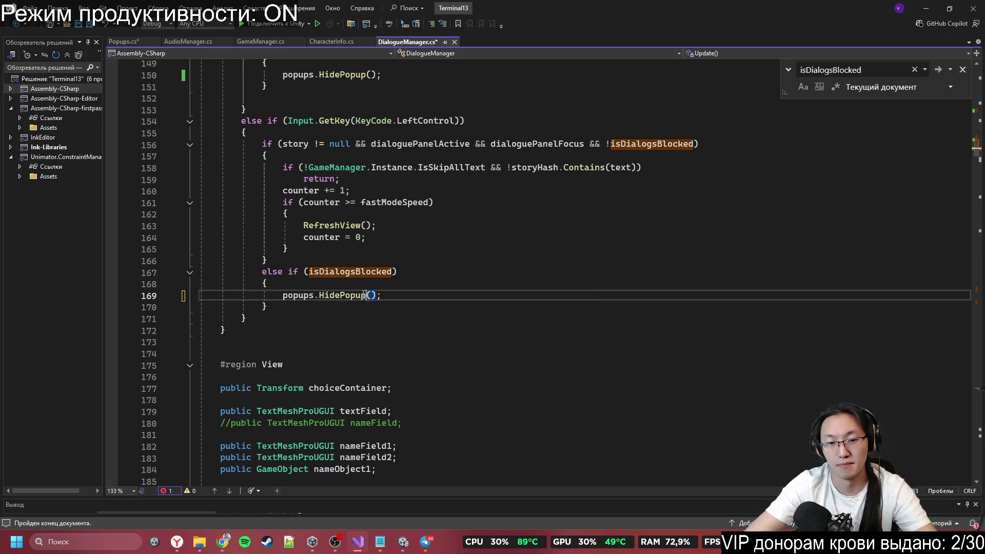
{"action": "left_click", "coordinate": [939, 75]}
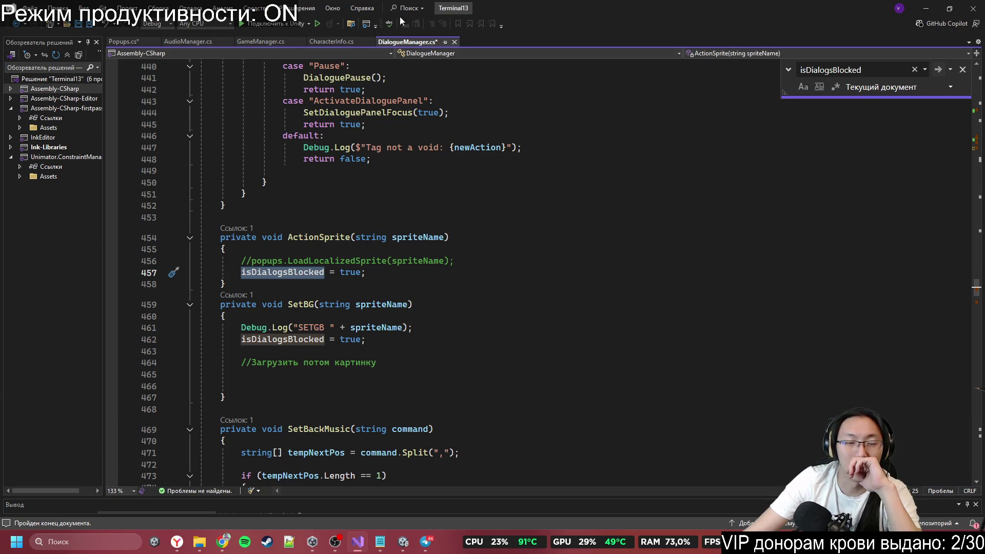
{"action": "left_click", "coordinate": [443, 231]}
{"action": "key", "text": "ctrl+s"}
Step: Delete the unfinished dialogueManager line in Popups.cs and save it
{"action": "left_click", "coordinate": [129, 43]}
{"action": "key", "text": "shift+Home"}
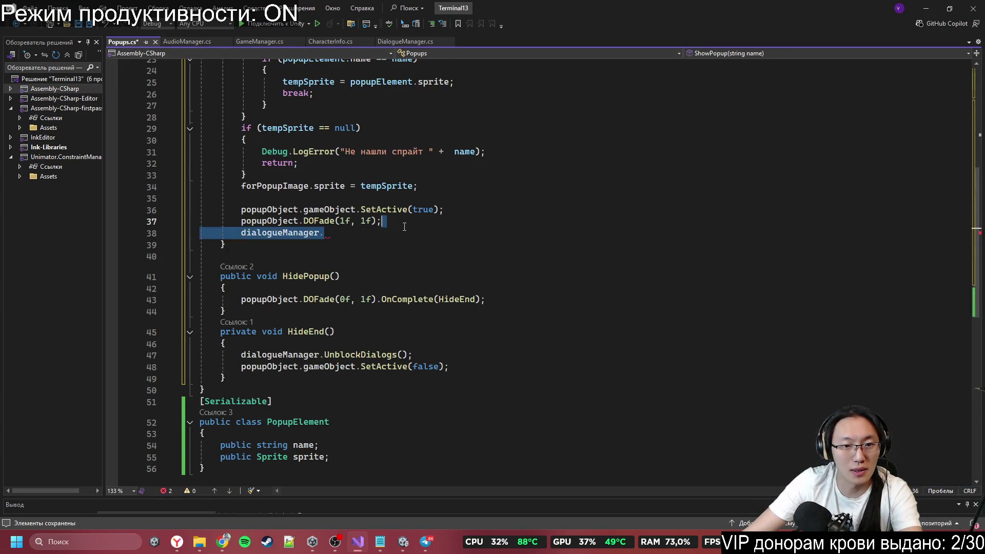
{"action": "key", "text": "ctrl+shift+l"}
{"action": "key", "text": "ctrl+s"}
Step: Uncomment line 456 in ActionSprite, replace LoadLocalizedSprite with ShowPopup, and save
{"action": "left_click", "coordinate": [394, 43]}
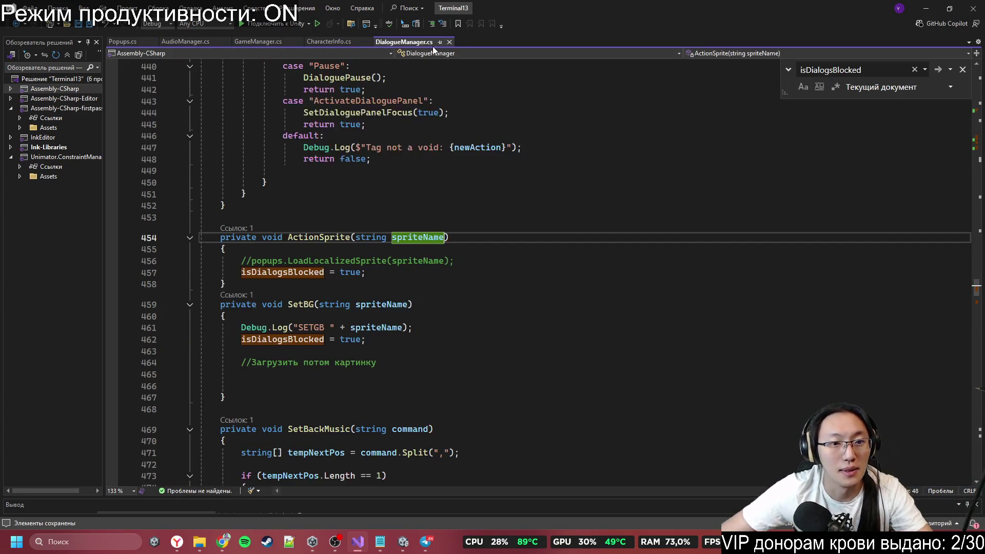
{"action": "left_click", "coordinate": [261, 272]}
{"action": "left_click", "coordinate": [252, 261]}
{"action": "key", "text": "BackSpace"}
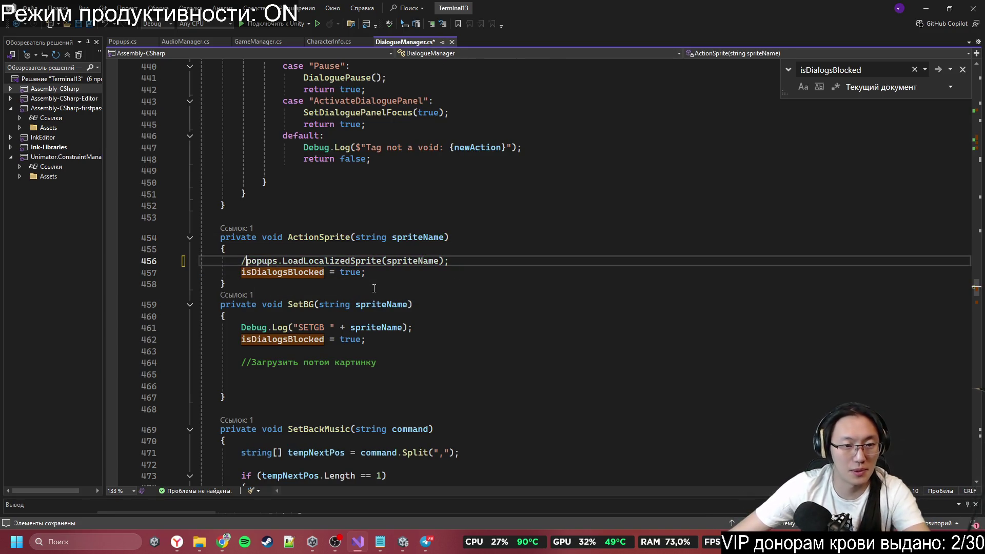
{"action": "key", "text": "BackSpace"}
{"action": "left_click", "coordinate": [277, 260]}
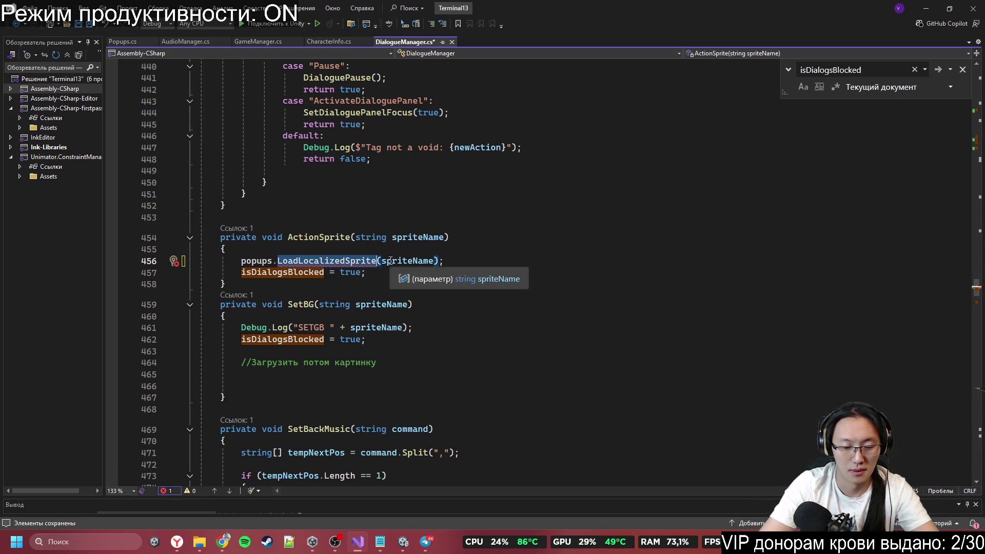
{"action": "type", "text": "Sh"}
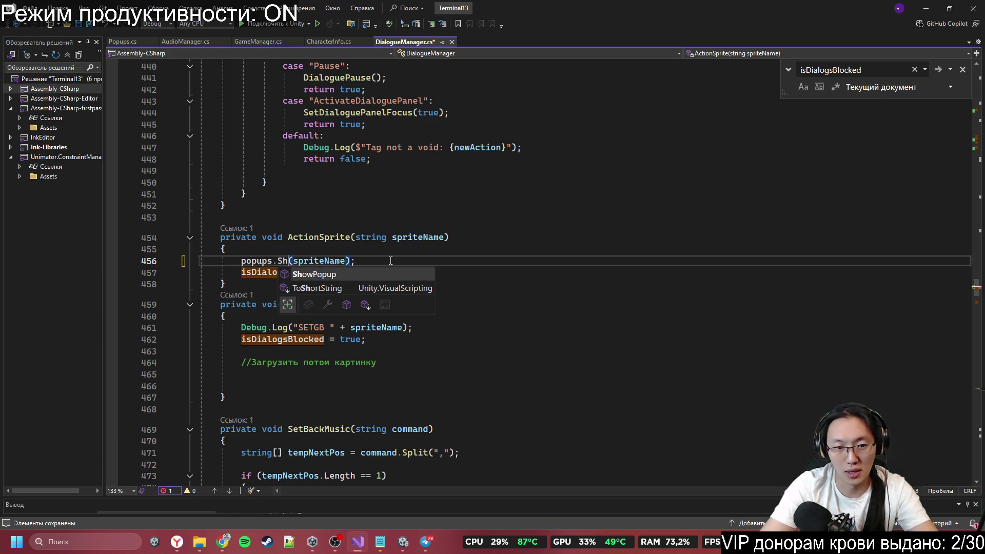
{"action": "key", "text": "Tab"}
{"action": "key", "text": "ctrl+s"}
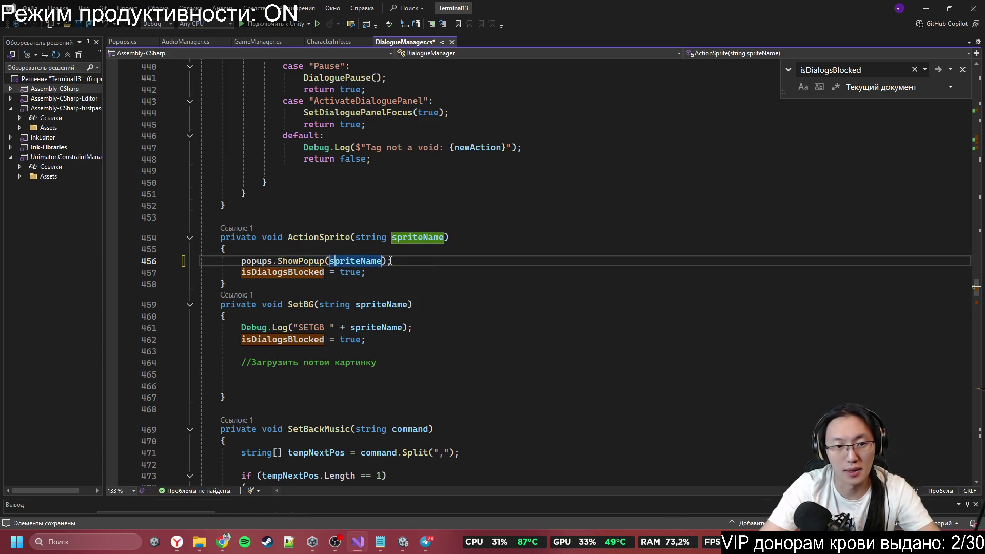
{"action": "left_click", "coordinate": [534, 362]}
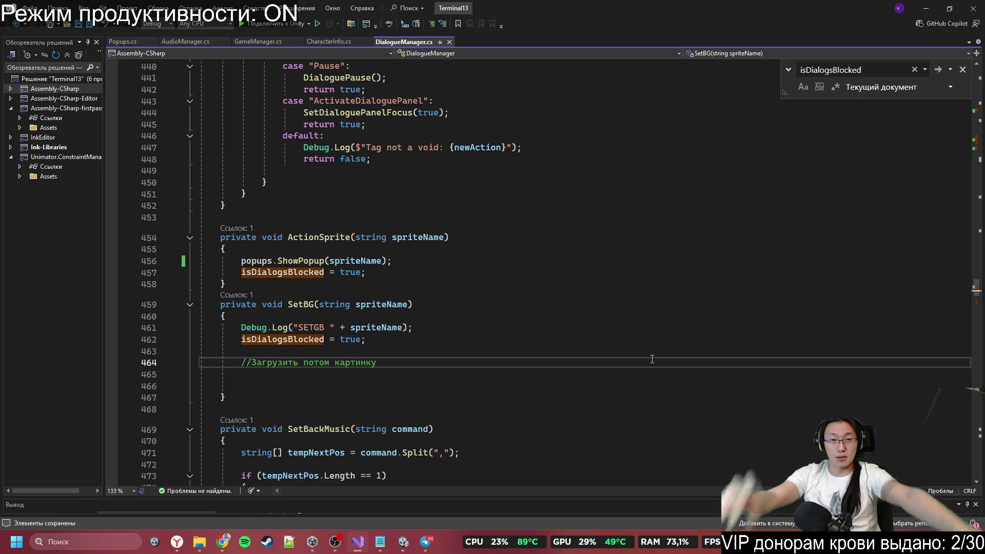
{"action": "left_click", "coordinate": [926, 9]}
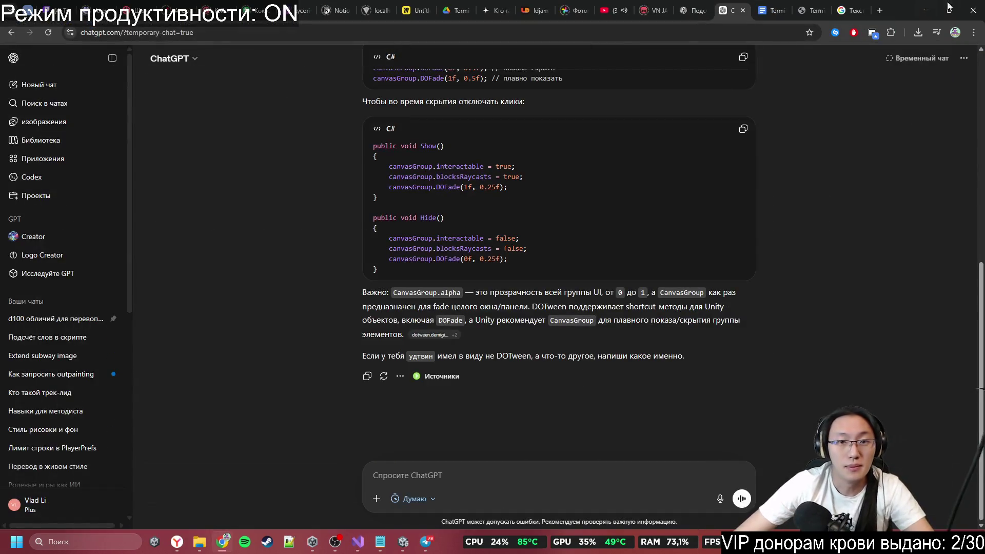
Step: Minimize the Chrome window to bring the Unity editor back
{"action": "left_click", "coordinate": [883, 41]}
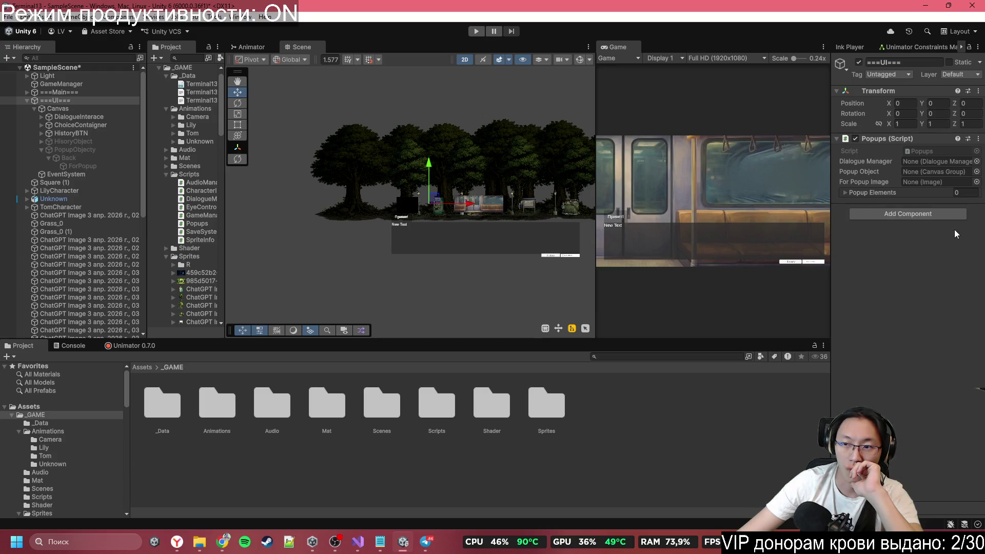
Step: Assign GameManager, PopupObjecty and ForPopup to the Popups component's reference fields
{"action": "mouse_move", "coordinate": [46, 82]}
{"action": "left_mouse_down"}
{"action": "mouse_move", "coordinate": [51, 92]}
{"action": "mouse_move", "coordinate": [940, 165]}
{"action": "left_mouse_up"}
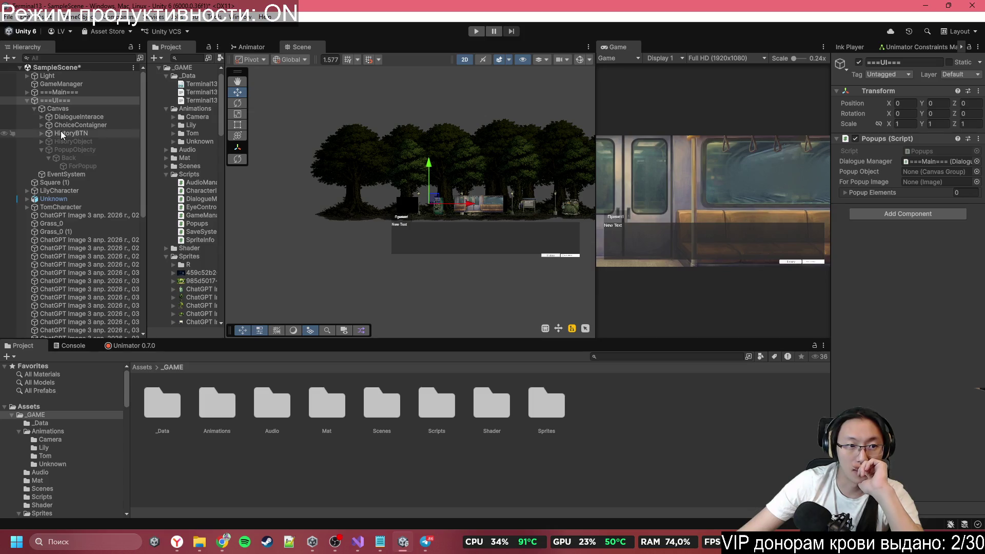
{"action": "mouse_move", "coordinate": [72, 150]}
{"action": "left_mouse_down"}
{"action": "mouse_move", "coordinate": [946, 220]}
{"action": "mouse_move", "coordinate": [942, 177]}
{"action": "left_mouse_up"}
{"action": "mouse_move", "coordinate": [72, 165]}
{"action": "left_mouse_down"}
{"action": "mouse_move", "coordinate": [66, 171]}
{"action": "mouse_move", "coordinate": [921, 187]}
{"action": "left_mouse_up"}
Step: Add a Popup Elements entry named Test using the ChatGPT Image sprite
{"action": "left_click", "coordinate": [868, 192]}
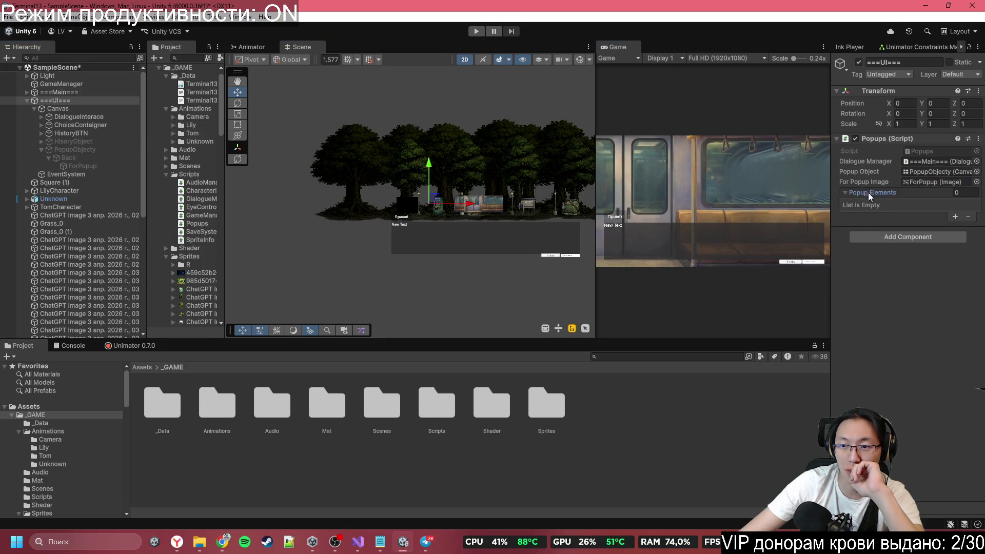
{"action": "left_click", "coordinate": [955, 216]}
{"action": "left_click", "coordinate": [932, 204]}
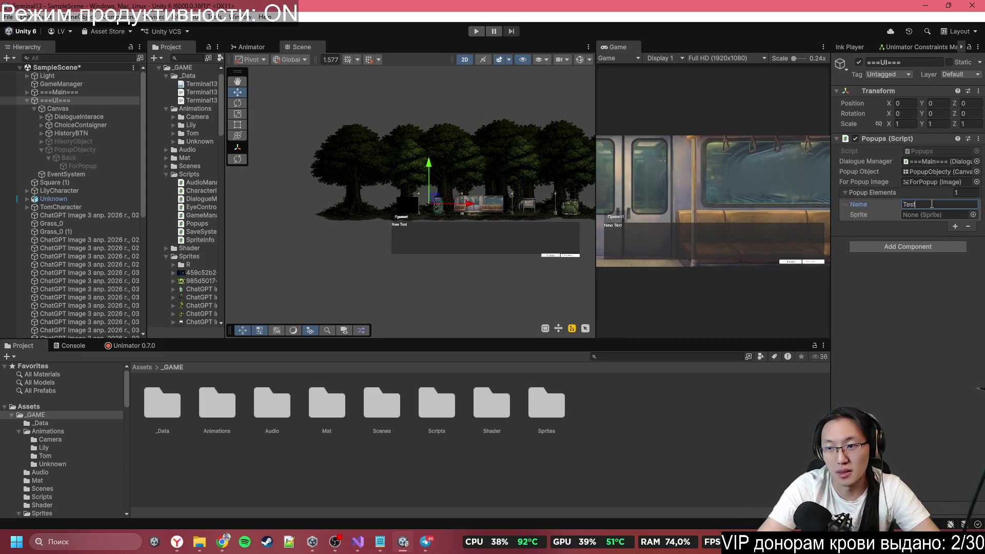
{"action": "type", "text": "Test"}
{"action": "left_click", "coordinate": [973, 215]}
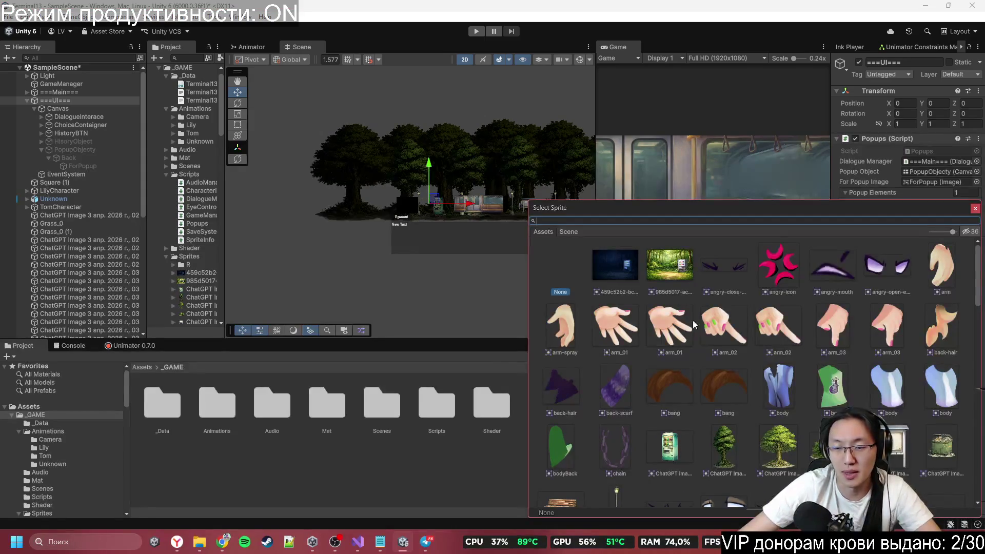
{"action": "scroll", "coordinate": [725, 343], "scroll_direction": "down", "scroll_amount": 6}
{"action": "scroll", "coordinate": [725, 344], "scroll_direction": "up", "scroll_amount": 3}
{"action": "scroll", "coordinate": [737, 365], "scroll_direction": "down", "scroll_amount": 10}
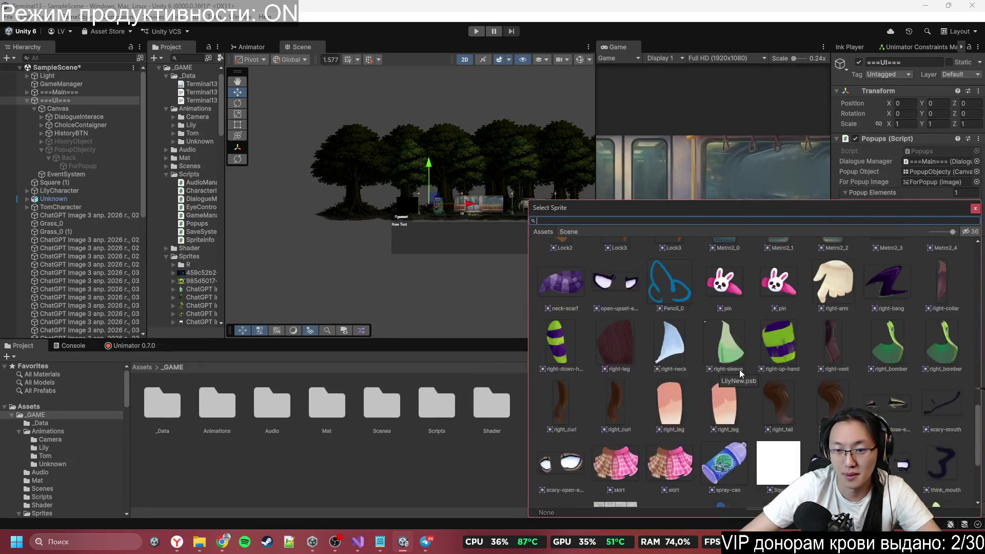
{"action": "scroll", "coordinate": [740, 371], "scroll_direction": "down", "scroll_amount": 3}
{"action": "scroll", "coordinate": [704, 386], "scroll_direction": "up", "scroll_amount": 2}
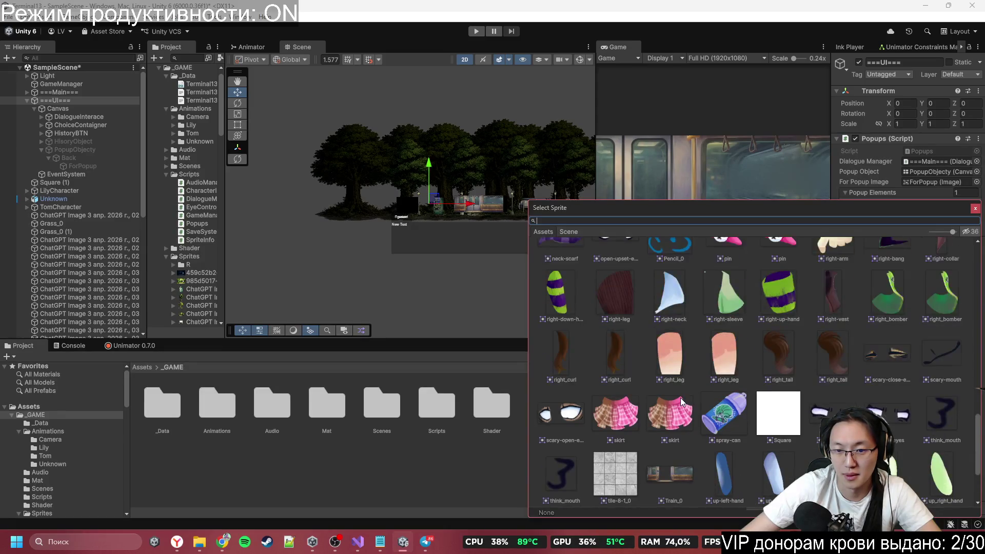
{"action": "scroll", "coordinate": [682, 400], "scroll_direction": "up", "scroll_amount": 4}
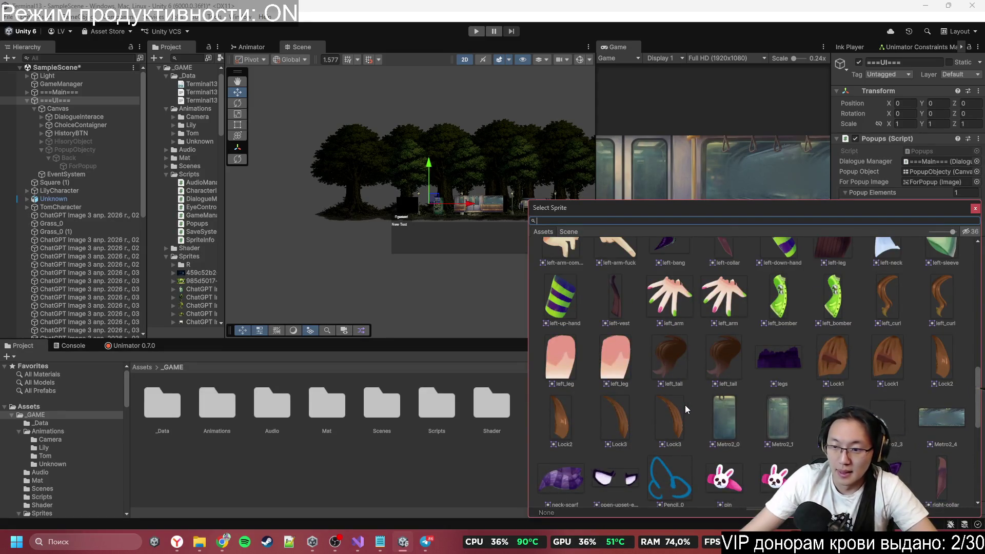
{"action": "scroll", "coordinate": [686, 405], "scroll_direction": "up", "scroll_amount": 6}
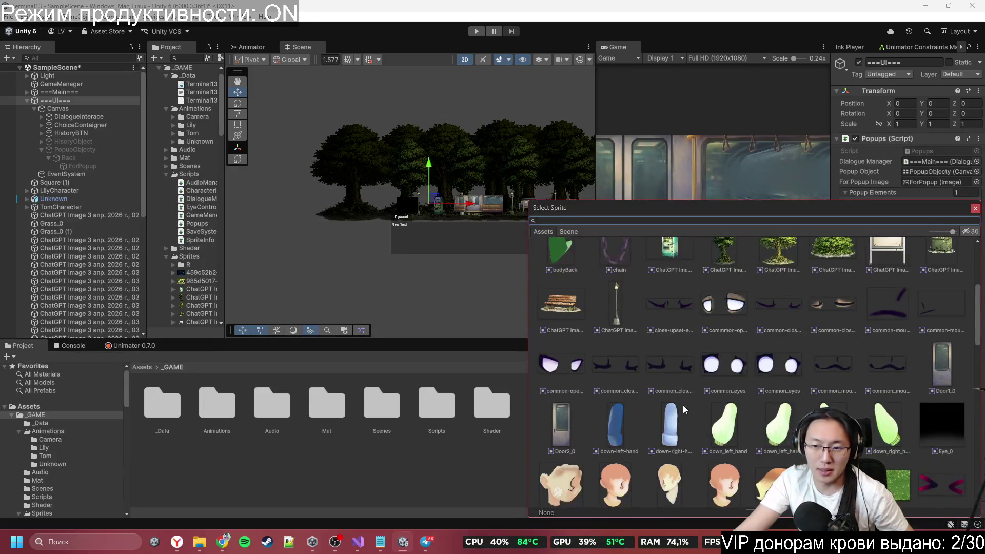
{"action": "scroll", "coordinate": [682, 404], "scroll_direction": "up", "scroll_amount": 3}
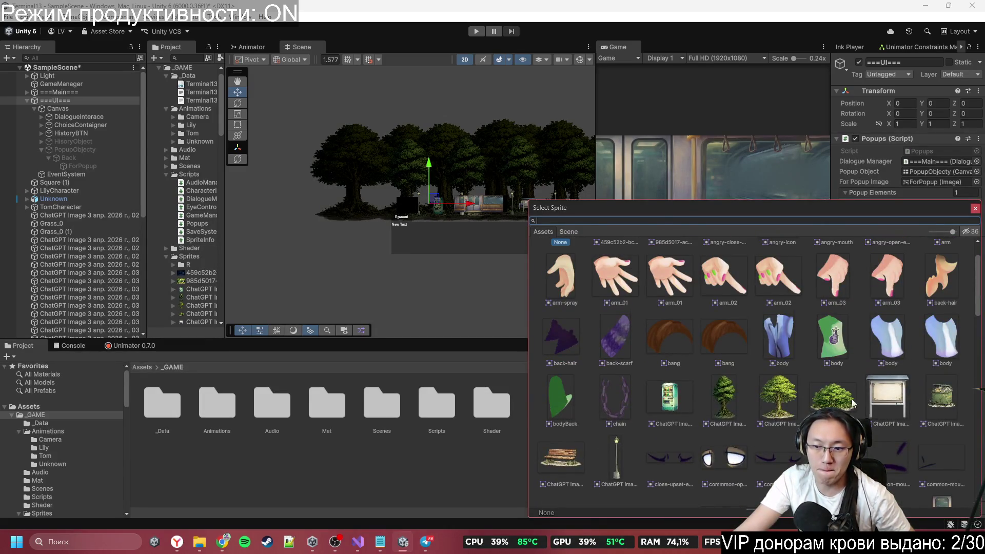
{"action": "double_click", "coordinate": [928, 400]}
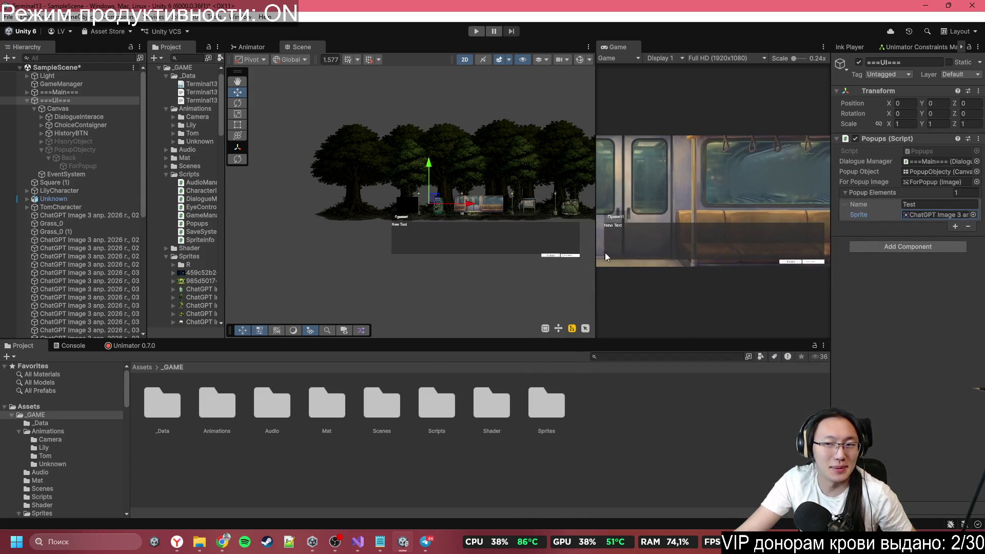
{"action": "left_click", "coordinate": [73, 151]}
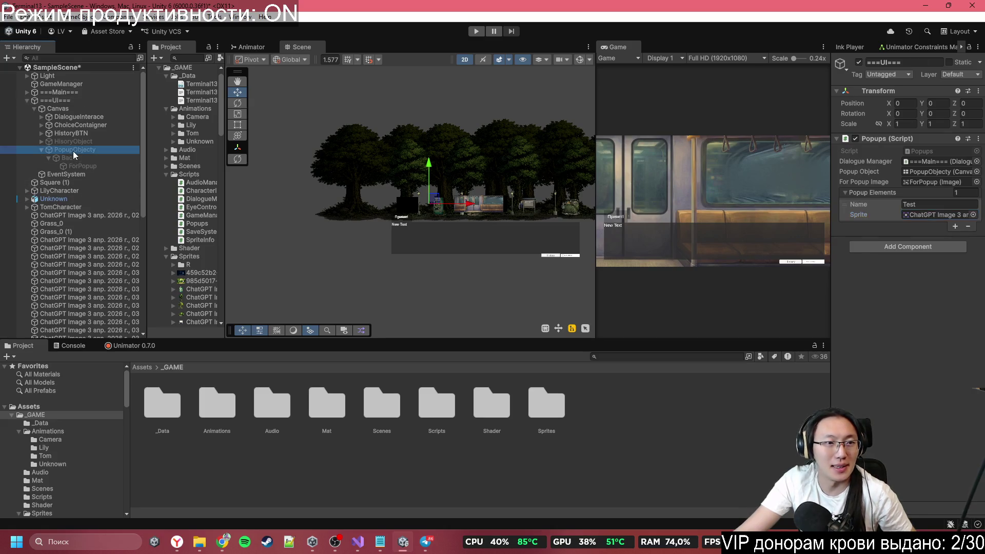
Step: Set the ForPopup image's Source Image to None
{"action": "left_click", "coordinate": [99, 165]}
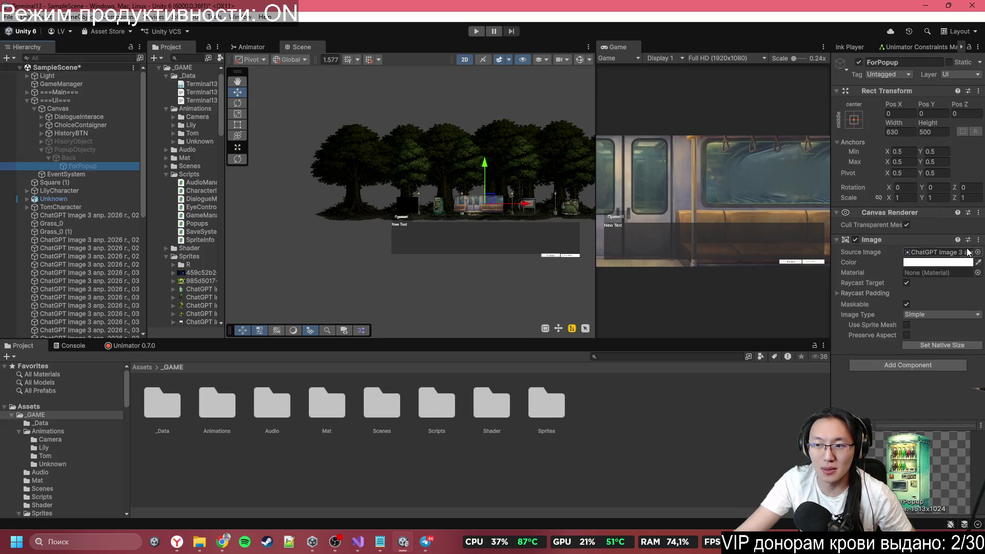
{"action": "left_click", "coordinate": [978, 253]}
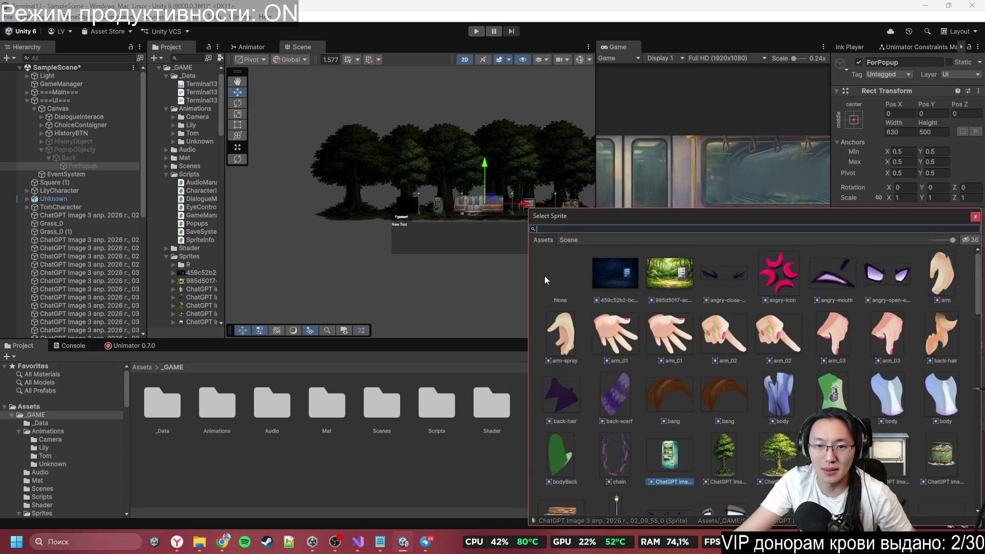
{"action": "double_click", "coordinate": [544, 276]}
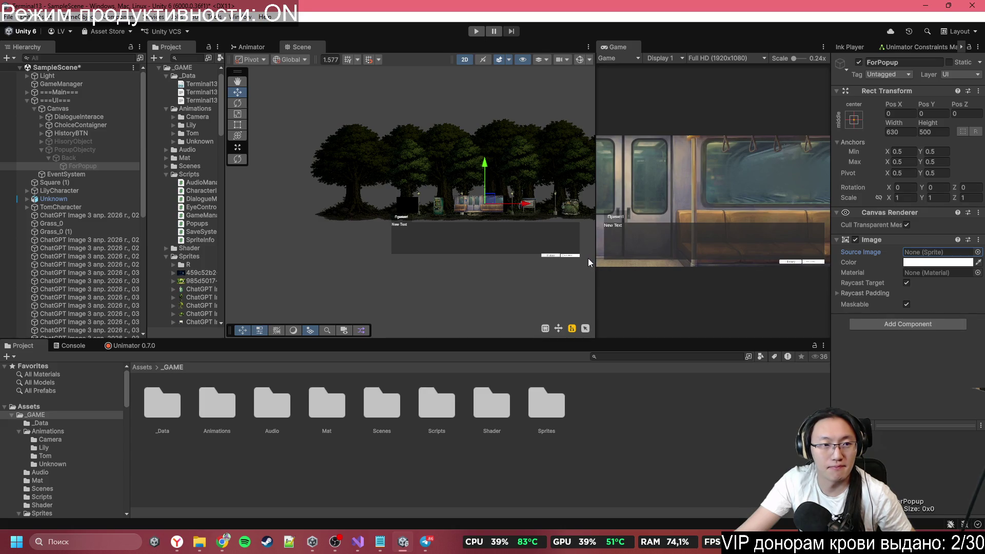
Step: Review HisoryObject, DialogueInterace and the ===UI=== Popups component's Test element
{"action": "left_click", "coordinate": [70, 142]}
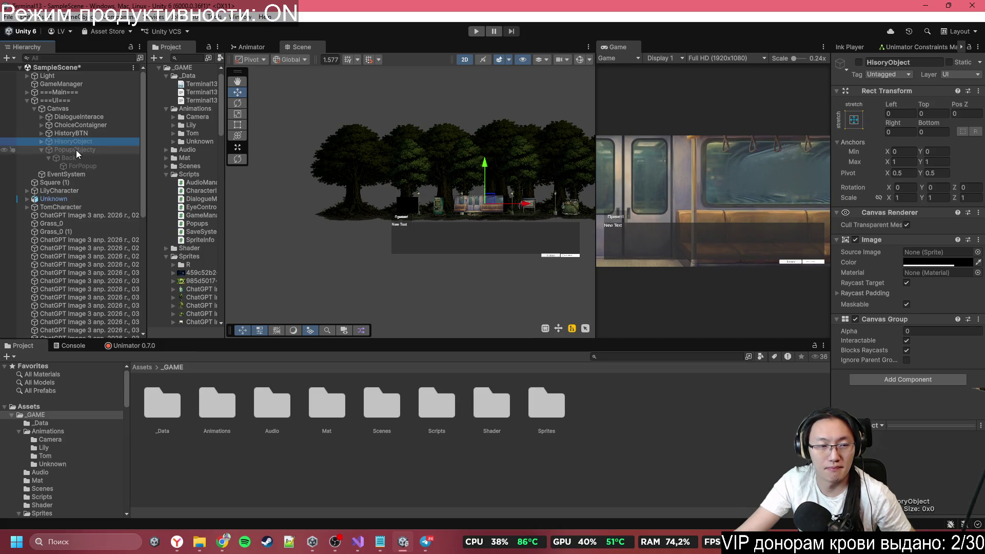
{"action": "left_click", "coordinate": [95, 165]}
{"action": "left_click", "coordinate": [93, 157]}
{"action": "left_click", "coordinate": [81, 117]}
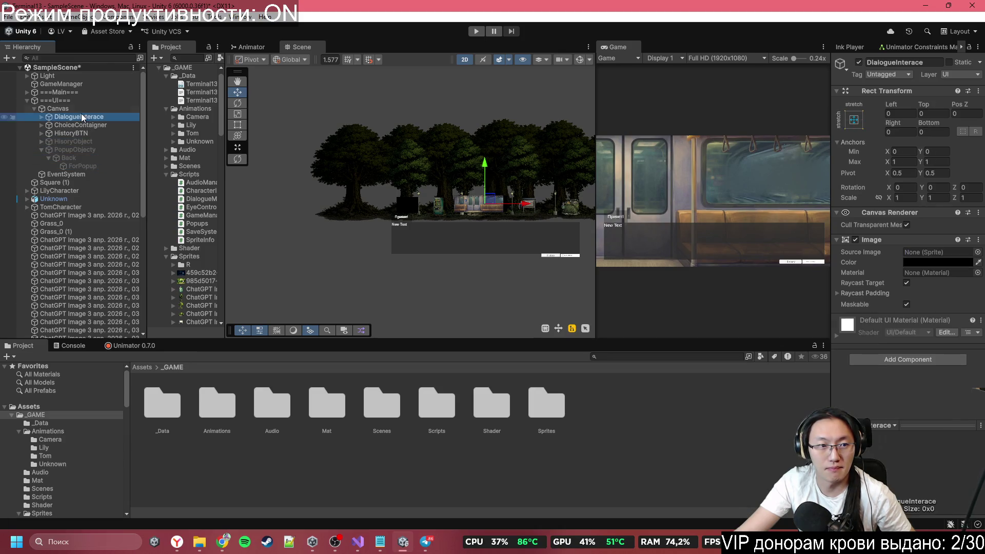
{"action": "left_click", "coordinate": [74, 101]}
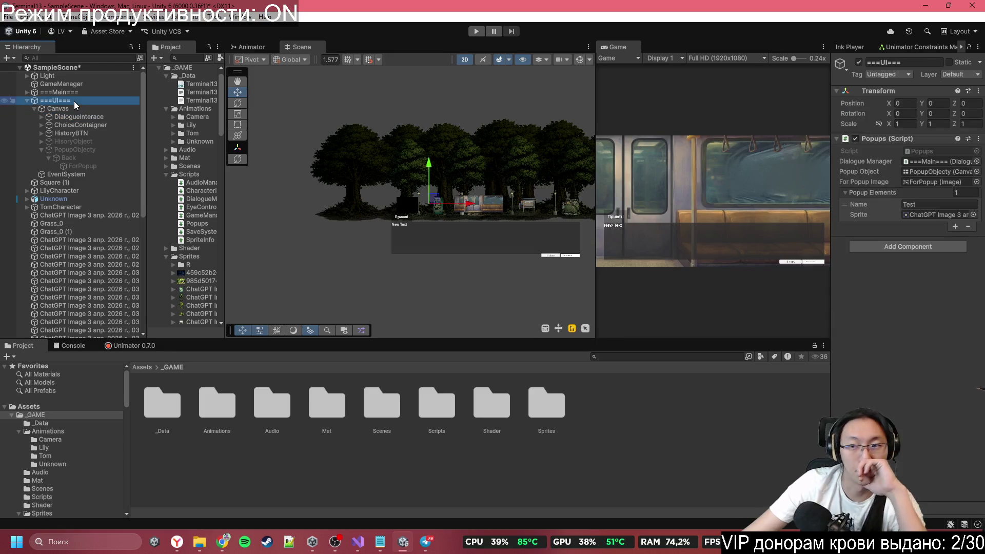
{"action": "left_click", "coordinate": [919, 205]}
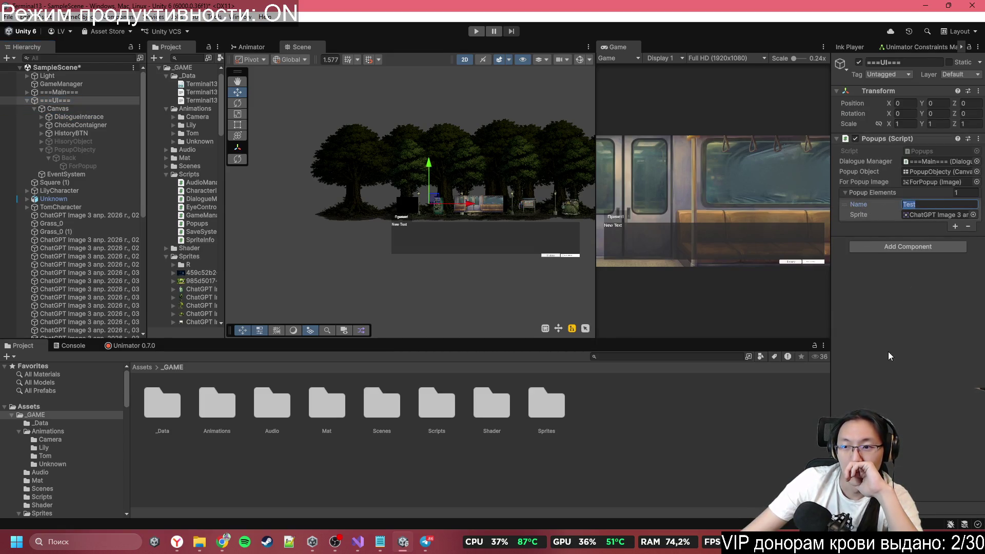
{"action": "key", "text": "Return"}
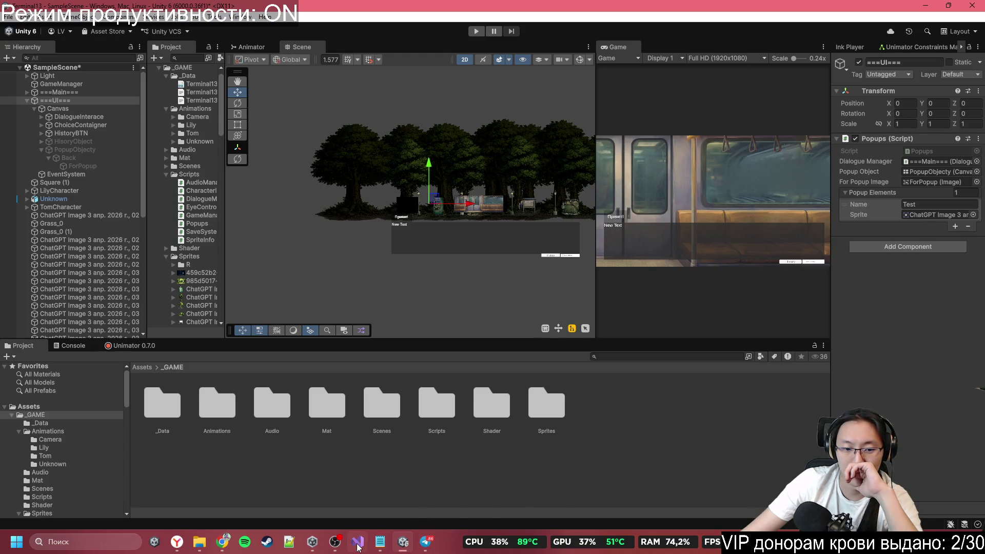
Step: Open Terminal13.ink from the project folder in Inky and find the "<i>И..." line
{"action": "left_click", "coordinate": [222, 542]}
{"action": "left_click", "coordinate": [222, 541]}
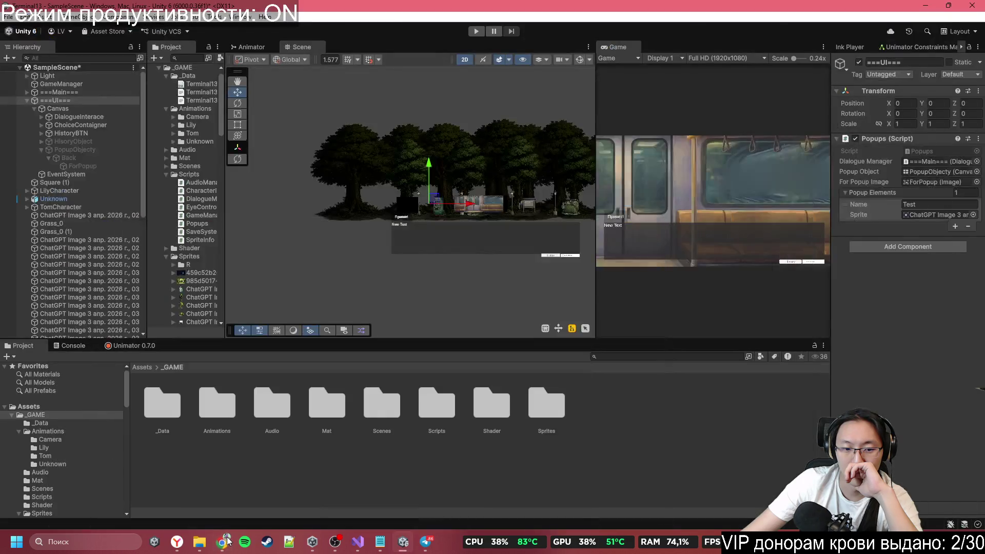
{"action": "double_click", "coordinate": [162, 405]}
{"action": "double_click", "coordinate": [156, 407]}
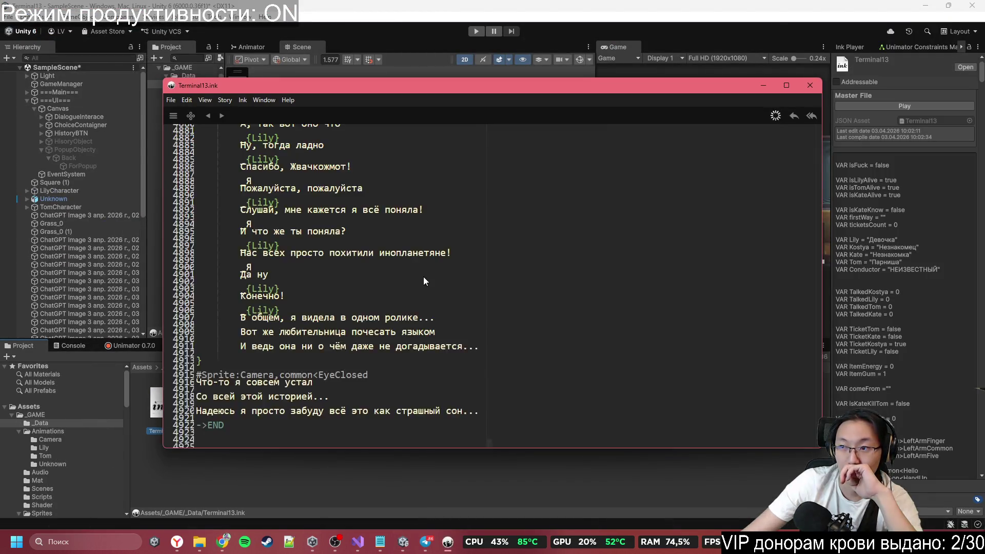
{"action": "scroll", "coordinate": [424, 276], "scroll_direction": "up", "scroll_amount": 15}
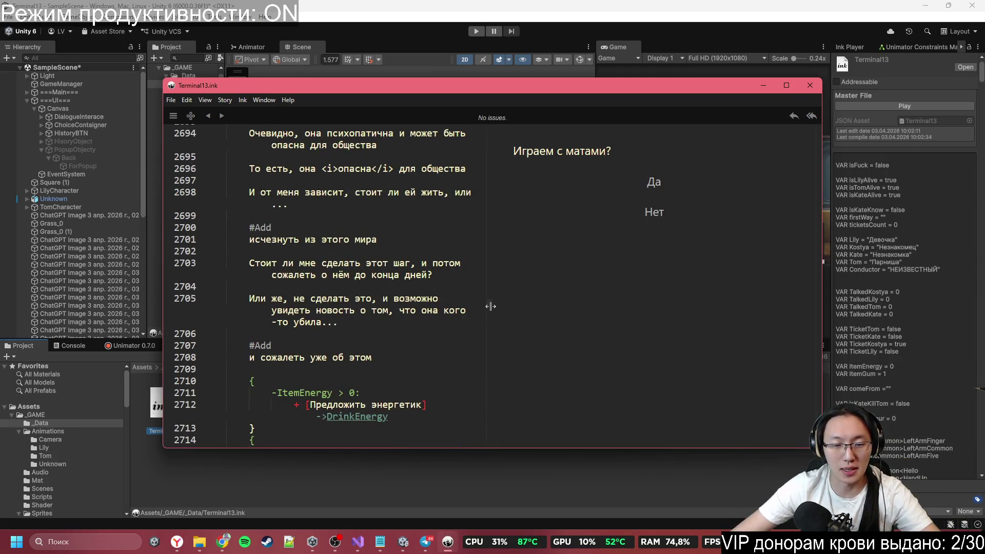
{"action": "left_click_drag", "start_coordinate": [489, 305], "coordinate": [484, 122]}
{"action": "scroll", "coordinate": [346, 290], "scroll_direction": "down", "scroll_amount": 5}
{"action": "scroll", "coordinate": [347, 287], "scroll_direction": "down", "scroll_amount": 7}
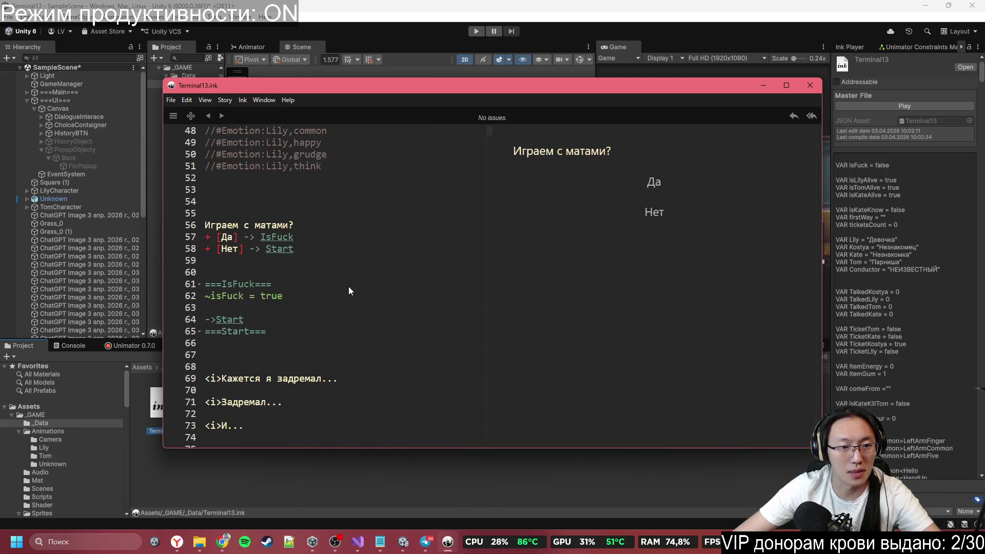
{"action": "scroll", "coordinate": [349, 288], "scroll_direction": "down", "scroll_amount": 3}
Step: Add "Лол, что это?" tagged #ActionSprite:Test after "<i>И...", save, and return to Unity
{"action": "left_click", "coordinate": [273, 268]}
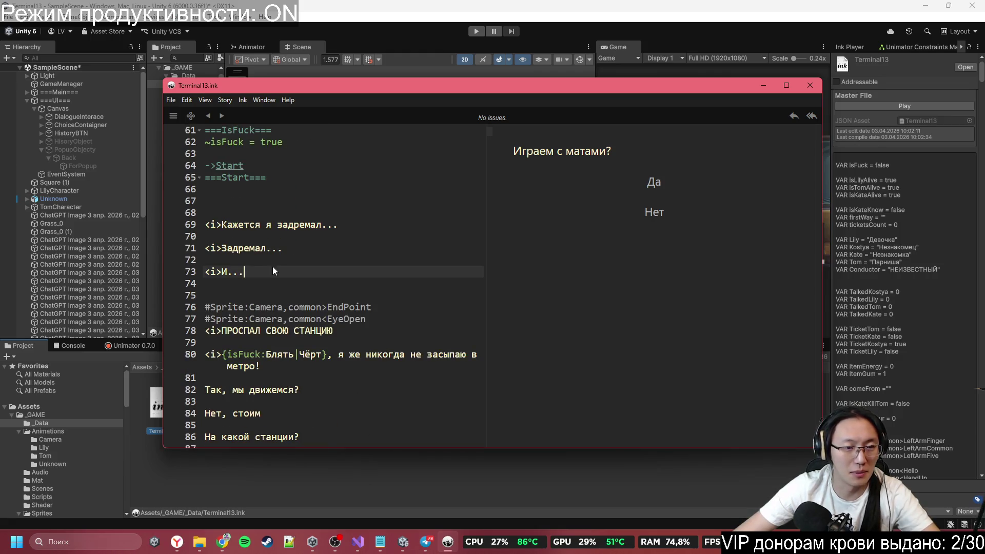
{"action": "key", "text": "Return"}
{"action": "key", "text": "Return"}
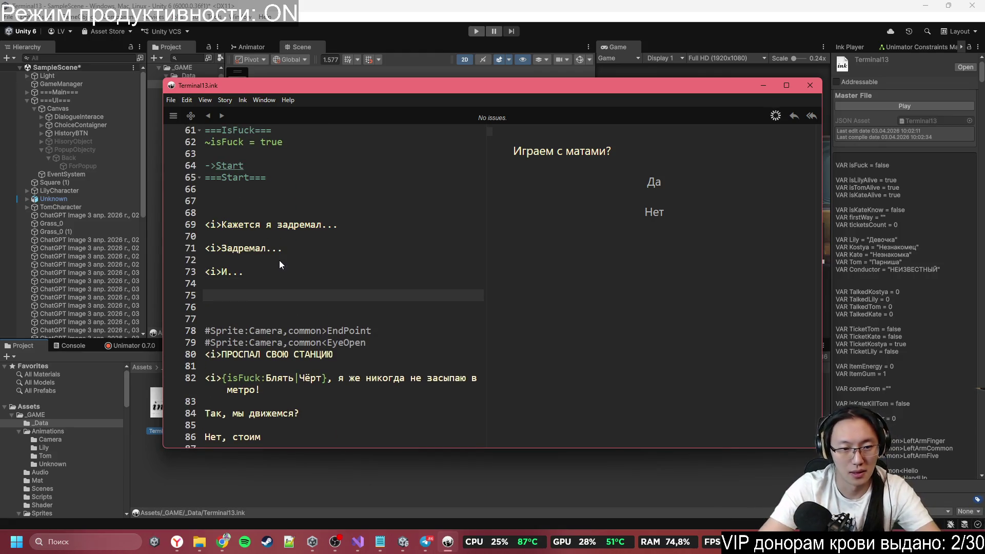
{"action": "type", "text": "Лол, что эт"}
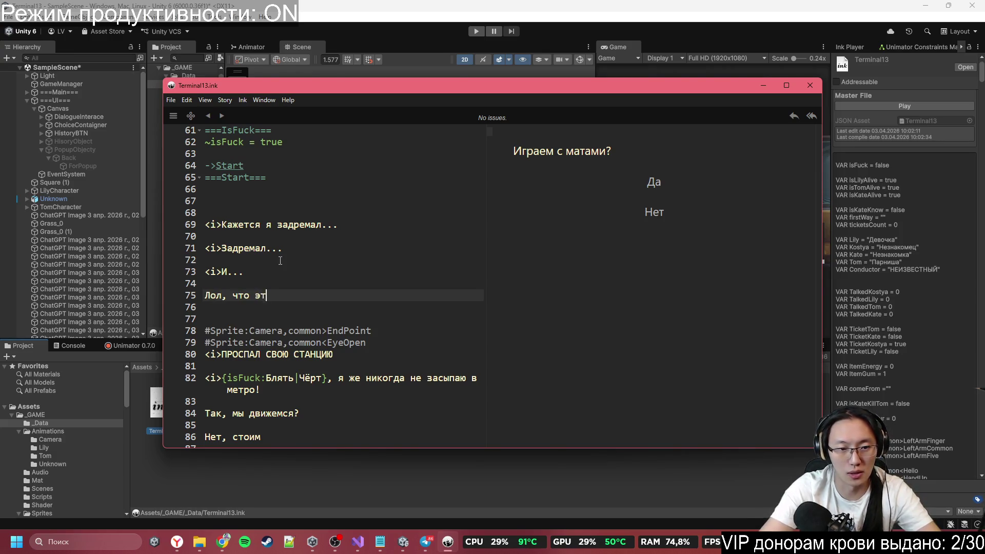
{"action": "key", "text": "Up"}
{"action": "key", "text": "Up"}
{"action": "key", "text": "Down"}
{"action": "key", "text": "Return"}
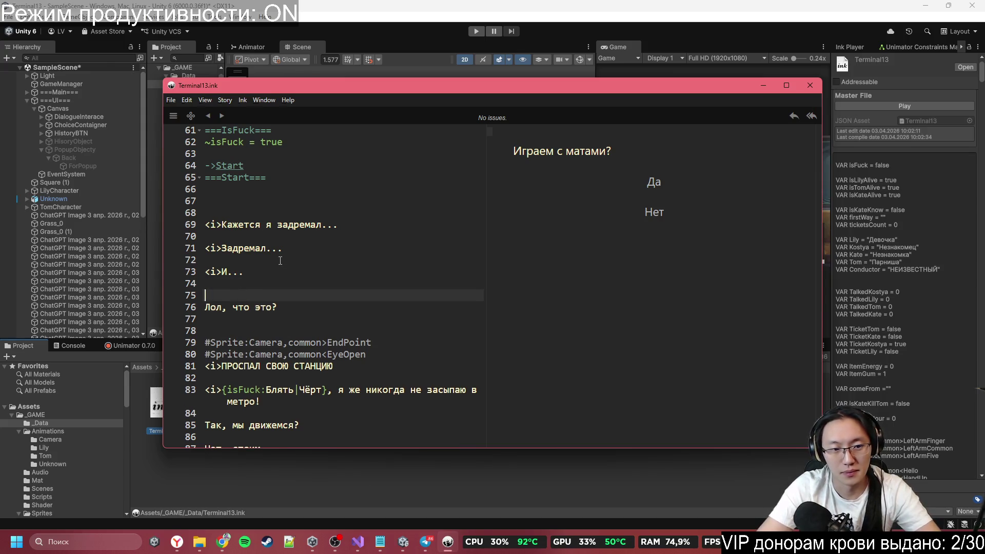
{"action": "type", "text": "ActionSprite:Test"}
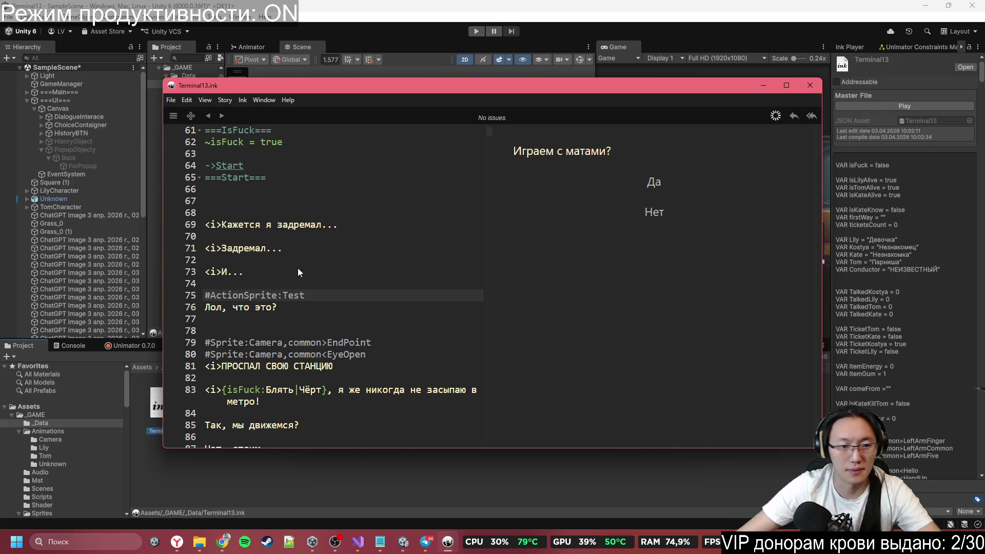
{"action": "key", "text": "ctrl+s"}
{"action": "key", "text": "alt+Tab"}
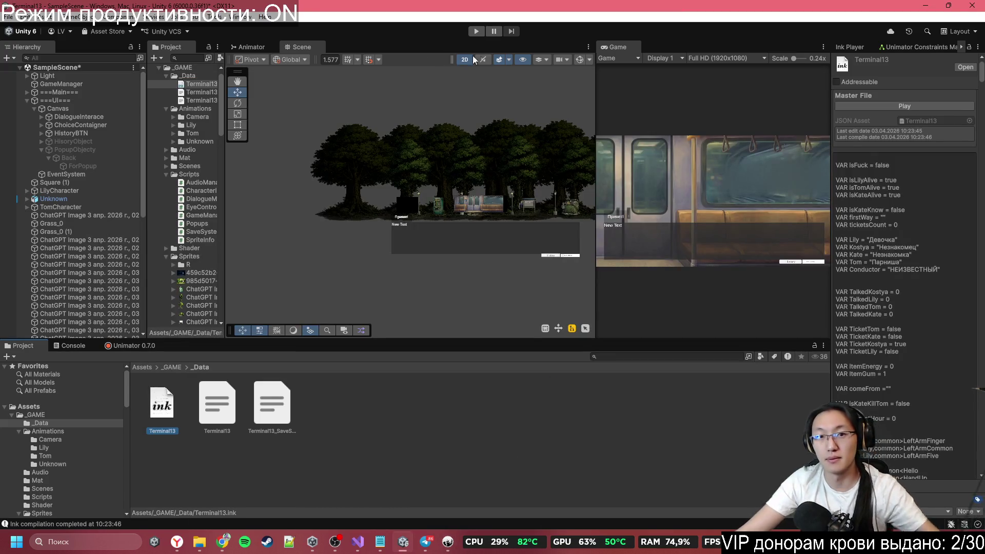
Step: Play the scene, answer Да, reach "Лол, что это?" hitting a NullReferenceException, then stop
{"action": "left_click", "coordinate": [477, 31]}
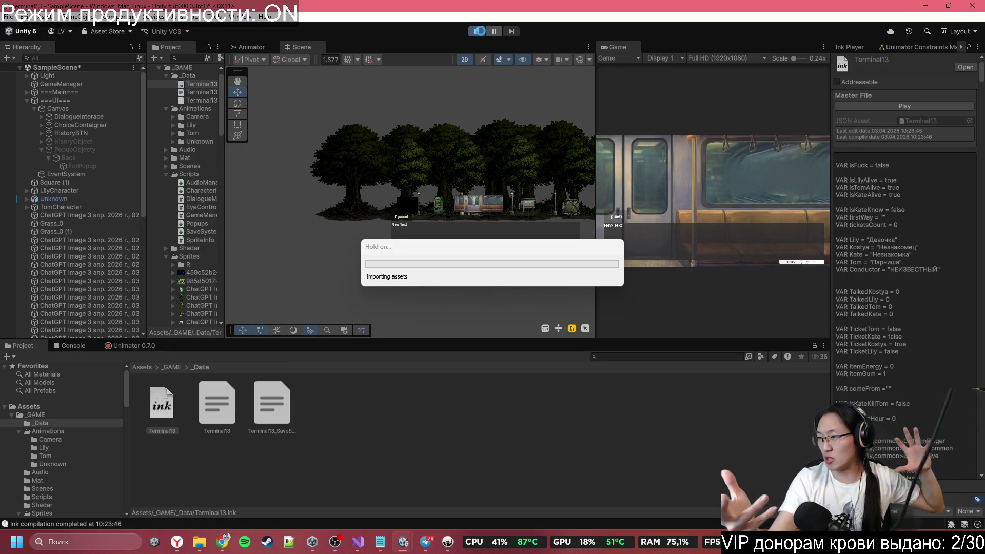
{"action": "double_click", "coordinate": [614, 46]}
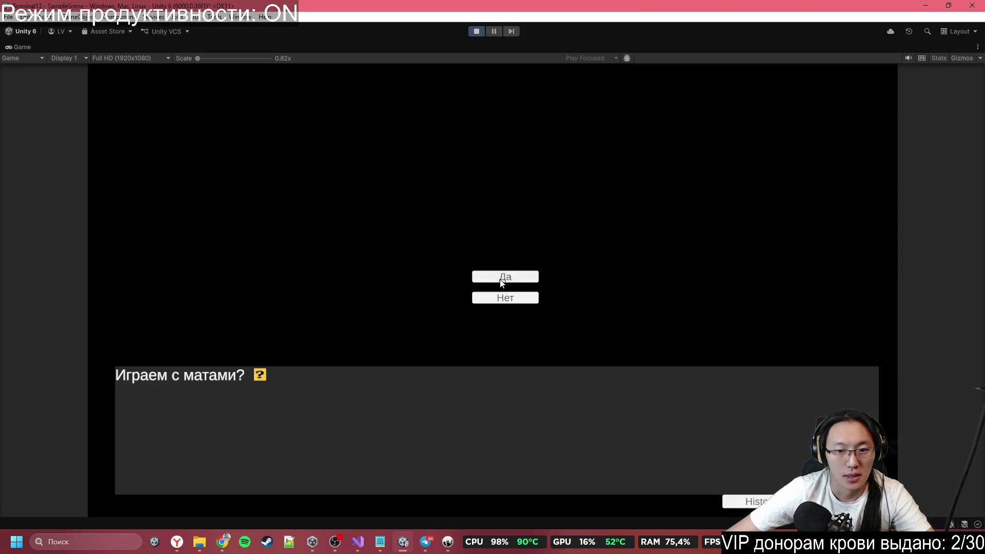
{"action": "left_click", "coordinate": [519, 280]}
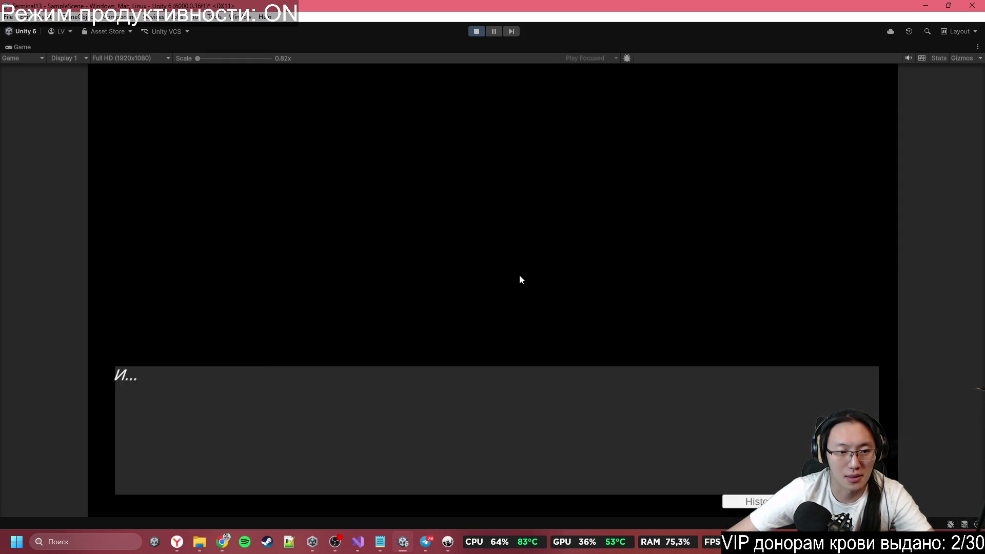
{"action": "left_click", "coordinate": [519, 275]}
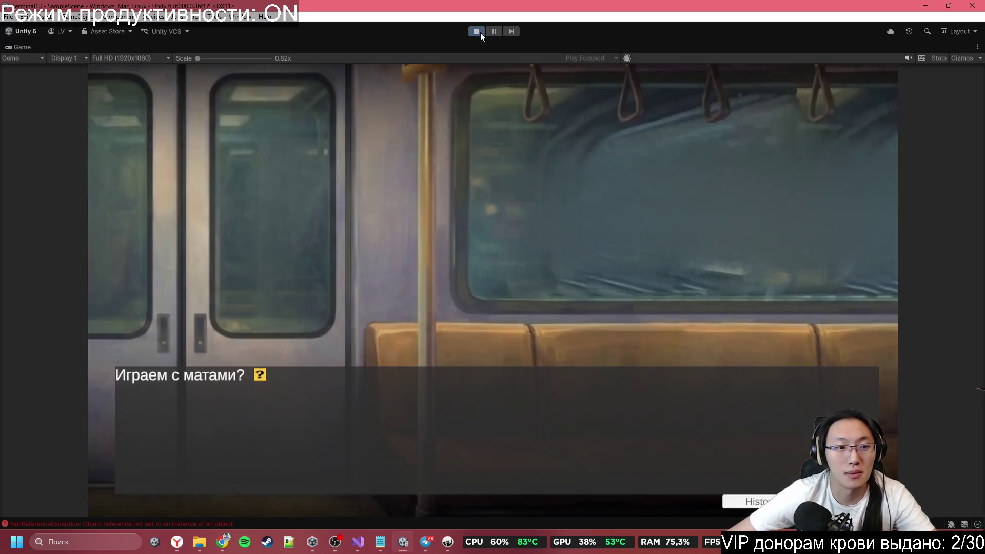
{"action": "left_click", "coordinate": [480, 33]}
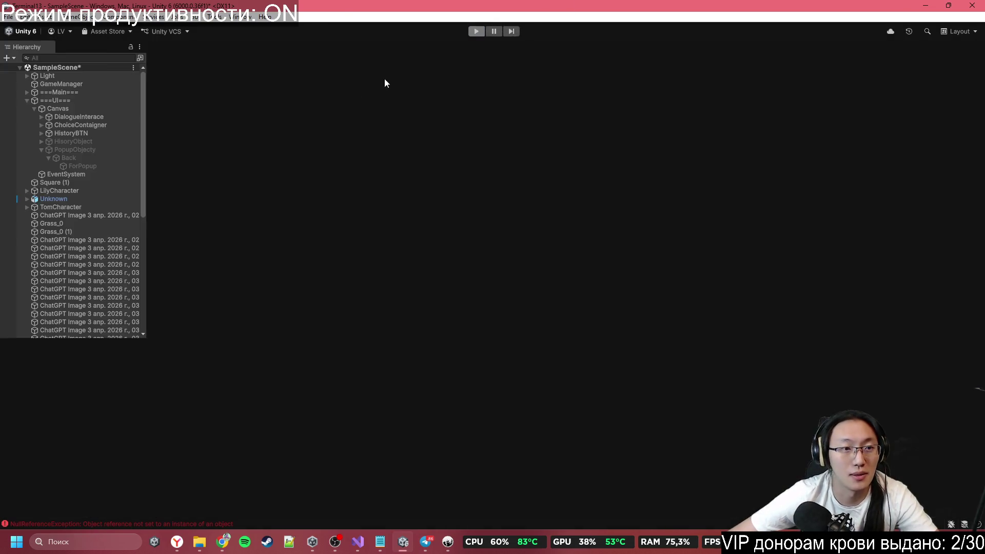
Step: Assign ===UI=== as the Popups reference in ===Main===’s Dialogue Manager
{"action": "left_click", "coordinate": [112, 83]}
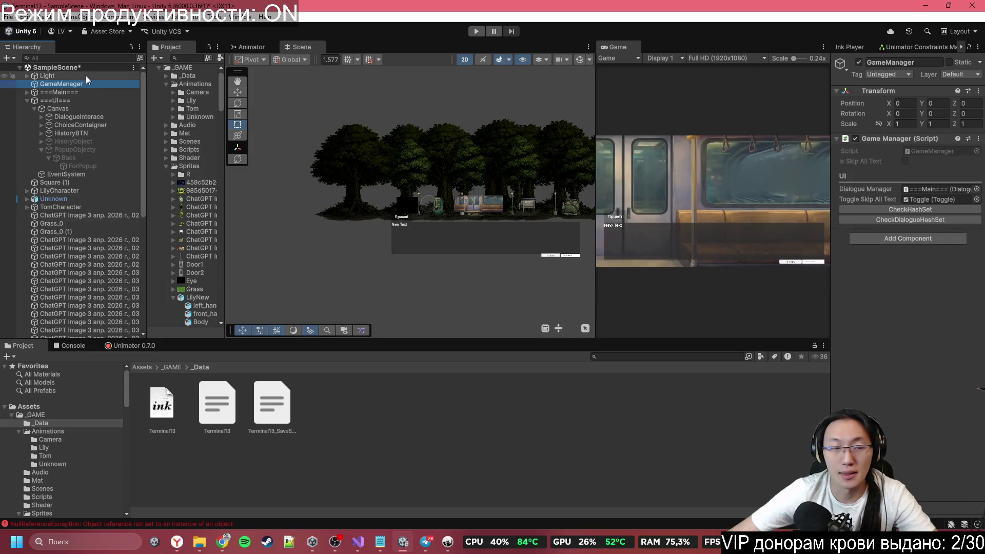
{"action": "left_click", "coordinate": [87, 92]}
{"action": "left_click", "coordinate": [95, 96]}
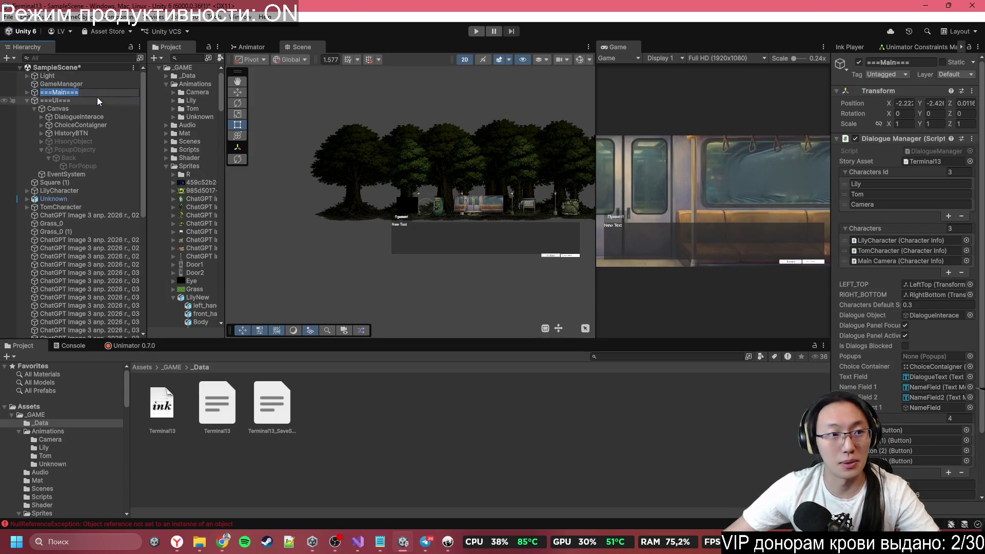
{"action": "scroll", "coordinate": [892, 343], "scroll_direction": "down", "scroll_amount": 3}
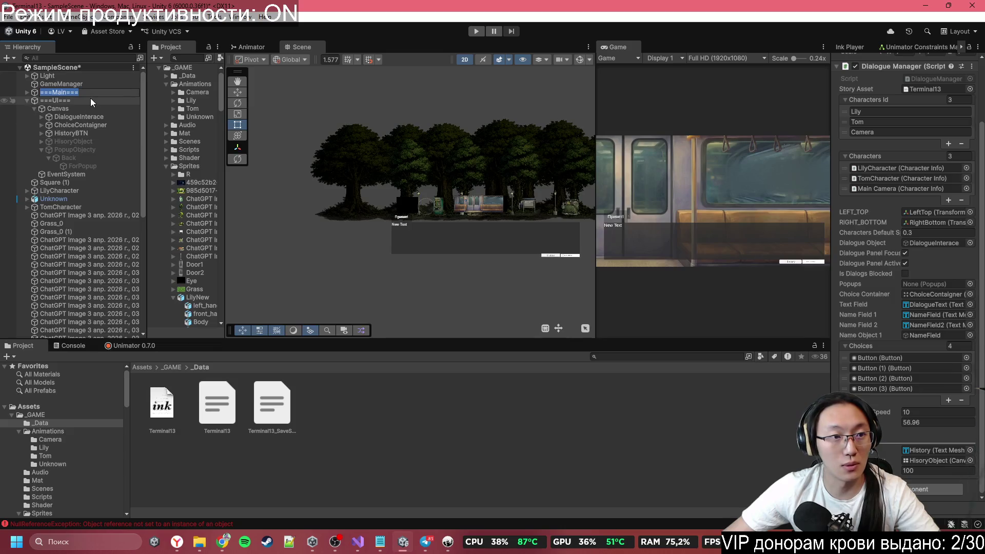
{"action": "scroll", "coordinate": [934, 247], "scroll_direction": "up", "scroll_amount": 2}
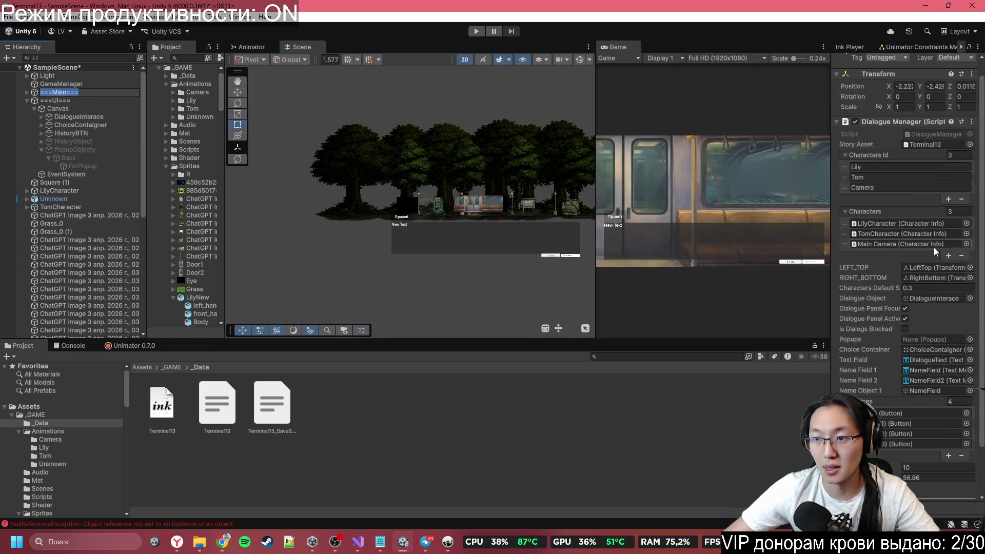
{"action": "scroll", "coordinate": [934, 247], "scroll_direction": "down", "scroll_amount": 2}
{"action": "left_click", "coordinate": [944, 283]}
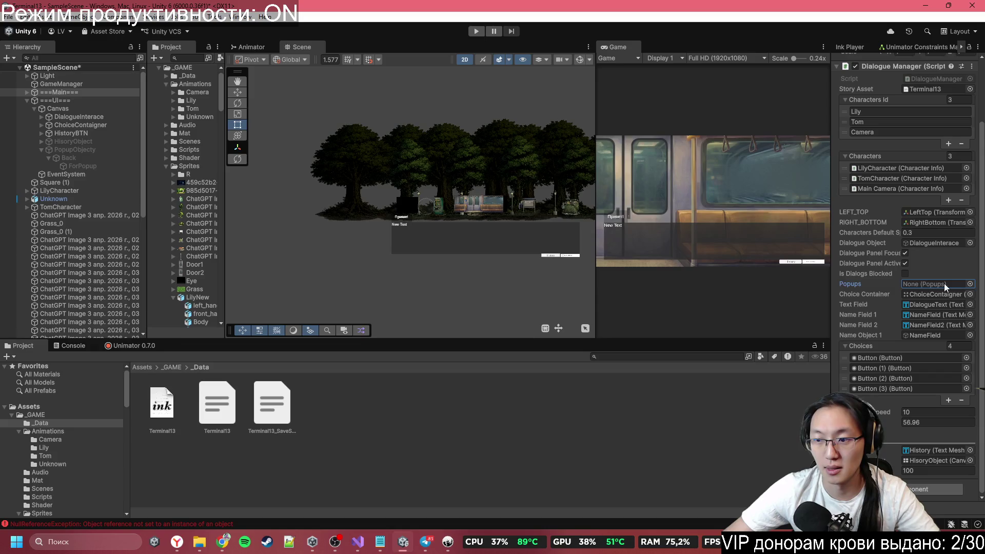
{"action": "left_click", "coordinate": [970, 283]}
{"action": "double_click", "coordinate": [576, 258]}
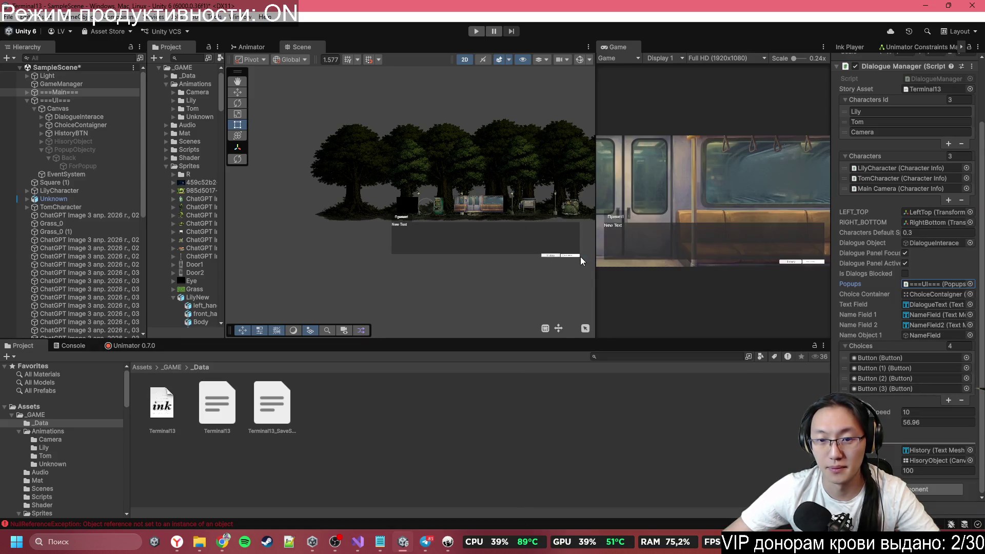
Step: Retest the scene in Play mode with the Game view maximized, answering the opening question
{"action": "left_click", "coordinate": [477, 31]}
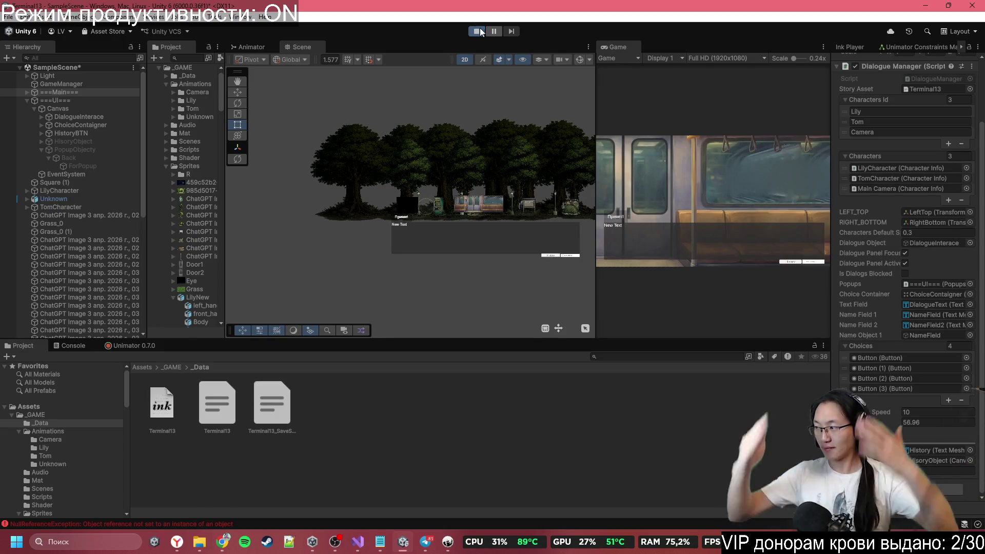
{"action": "double_click", "coordinate": [627, 49]}
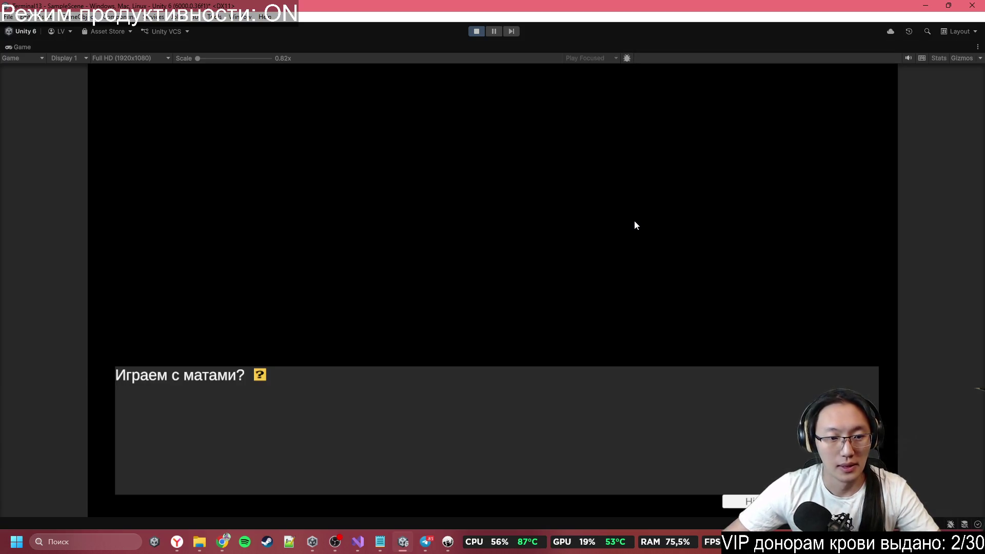
{"action": "left_click", "coordinate": [514, 277]}
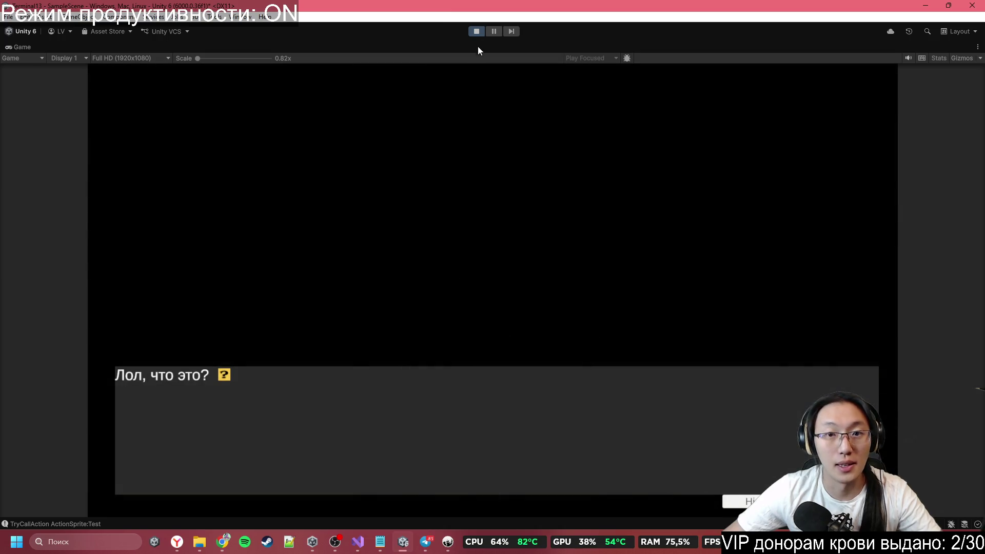
{"action": "left_click", "coordinate": [476, 31]}
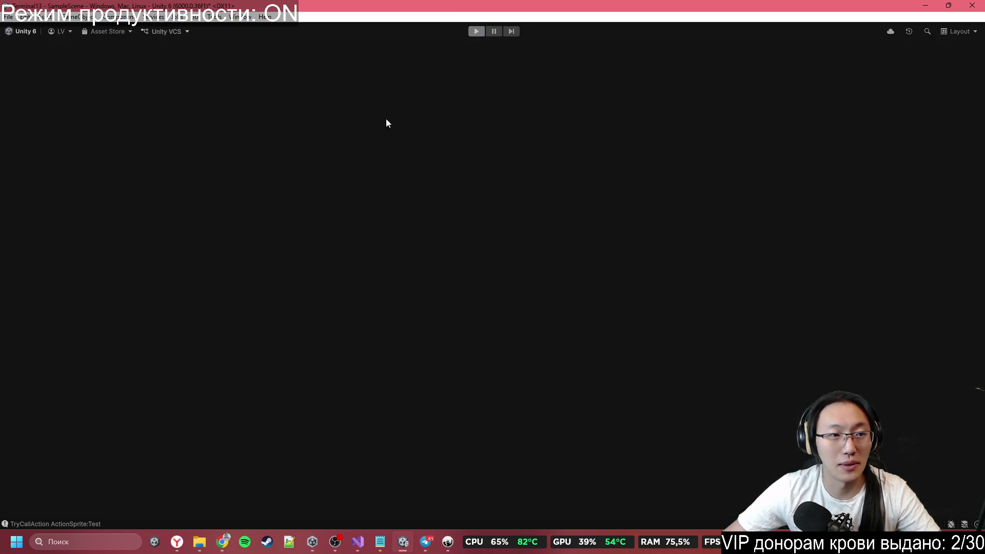
Step: Set PopupObject's Canvas Group Alpha to 0 so it starts hidden
{"action": "left_click", "coordinate": [97, 149]}
{"action": "left_click", "coordinate": [943, 331]}
{"action": "type", "text": "0"}
Step: Play again maximized and advance to "Лол, что это?" to see the dumpster popup fade in
{"action": "left_click", "coordinate": [482, 31]}
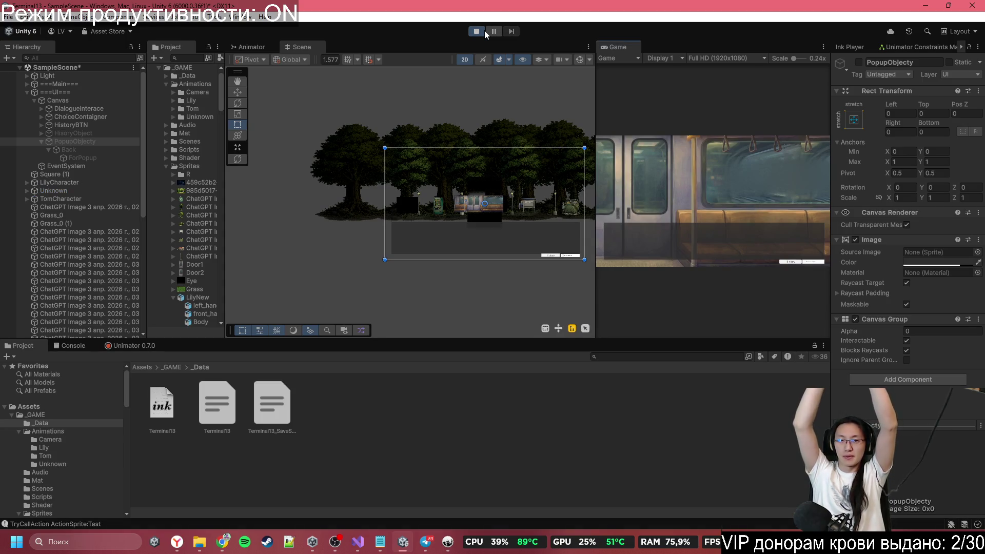
{"action": "double_click", "coordinate": [618, 45]}
{"action": "left_click", "coordinate": [509, 277]}
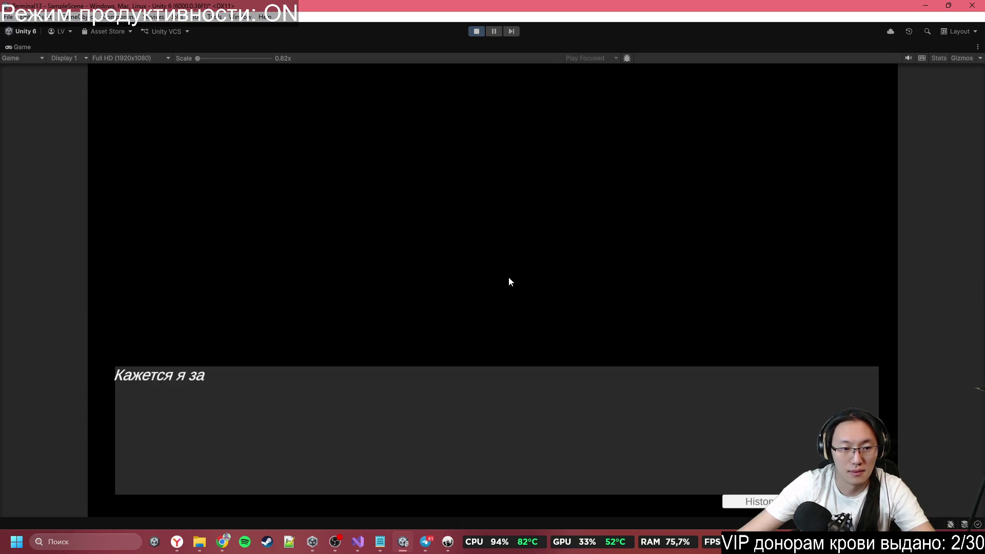
{"action": "left_click", "coordinate": [509, 281]}
{"action": "left_click", "coordinate": [509, 281]}
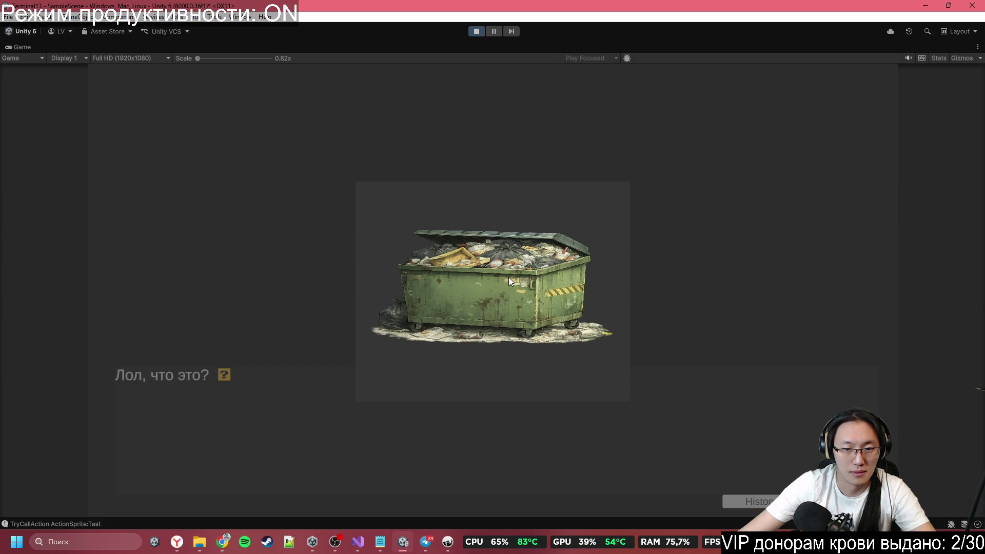
{"action": "left_click", "coordinate": [480, 32]}
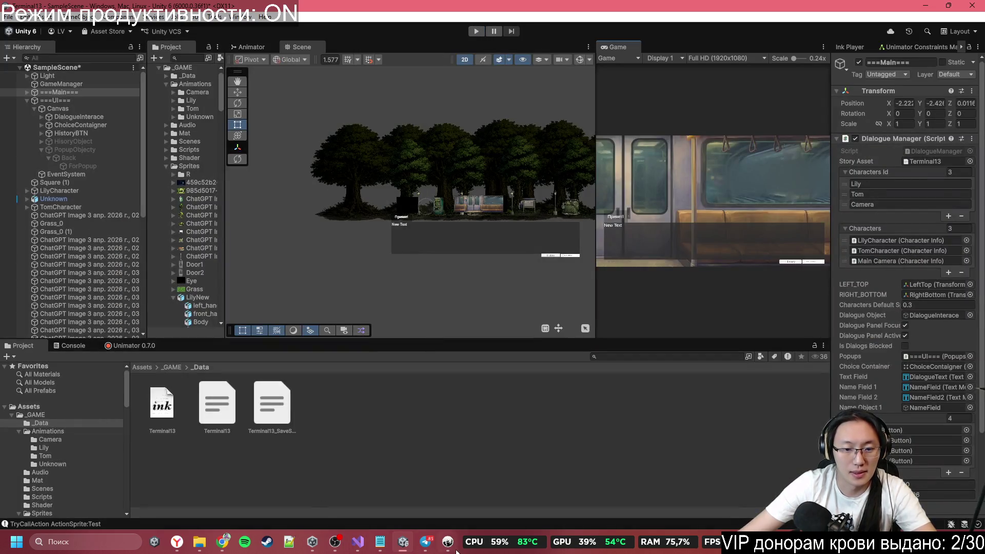
{"action": "left_click", "coordinate": [449, 543]}
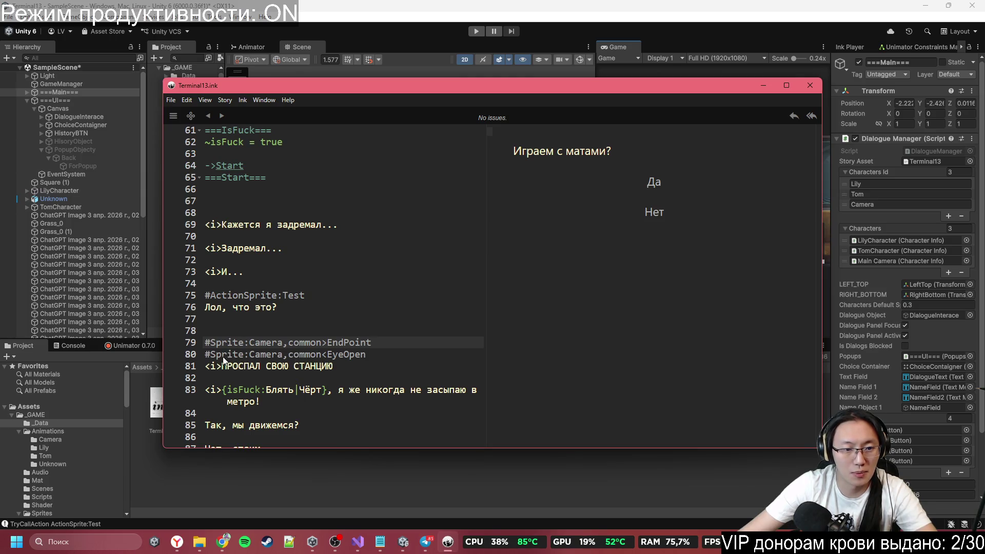
Step: Change line 75's tag to #_ActionSprite:Test, then start Play mode in Unity
{"action": "left_click", "coordinate": [211, 298]}
{"action": "type", "text": "_"}
{"action": "left_click", "coordinate": [346, 270]}
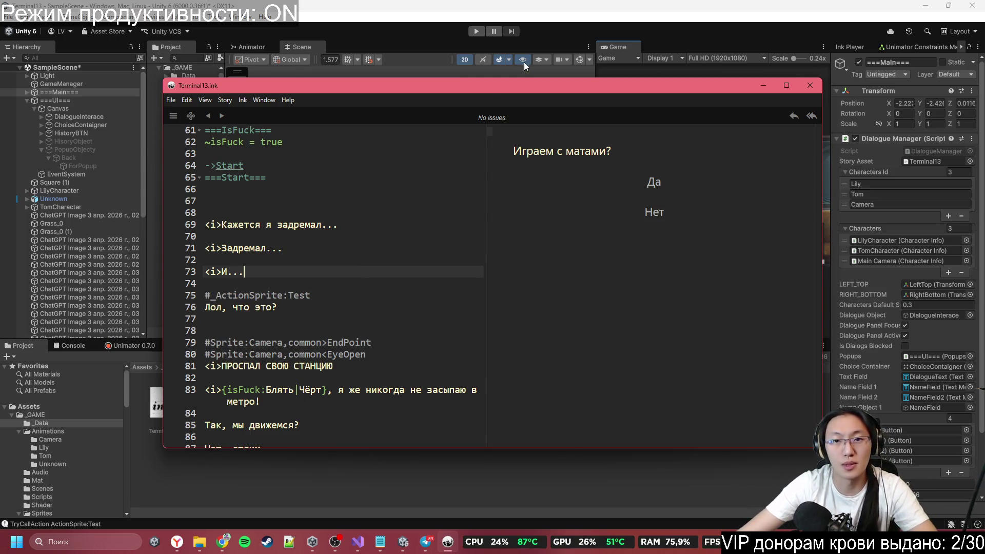
{"action": "left_click", "coordinate": [482, 30]}
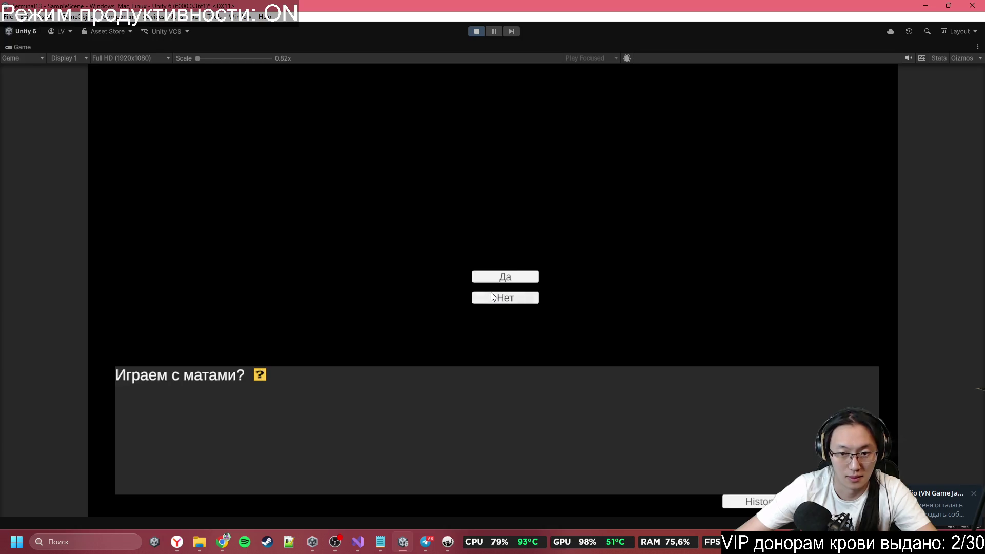
Step: Choose Нет and click past the dumpster line to the train scene, then stop
{"action": "left_click", "coordinate": [491, 296]}
{"action": "left_click", "coordinate": [491, 296]}
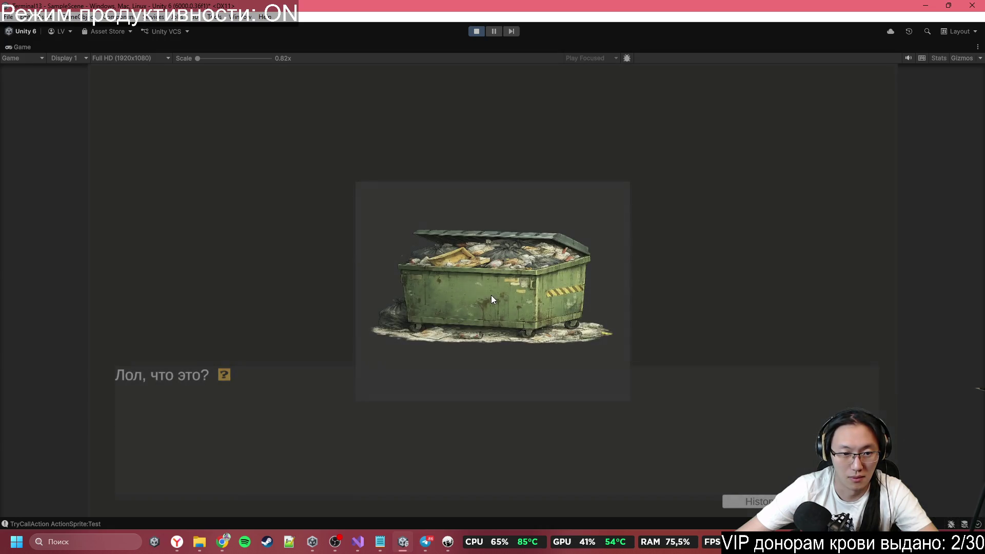
{"action": "left_click", "coordinate": [492, 296]}
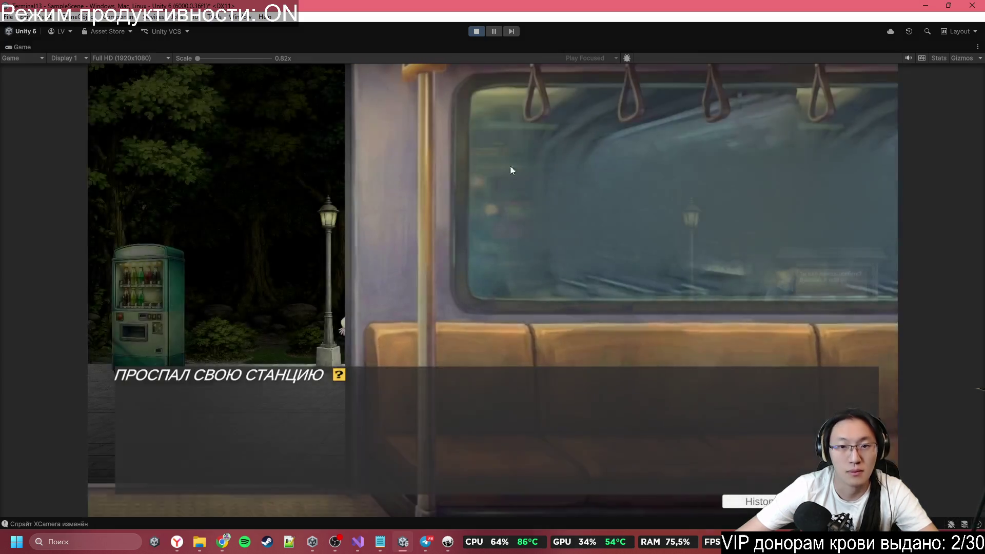
{"action": "left_click", "coordinate": [476, 31]}
Step: Replay with the Game view maximized, choosing Нет and advancing to the forest bench scene
{"action": "left_click", "coordinate": [476, 31]}
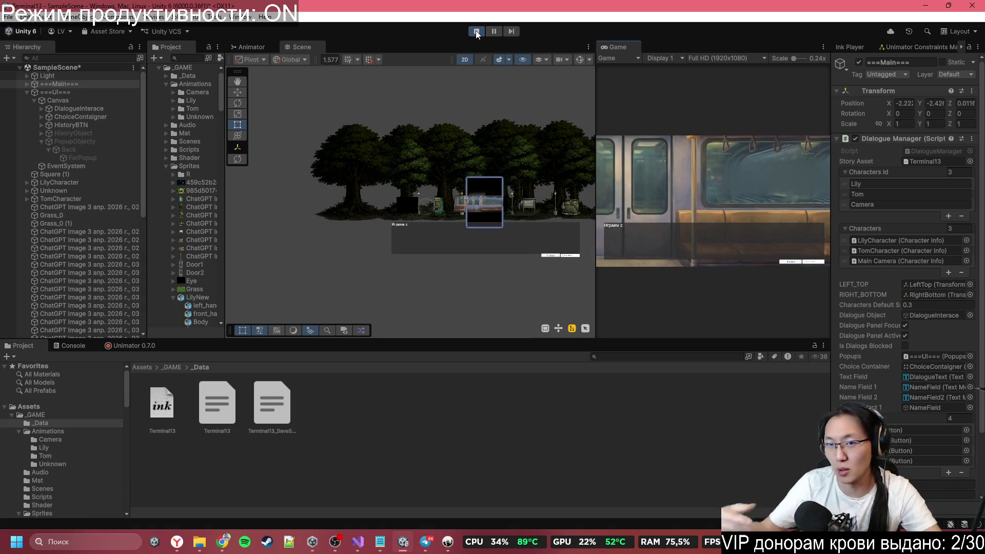
{"action": "double_click", "coordinate": [623, 45]}
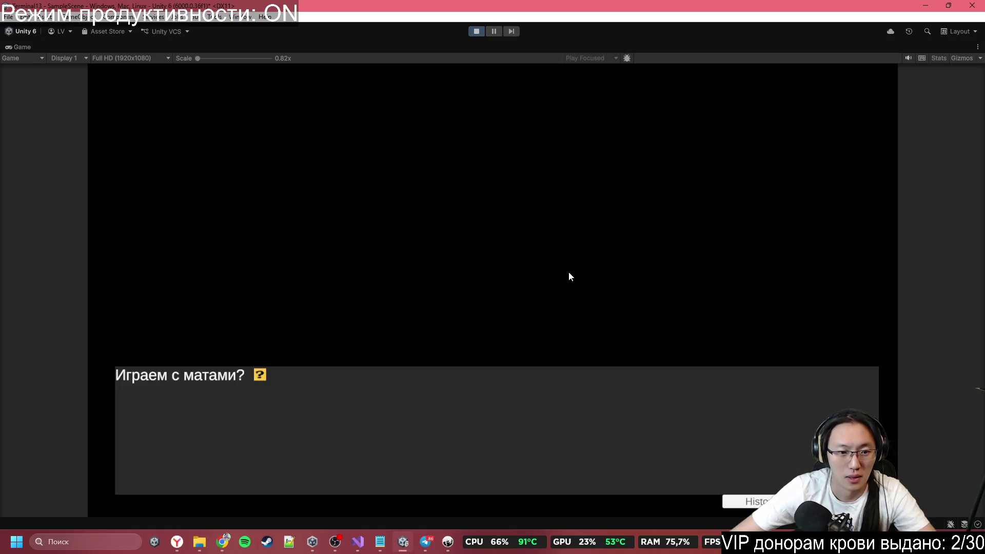
{"action": "left_click", "coordinate": [517, 297]}
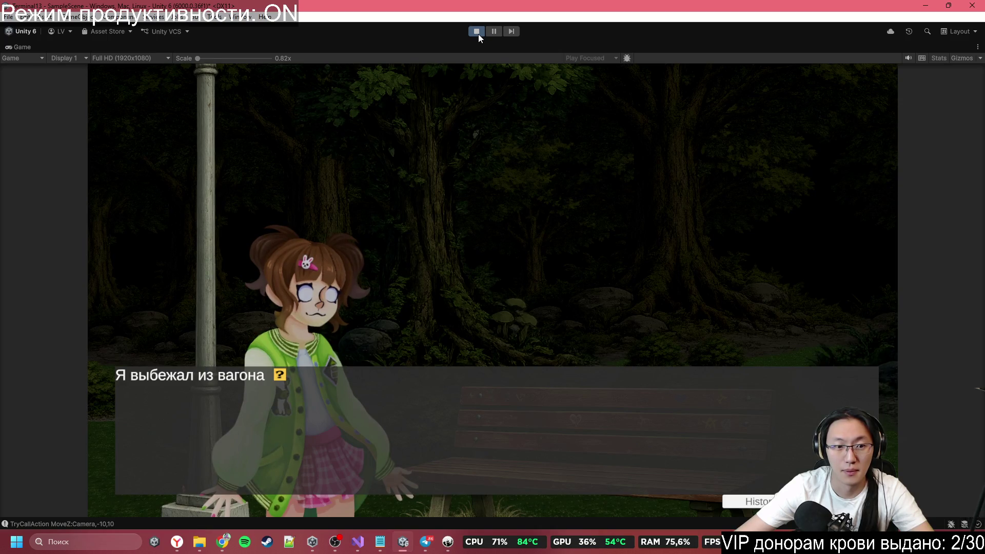
{"action": "left_click", "coordinate": [549, 109]}
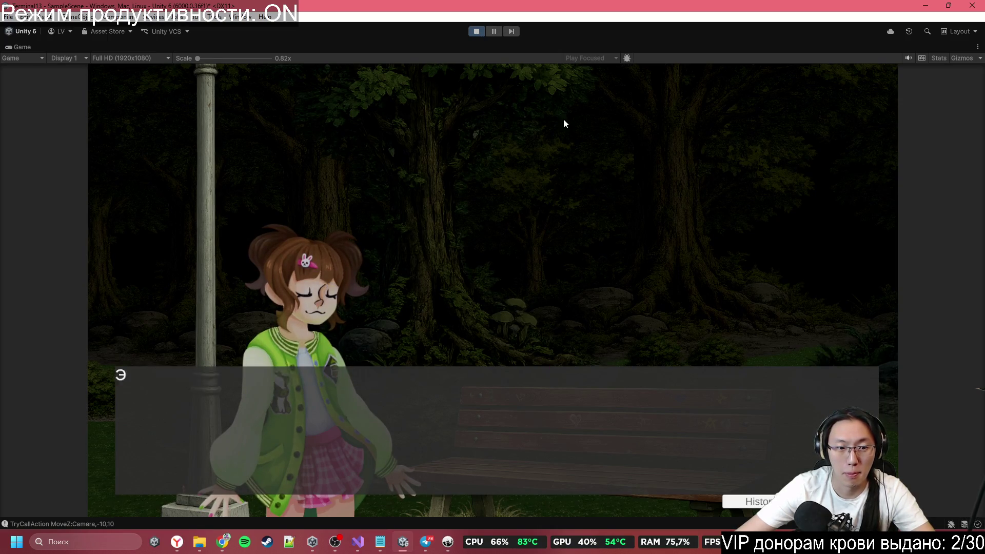
{"action": "left_click", "coordinate": [477, 31]}
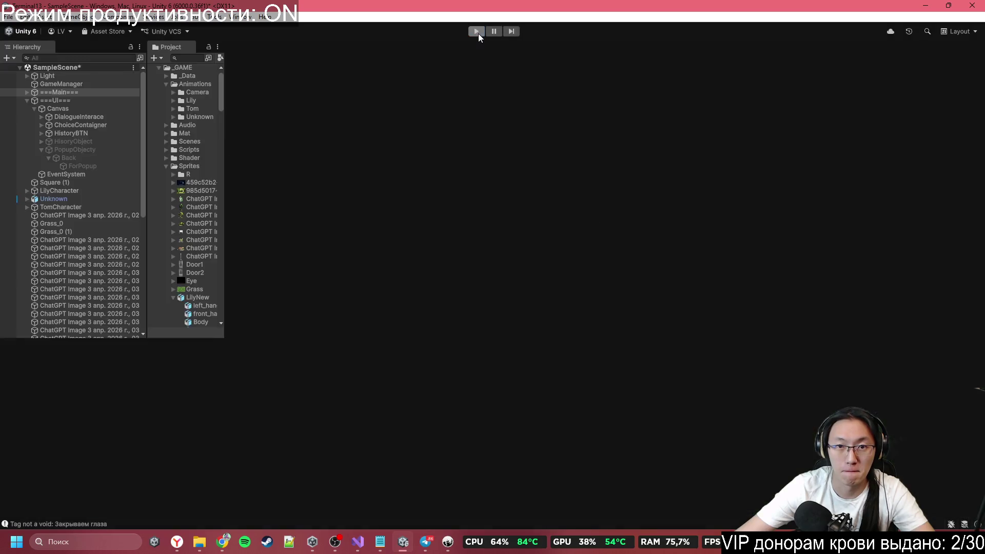
Step: Return to Visual Studio and scroll back up through DialogueManager.cs
{"action": "left_click", "coordinate": [354, 543]}
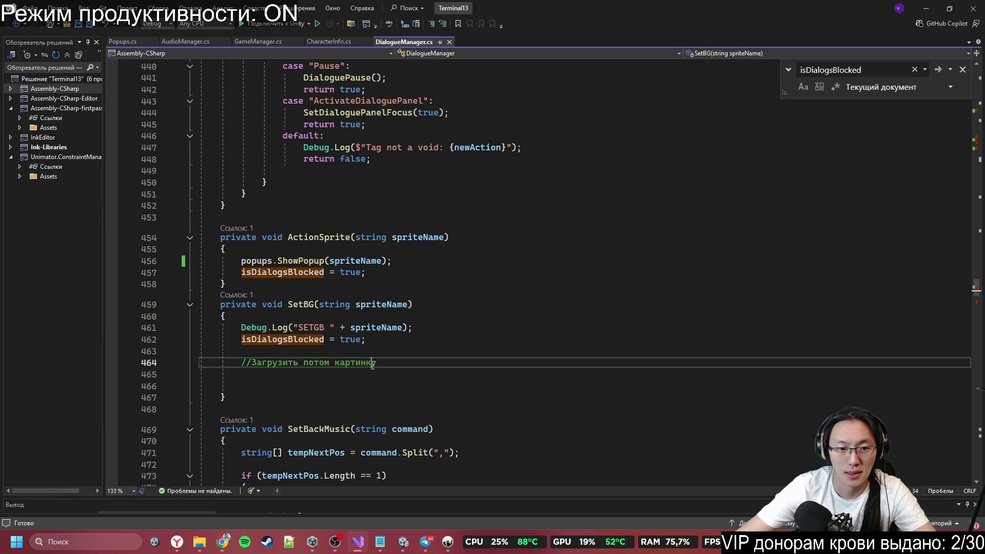
{"action": "left_click", "coordinate": [309, 348]}
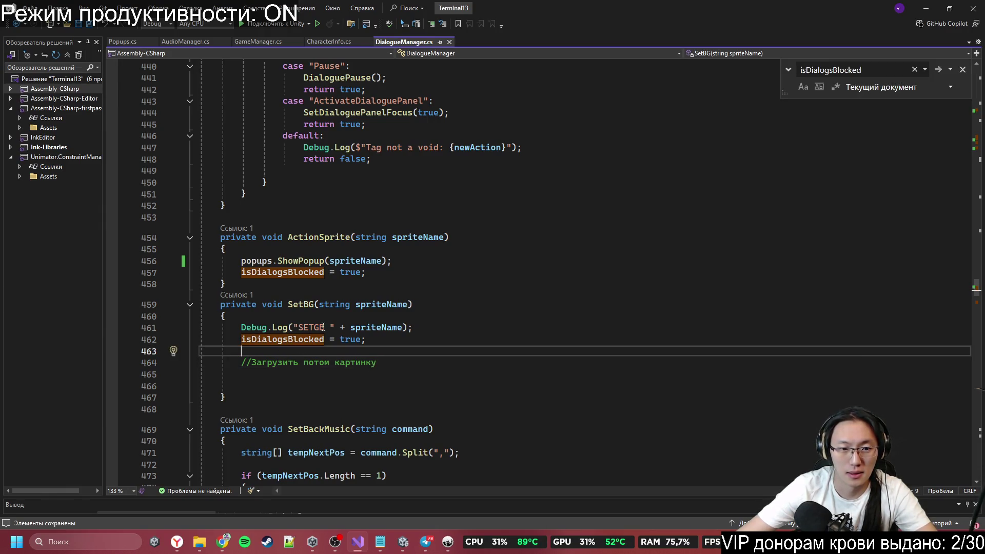
{"action": "scroll", "coordinate": [349, 324], "scroll_direction": "up", "scroll_amount": 15}
{"action": "scroll", "coordinate": [372, 322], "scroll_direction": "up", "scroll_amount": 8}
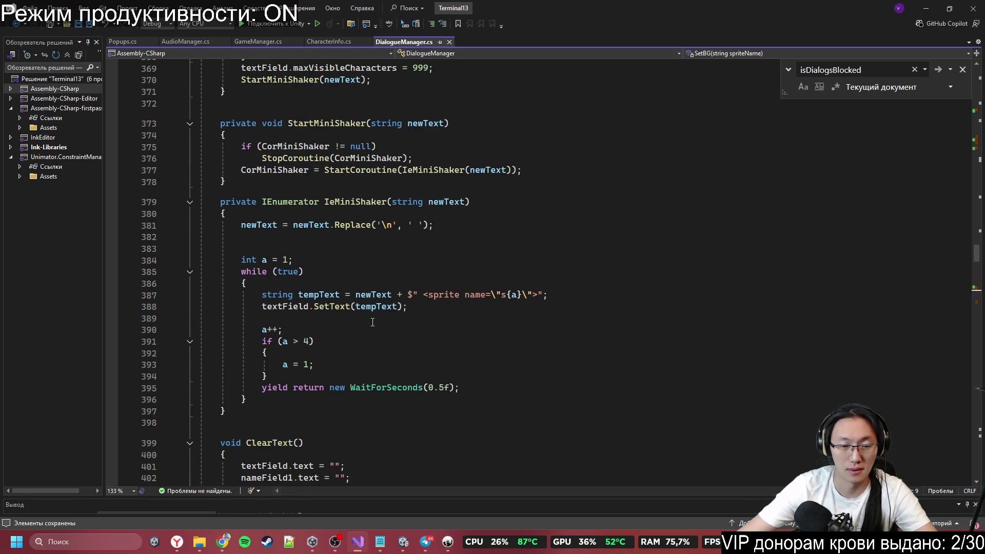
{"action": "scroll", "coordinate": [372, 322], "scroll_direction": "up", "scroll_amount": 5}
{"action": "scroll", "coordinate": [373, 321], "scroll_direction": "up", "scroll_amount": 3}
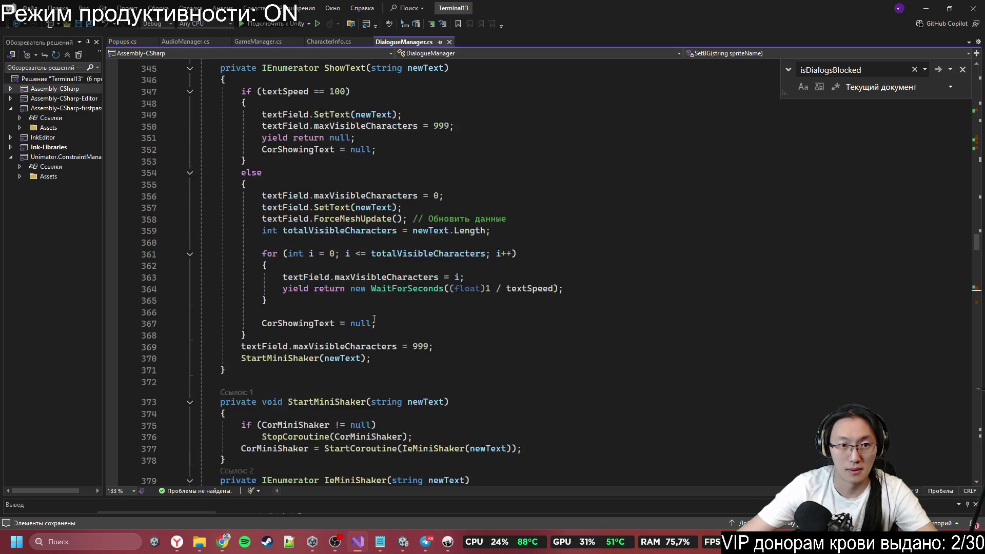
Step: Open Popups.cs and scroll to its ShowPopup and HidePopup methods
{"action": "left_click", "coordinate": [329, 41]}
{"action": "left_click", "coordinate": [258, 41]}
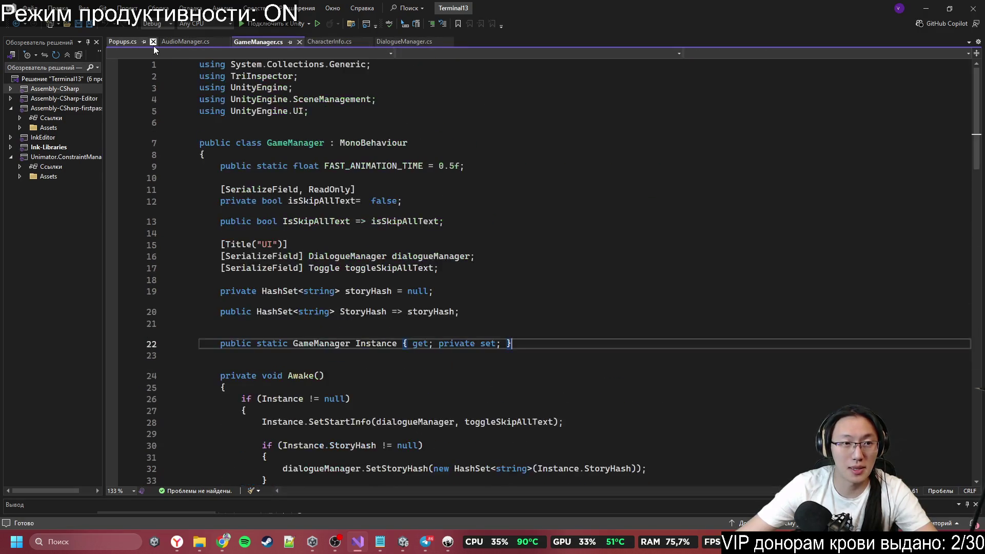
{"action": "left_click", "coordinate": [128, 44]}
{"action": "left_click", "coordinate": [284, 277]}
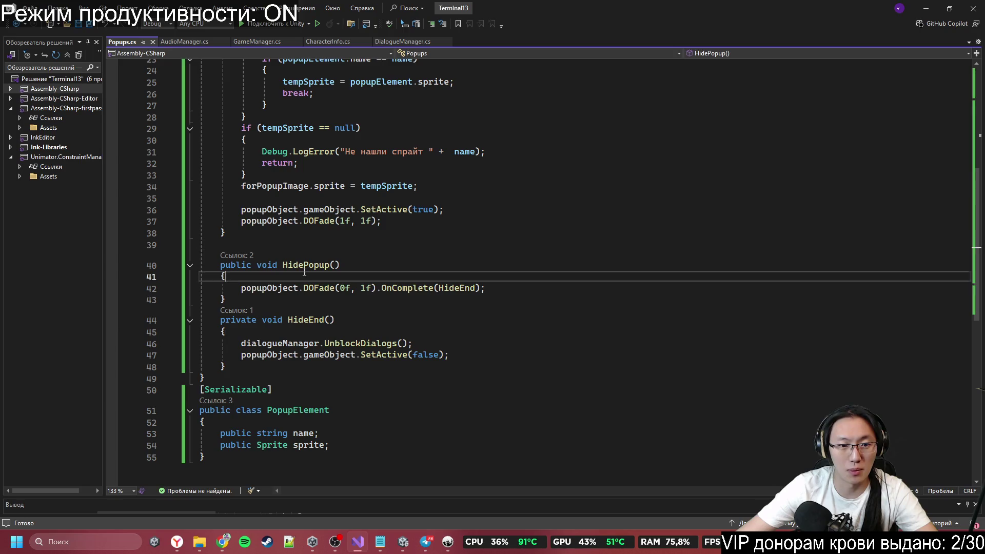
{"action": "scroll", "coordinate": [326, 372], "scroll_direction": "up", "scroll_amount": 3}
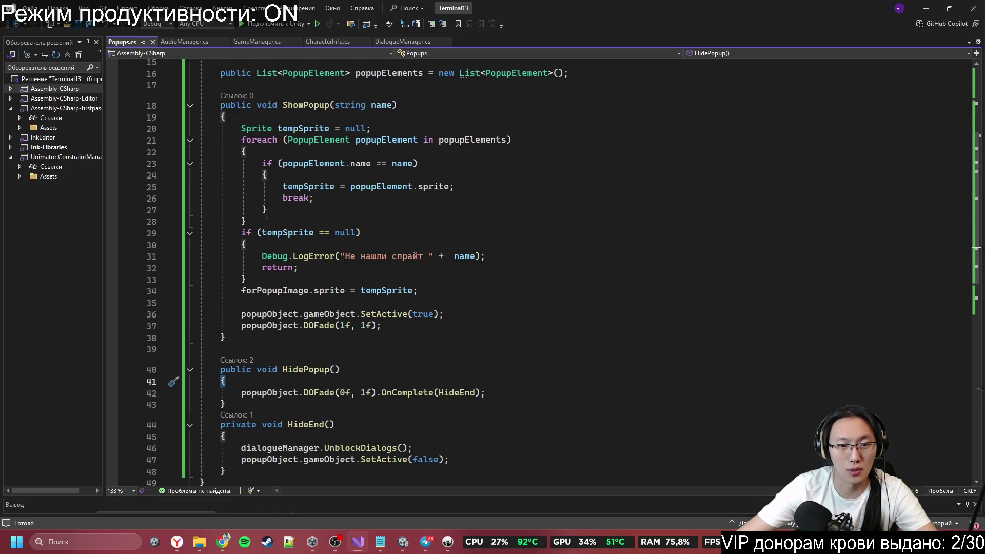
{"action": "scroll", "coordinate": [304, 358], "scroll_direction": "up", "scroll_amount": 3}
Step: Declare a private Tween tween field near the top of Popups.cs
{"action": "left_click", "coordinate": [388, 194]}
{"action": "key", "text": "Return"}
{"action": "key", "text": "Return"}
{"action": "key", "text": "Up"}
{"action": "type", "text": "["}
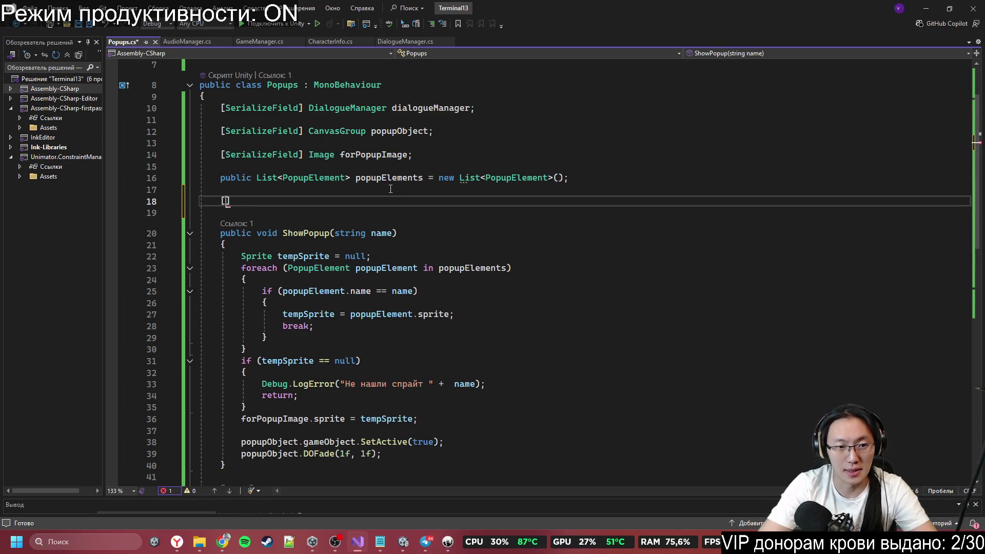
{"action": "key", "text": "BackSpace"}
{"action": "type", "text": "privat"}
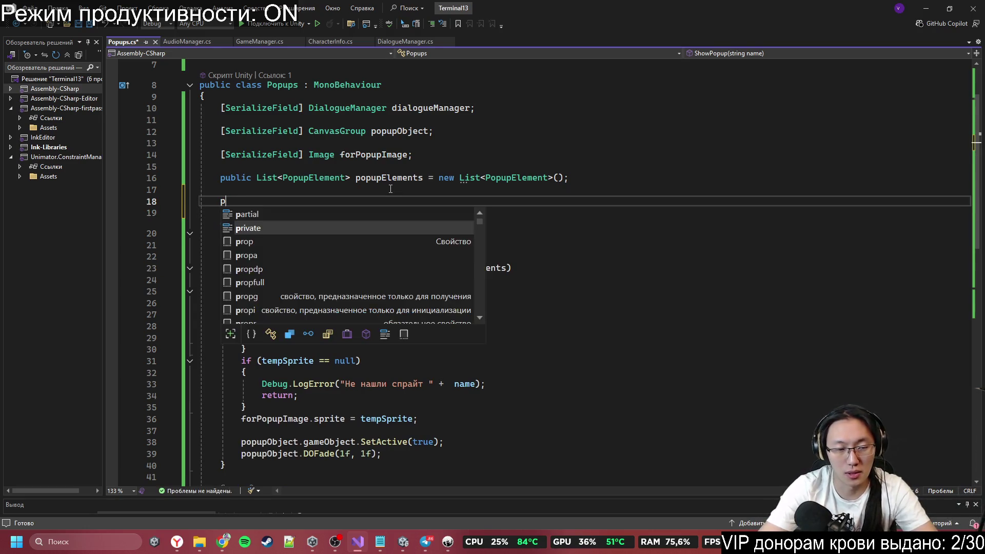
{"action": "key", "text": "Tab"}
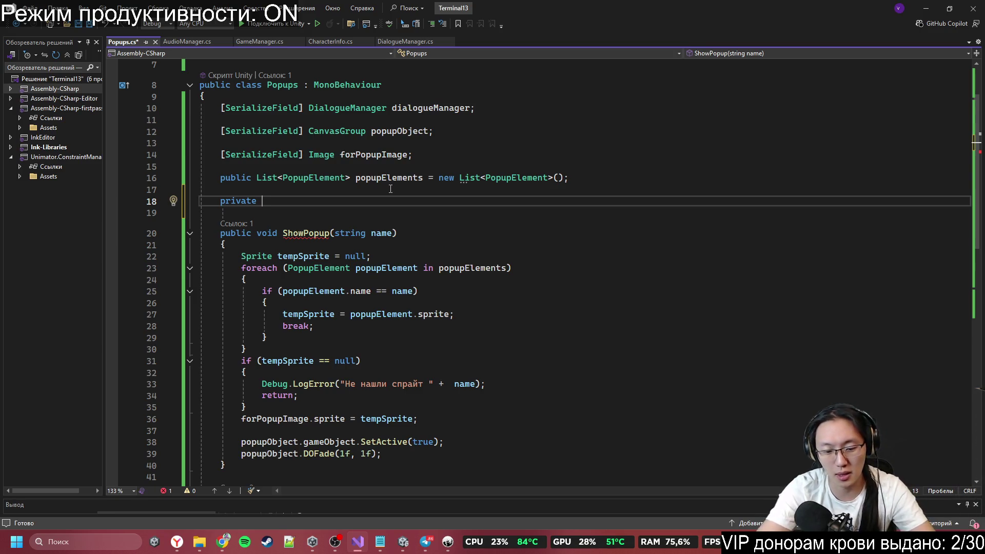
{"action": "type", "text": "Tween "}
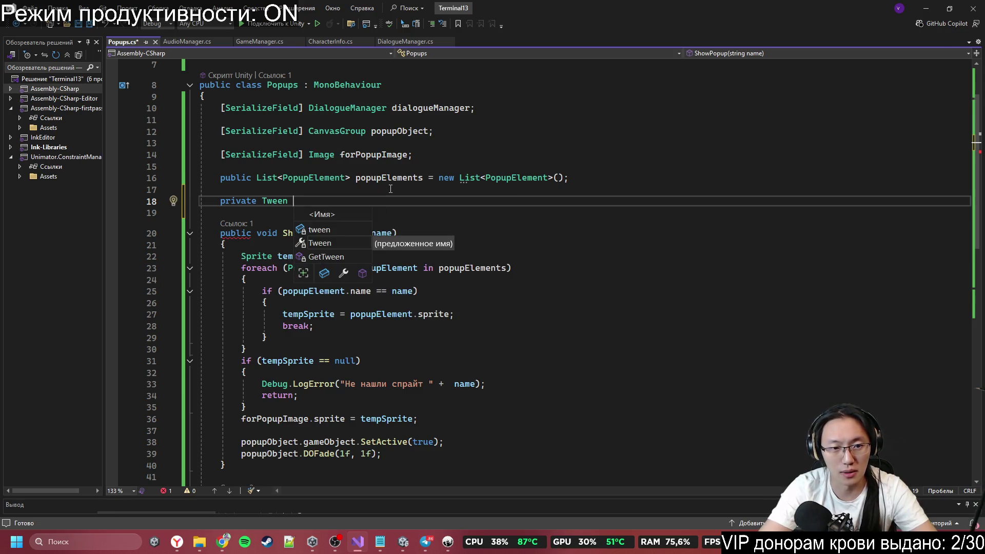
{"action": "type", "text": "h"}
{"action": "key", "text": "BackSpace"}
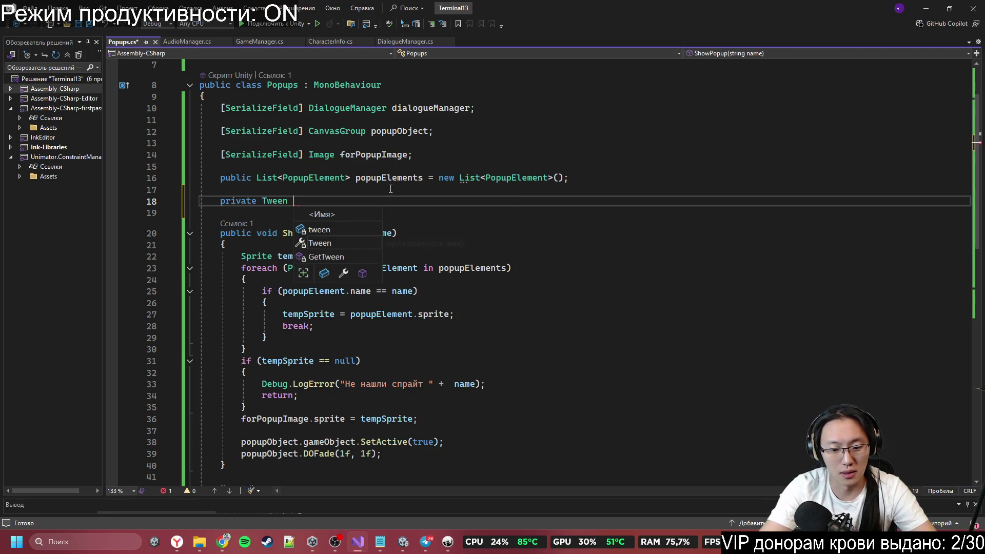
{"action": "type", "text": "show"}
{"action": "key", "text": "BackSpace"}
{"action": "key", "text": "BackSpace"}
{"action": "key", "text": "BackSpace"}
{"action": "type", "text": "tween"}
{"action": "key", "text": "End"}
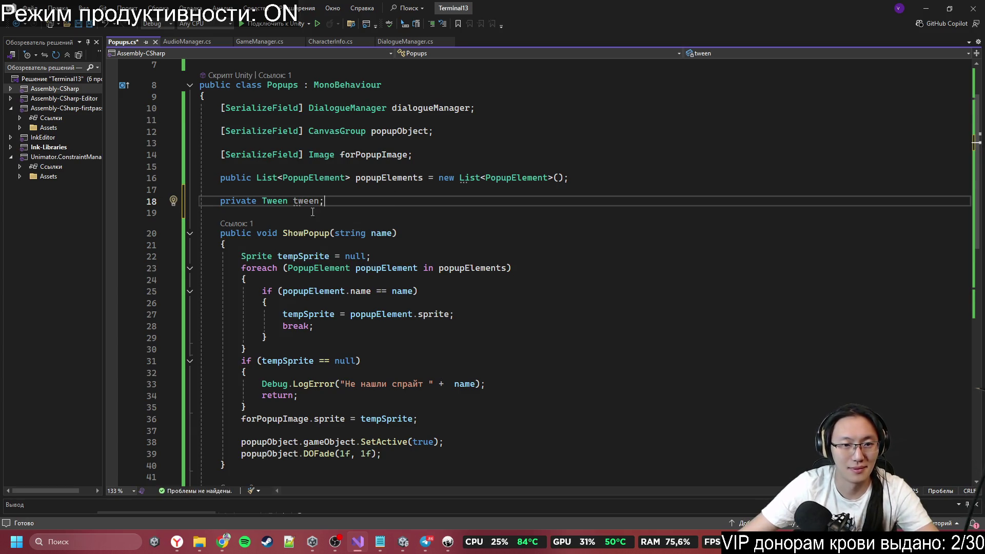
Step: Begin ShowPopup with if (tween != null) followed by return; on its own line
{"action": "scroll", "coordinate": [403, 302], "scroll_direction": "down", "scroll_amount": 4}
{"action": "scroll", "coordinate": [267, 309], "scroll_direction": "up", "scroll_amount": 1}
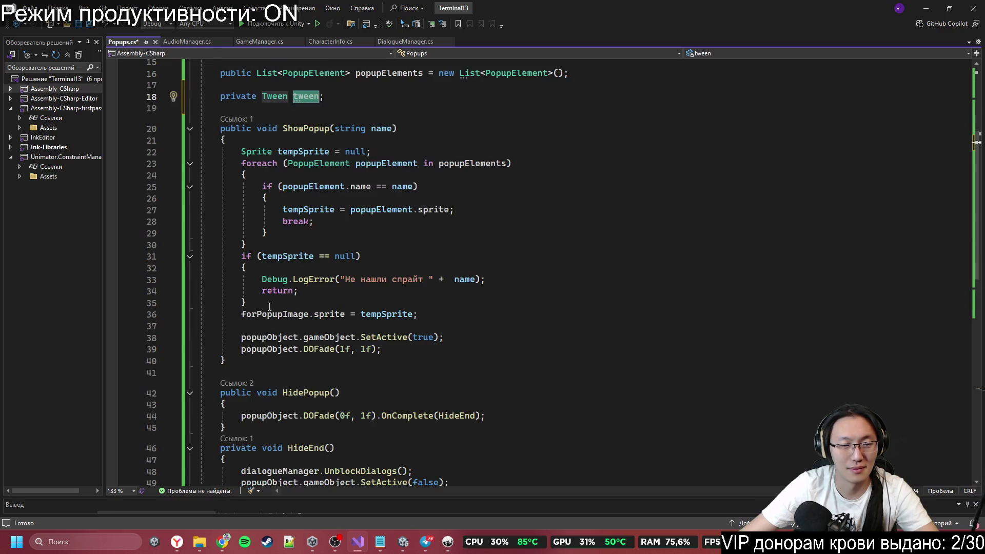
{"action": "left_click", "coordinate": [276, 135]}
{"action": "key", "text": "Return"}
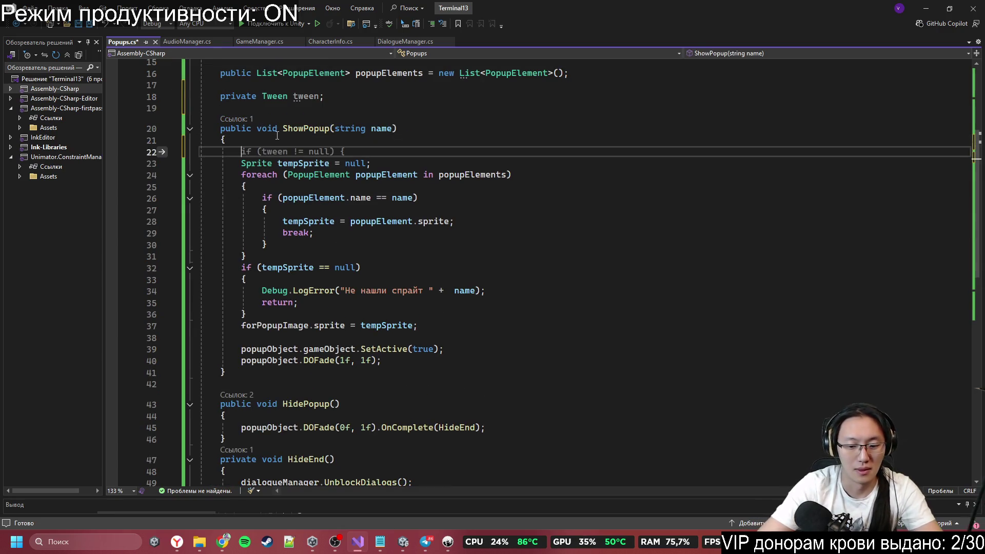
{"action": "type", "text": "if(tween != null) return;"}
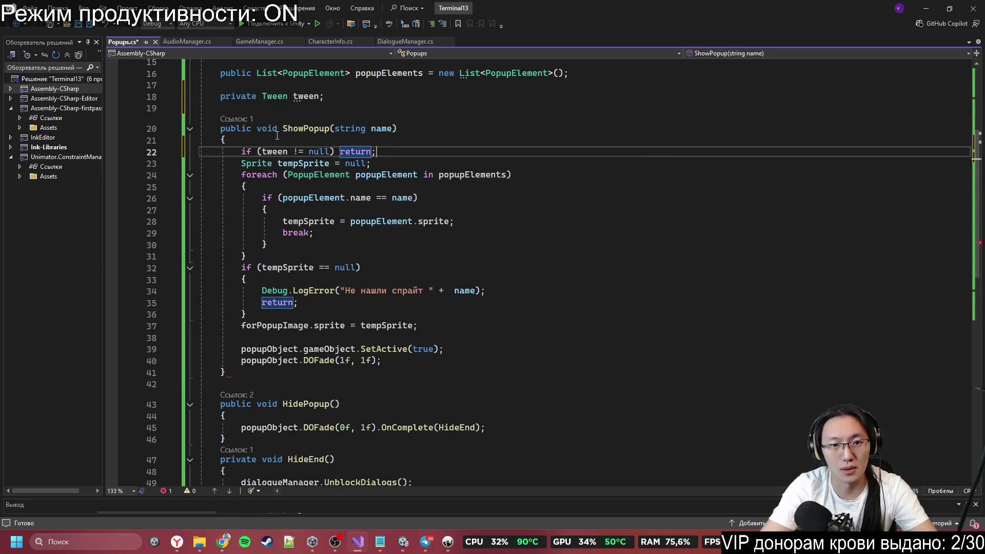
{"action": "scroll", "coordinate": [343, 157], "scroll_direction": "up", "scroll_amount": 1}
{"action": "left_click", "coordinate": [332, 186]}
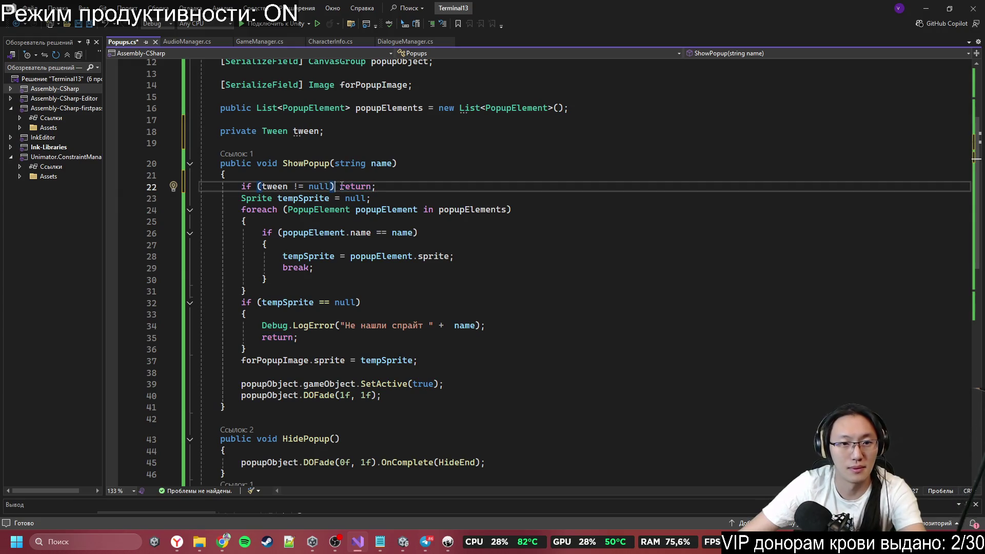
{"action": "key", "text": "Return"}
{"action": "left_click", "coordinate": [279, 244]}
{"action": "scroll", "coordinate": [532, 347], "scroll_direction": "down", "scroll_amount": 1}
{"action": "scroll", "coordinate": [532, 348], "scroll_direction": "down", "scroll_amount": 1}
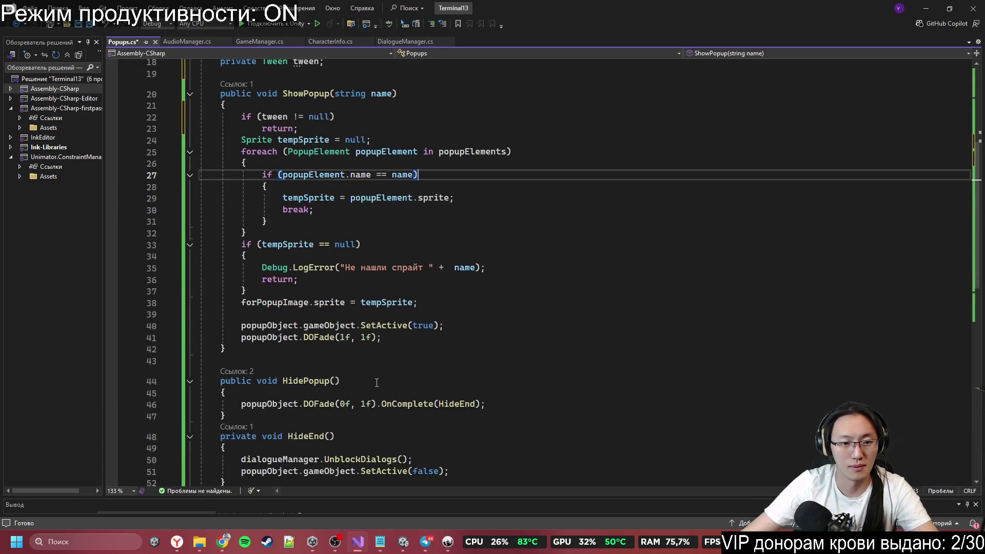
{"action": "left_click", "coordinate": [367, 392]}
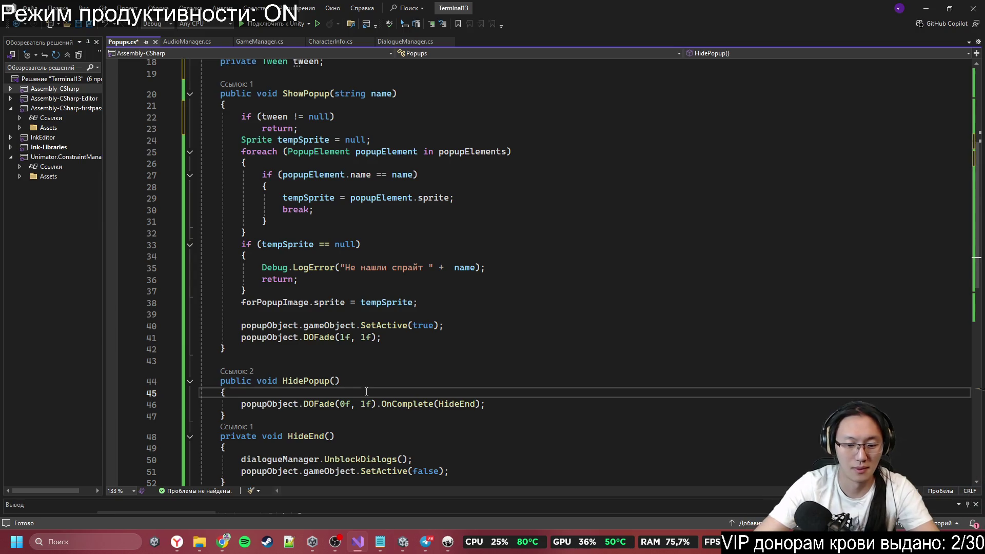
Step: Add an if (tween != null) return; guard at the top of HidePopup
{"action": "key", "text": "Return"}
{"action": "type", "text": "if"}
{"action": "key", "text": "Tab"}
{"action": "key", "text": "Return"}
{"action": "type", "text": "return;"}
Step: Change ShowPopup's guard to tween.IsActive() && tween.IsPlaying()
{"action": "scroll", "coordinate": [385, 362], "scroll_direction": "down", "scroll_amount": 2}
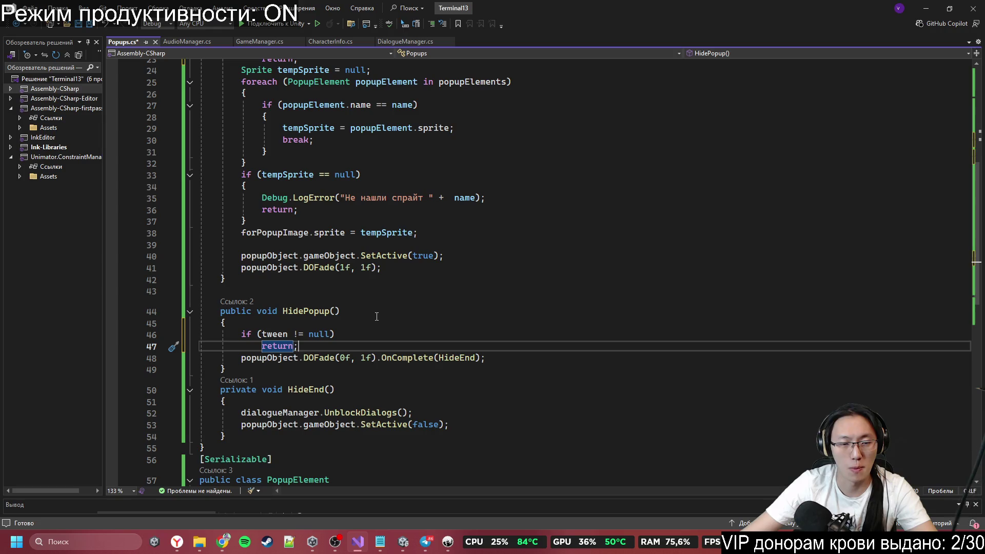
{"action": "scroll", "coordinate": [377, 317], "scroll_direction": "up", "scroll_amount": 3}
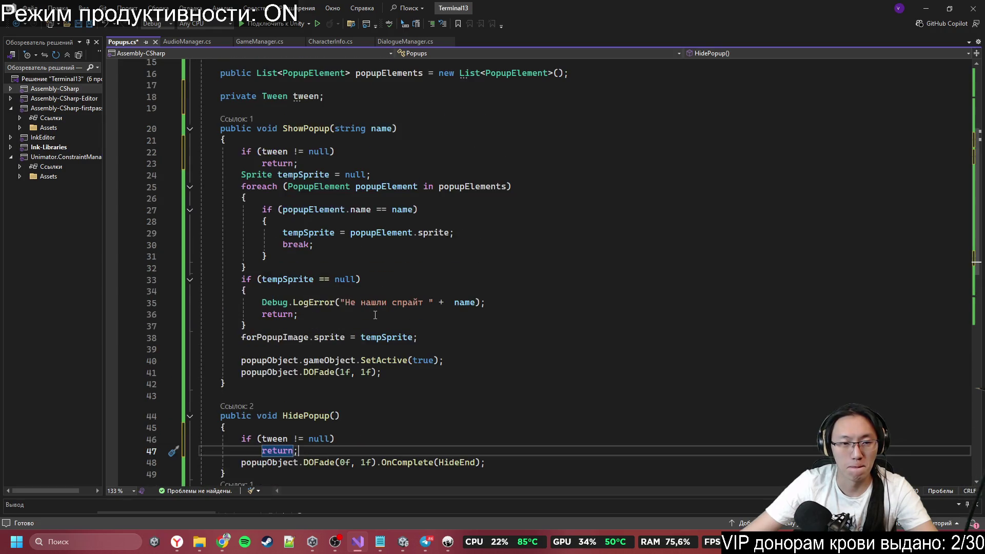
{"action": "scroll", "coordinate": [301, 229], "scroll_direction": "up", "scroll_amount": 1}
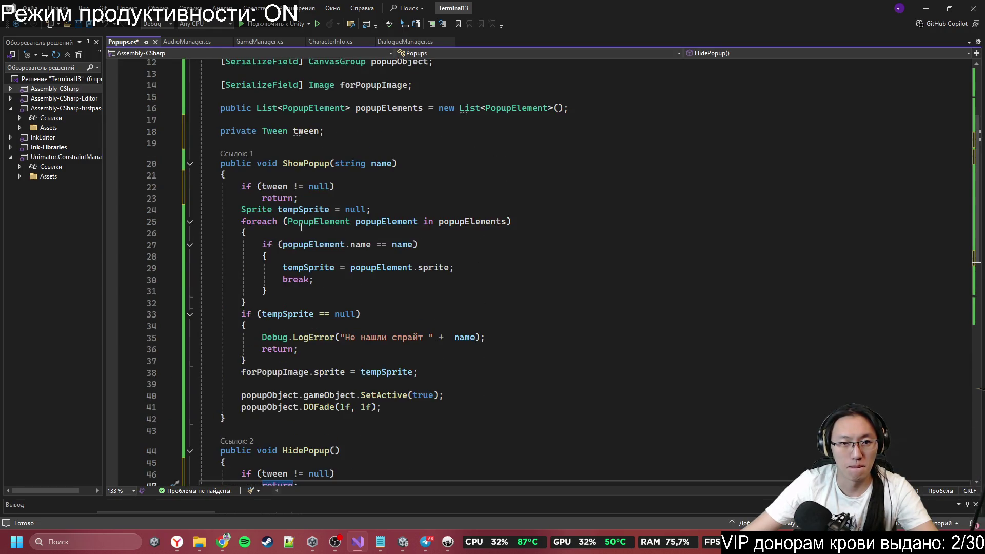
{"action": "double_click", "coordinate": [318, 188]}
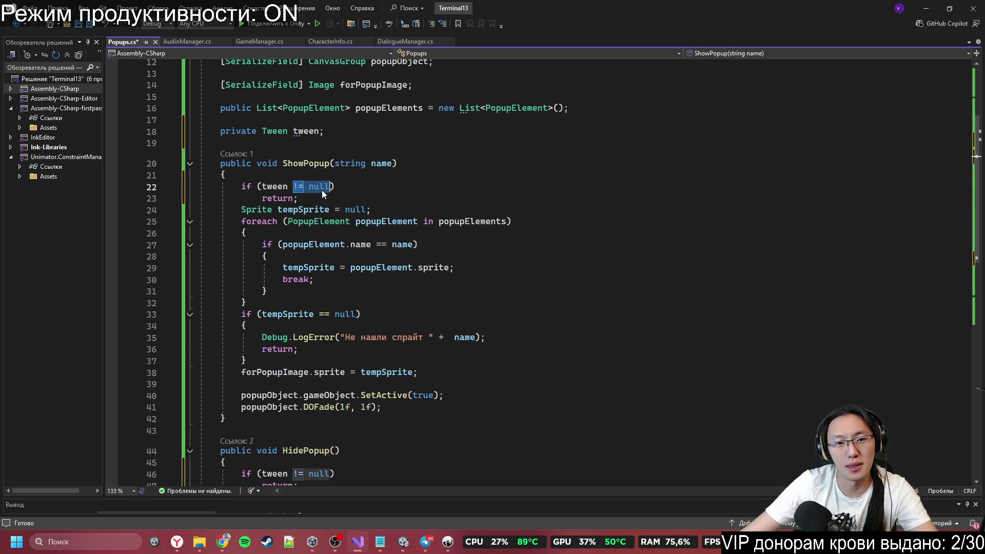
{"action": "key", "text": "BackSpace"}
{"action": "key", "text": "BackSpace"}
{"action": "key", "text": "BackSpace"}
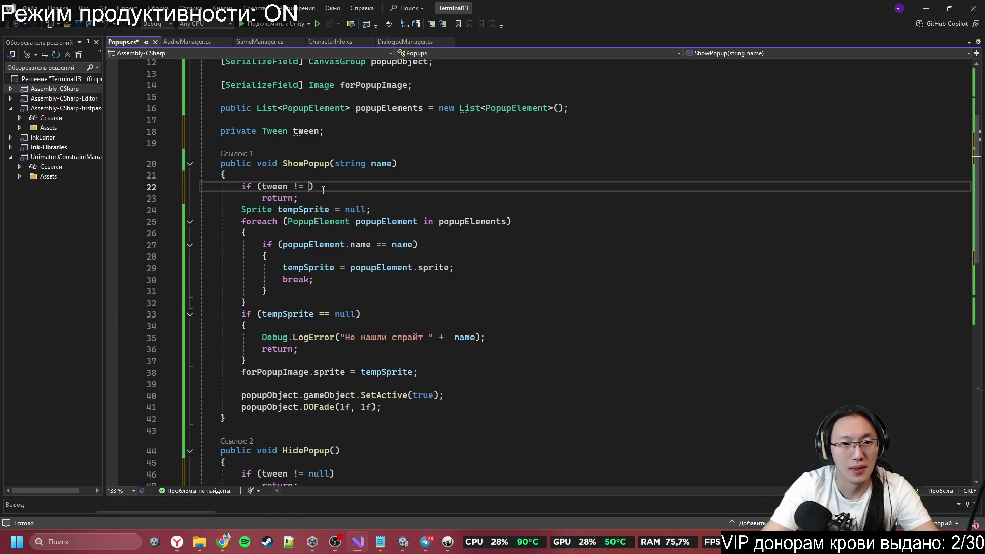
{"action": "type", "text": ".Is"}
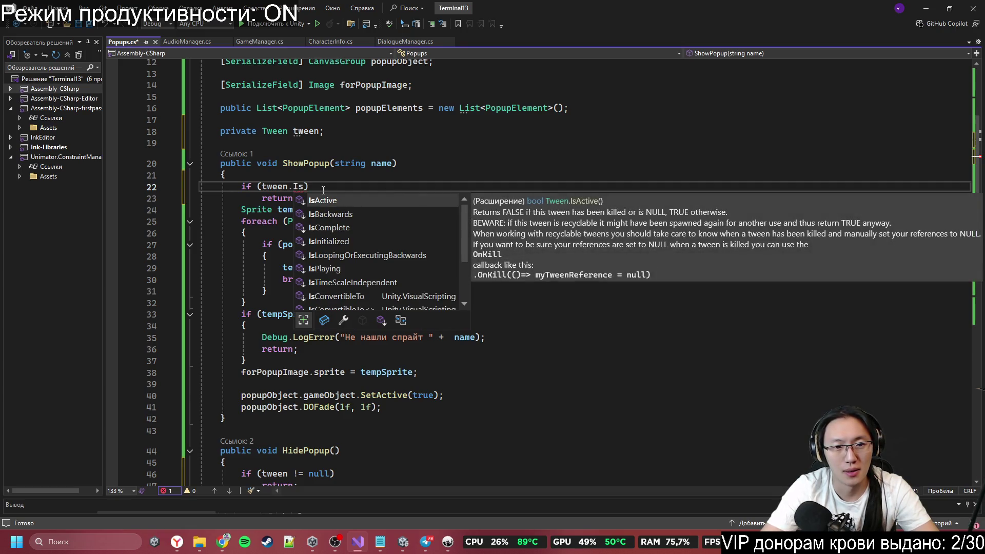
{"action": "key", "text": "Tab"}
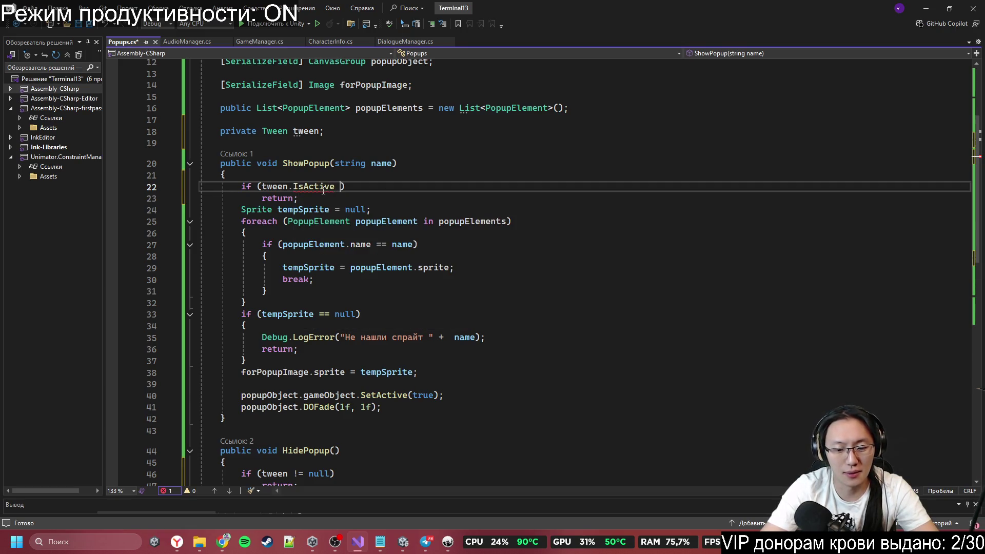
{"action": "type", "text": "& tween."}
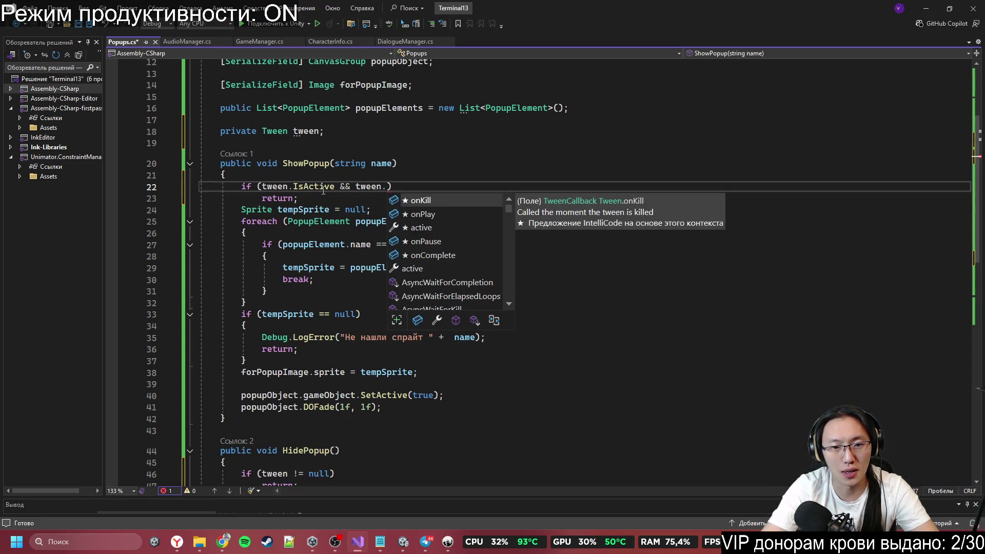
{"action": "type", "text": "Pl"}
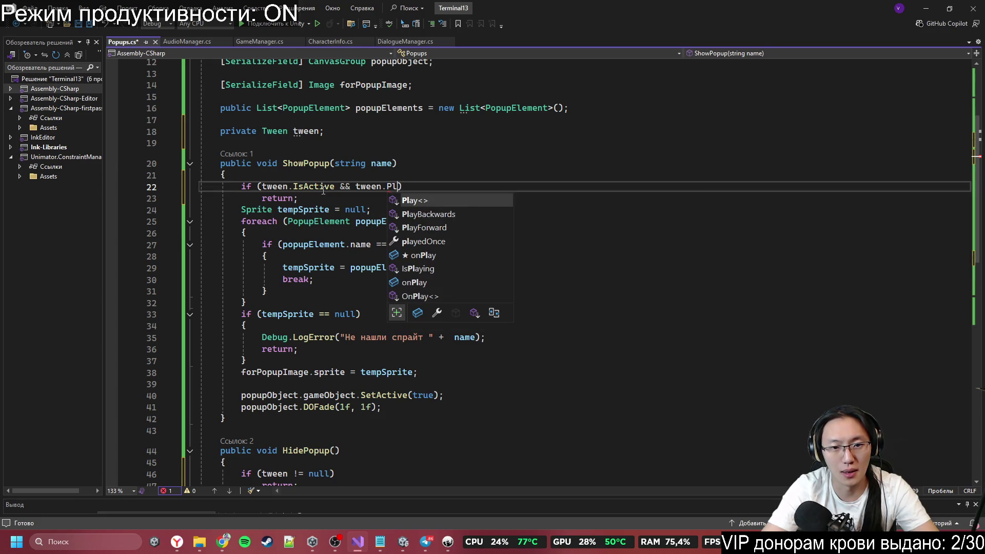
{"action": "key", "text": "Down"}
{"action": "key", "text": "Down"}
{"action": "key", "text": "Down"}
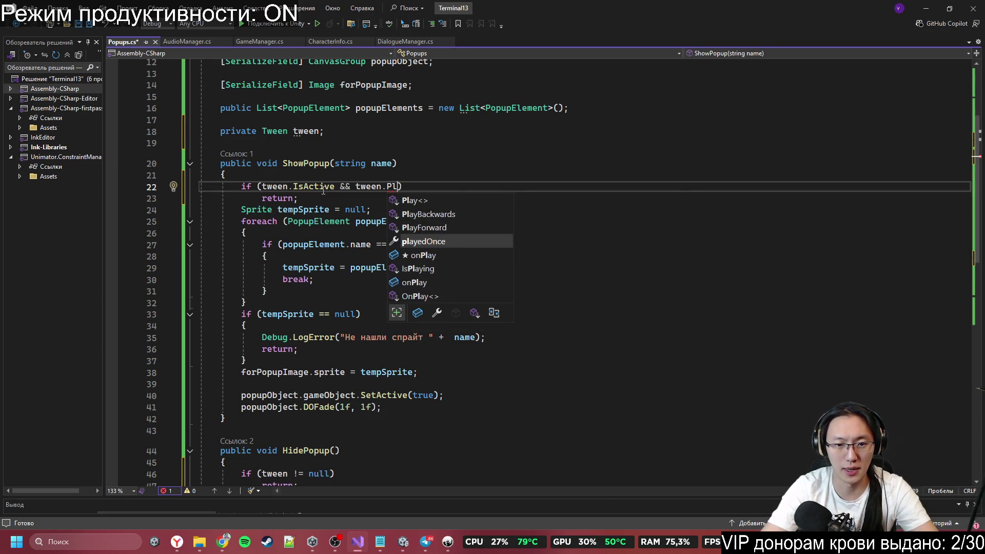
{"action": "key", "text": "Tab"}
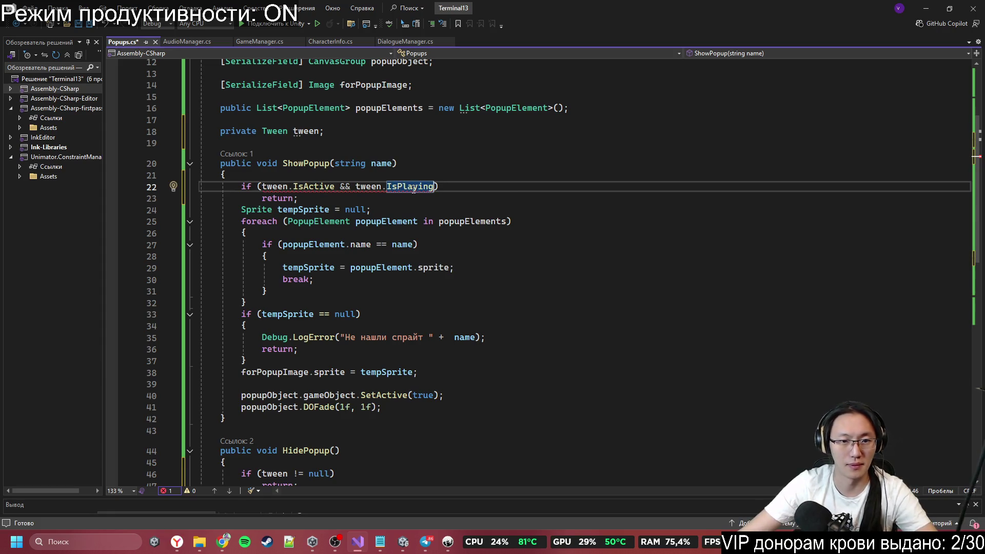
{"action": "mouse_move", "coordinate": [410, 188]}
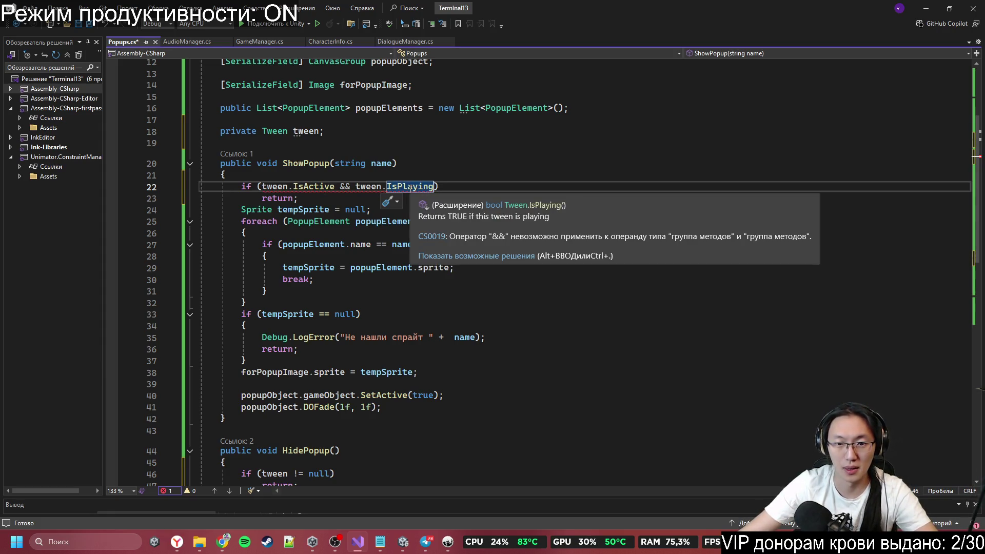
{"action": "type", "text": "("}
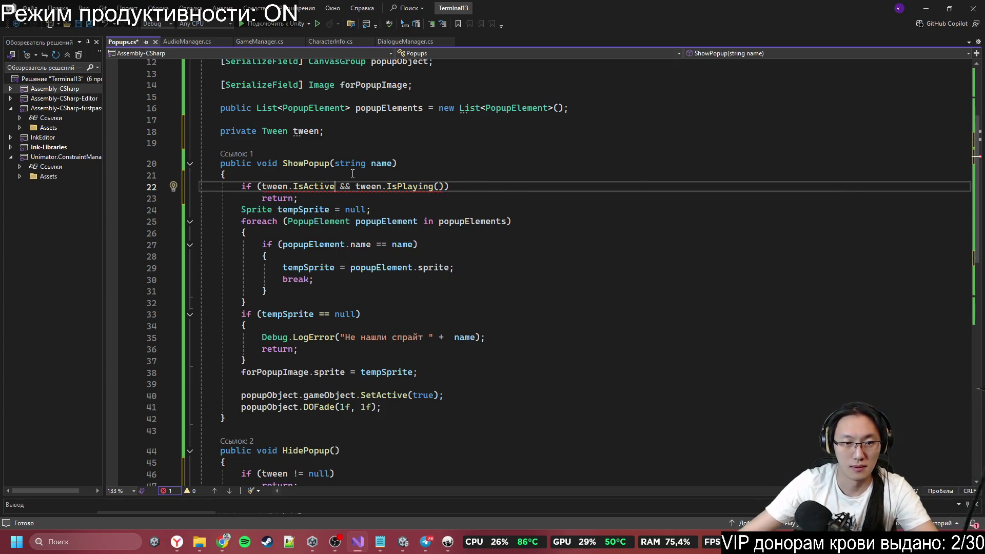
{"action": "type", "text": "("}
{"action": "left_click", "coordinate": [434, 267]}
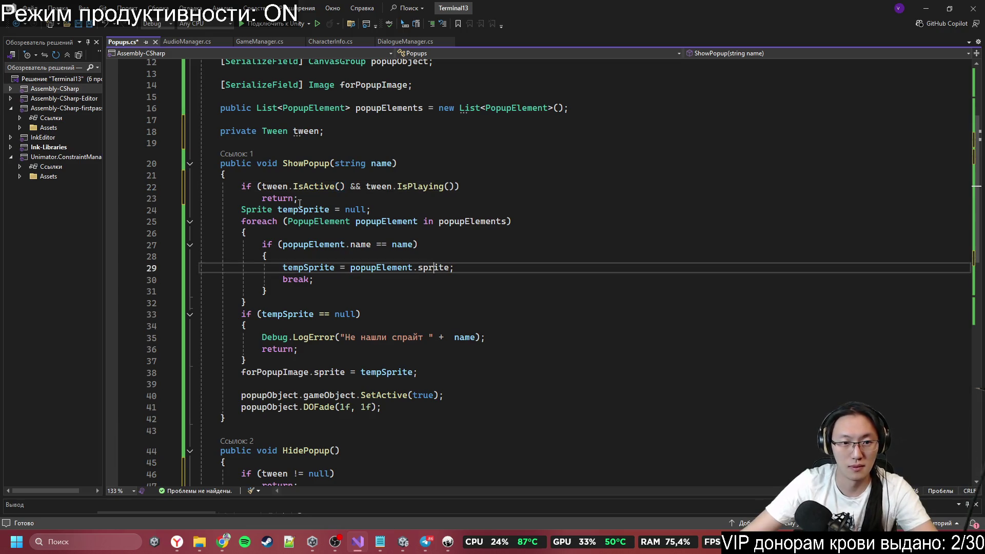
Step: Copy the IsActive/IsPlaying guard over HidePopup's null check and save
{"action": "left_click_drag", "start_coordinate": [242, 186], "coordinate": [497, 185]}
{"action": "key", "text": "ctrl+c"}
{"action": "scroll", "coordinate": [478, 292], "scroll_direction": "down", "scroll_amount": 3}
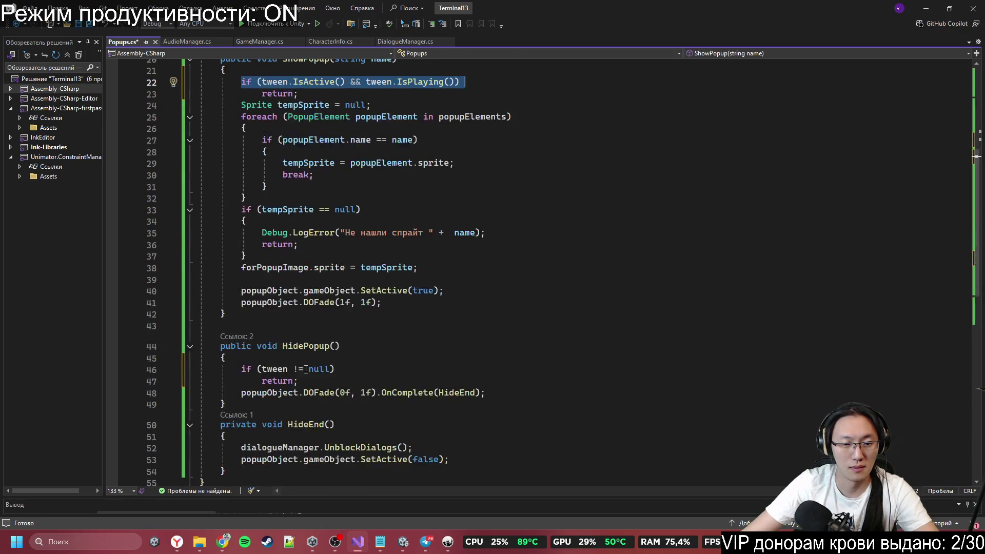
{"action": "left_click", "coordinate": [243, 369]}
{"action": "triple_click", "coordinate": [243, 370]}
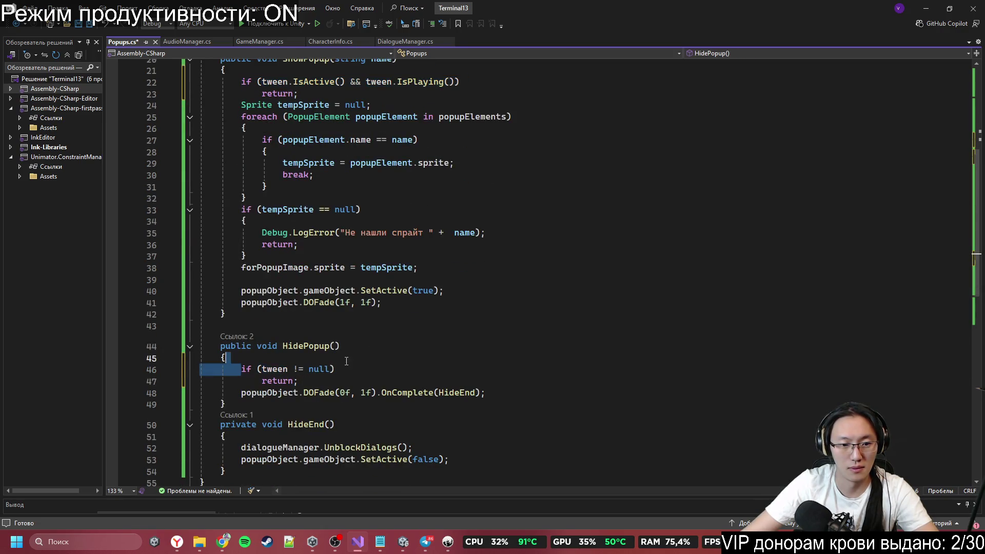
{"action": "key", "text": "ctrl+v"}
{"action": "scroll", "coordinate": [522, 361], "scroll_direction": "down", "scroll_amount": 3}
{"action": "scroll", "coordinate": [523, 361], "scroll_direction": "up", "scroll_amount": 3}
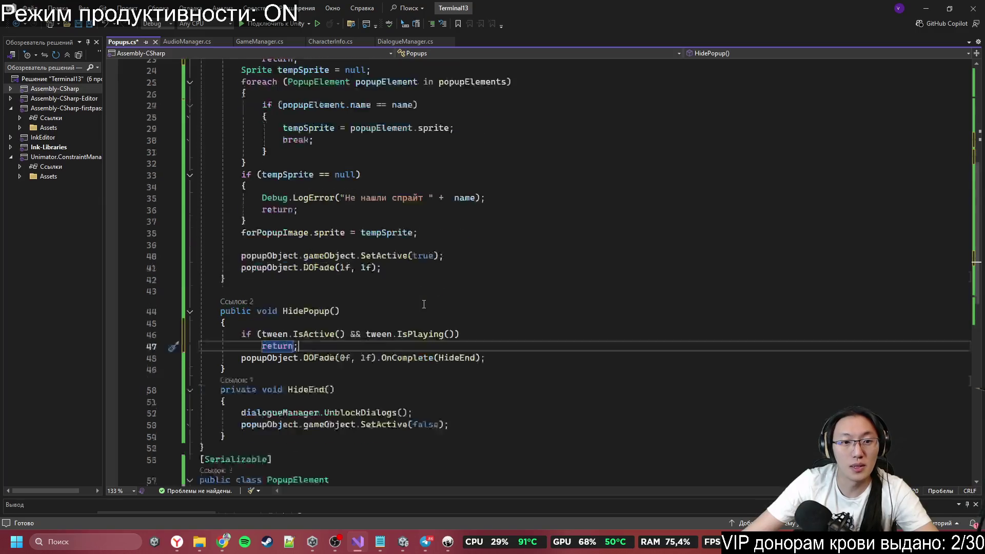
{"action": "key", "text": "ctrl+s"}
Step: Store ShowPopup's fade-in DOFade call in tween with 'tween ='
{"action": "left_click", "coordinate": [222, 316]}
{"action": "scroll", "coordinate": [297, 140], "scroll_direction": "up", "scroll_amount": 2}
{"action": "left_click", "coordinate": [280, 152]}
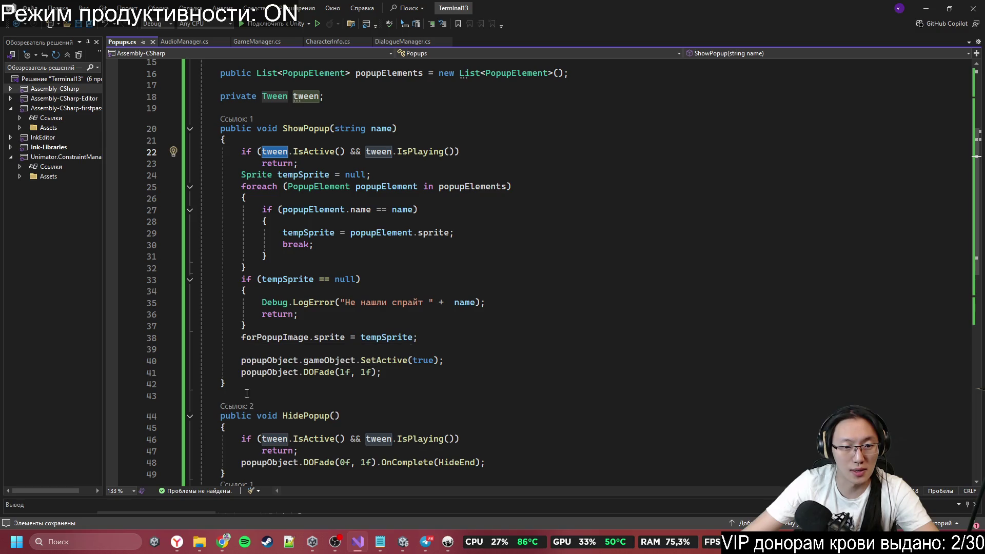
{"action": "left_click", "coordinate": [241, 358]}
{"action": "left_click", "coordinate": [242, 372]}
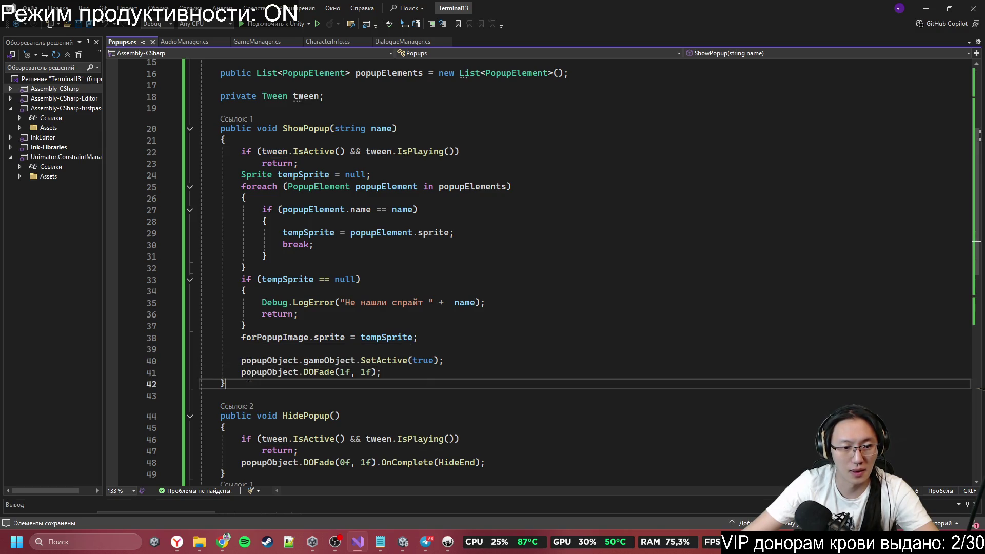
{"action": "type", "text": "tween ="}
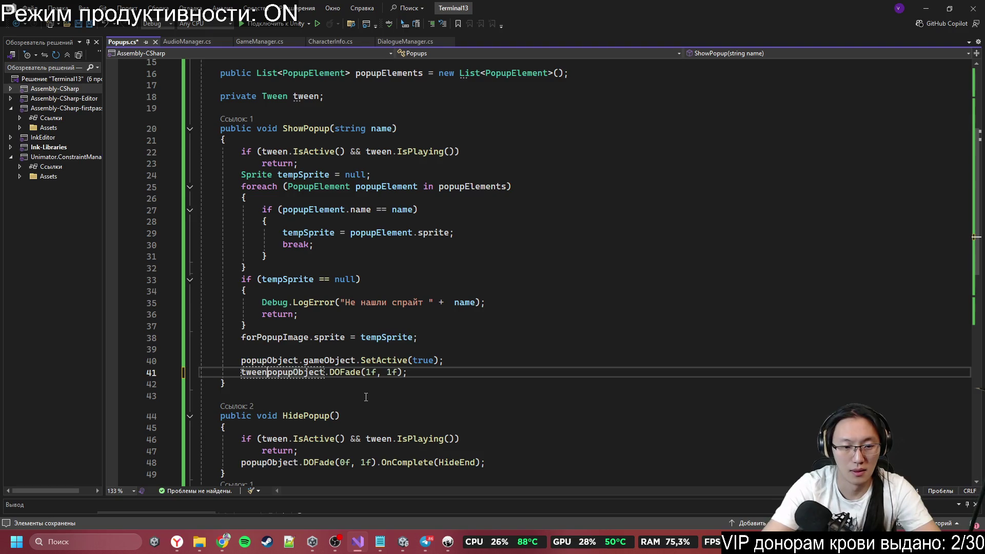
Step: Assign HidePopup's fade-out DOFade call to tween and save Popups.cs
{"action": "scroll", "coordinate": [366, 396], "scroll_direction": "down", "scroll_amount": 3}
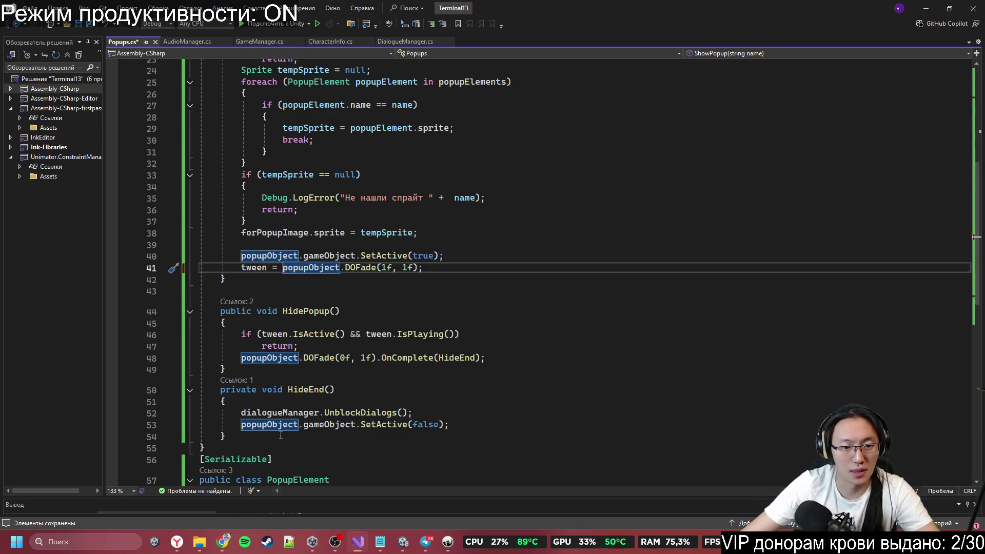
{"action": "scroll", "coordinate": [281, 435], "scroll_direction": "down", "scroll_amount": 2}
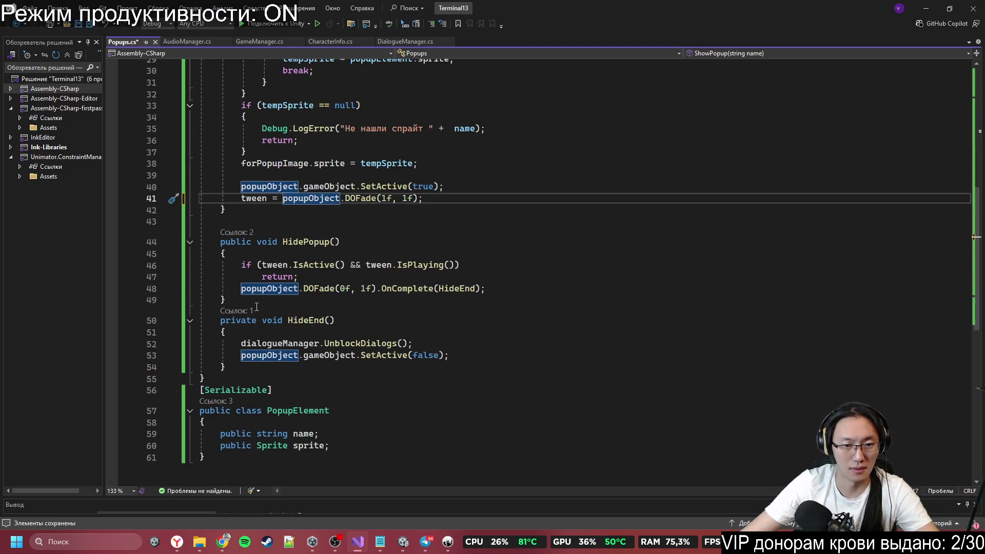
{"action": "left_click", "coordinate": [311, 288]}
{"action": "key", "text": "Home"}
{"action": "type", "text": "tween ="}
{"action": "key", "text": "Down"}
{"action": "key", "text": "Down"}
{"action": "key", "text": "End"}
{"action": "key", "text": "ctrl+s"}
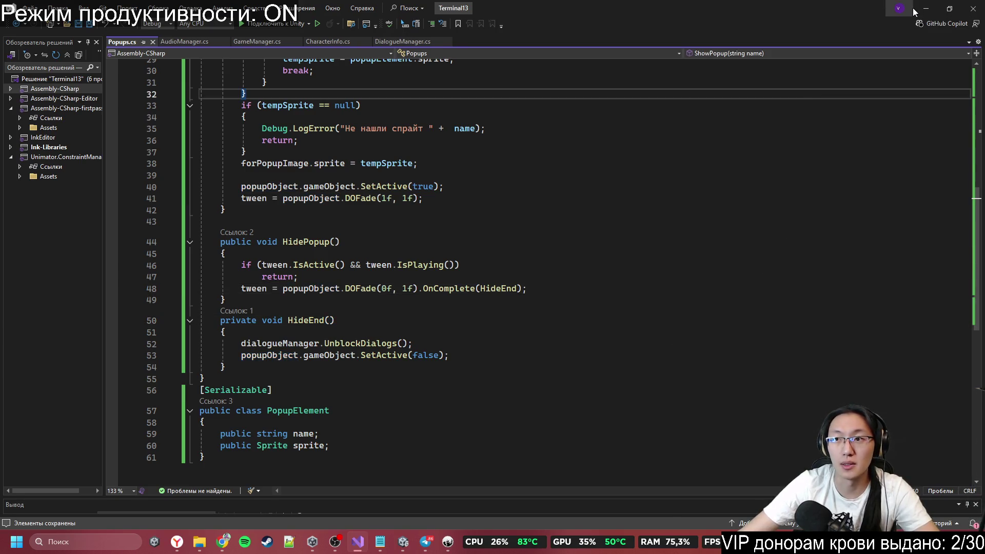
{"action": "left_click", "coordinate": [926, 8]}
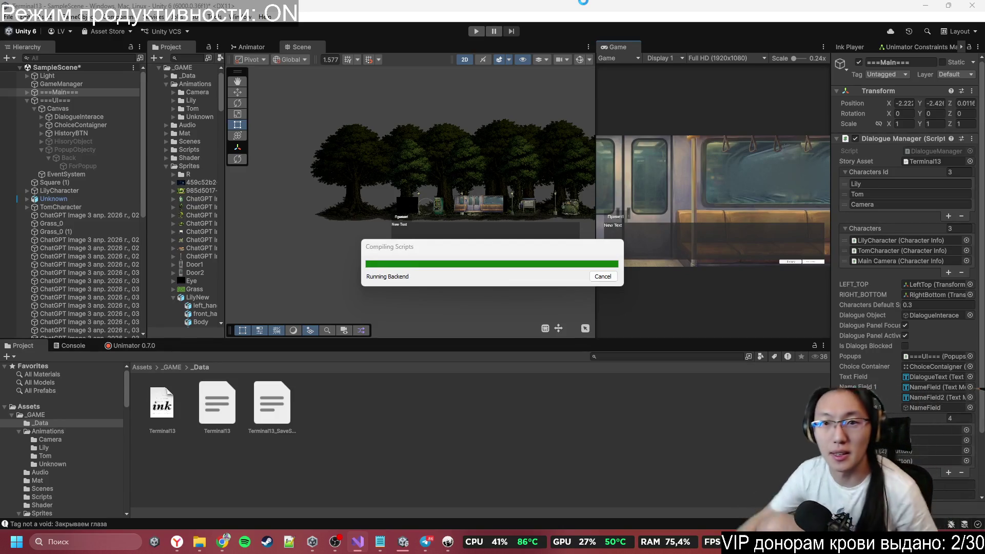
Step: Play with the Game view maximized, answering the question and advancing past the dumpster popup
{"action": "left_click", "coordinate": [476, 32]}
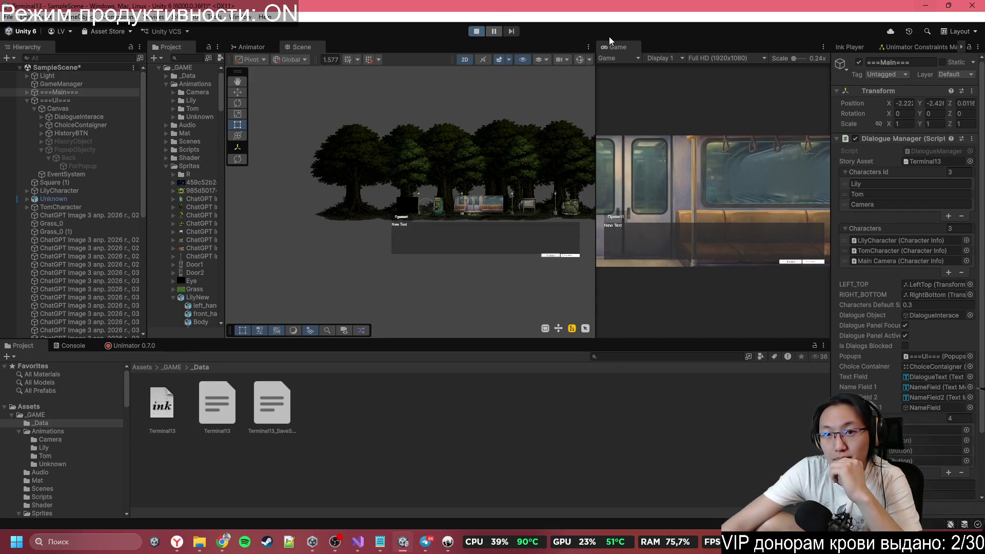
{"action": "double_click", "coordinate": [627, 48]}
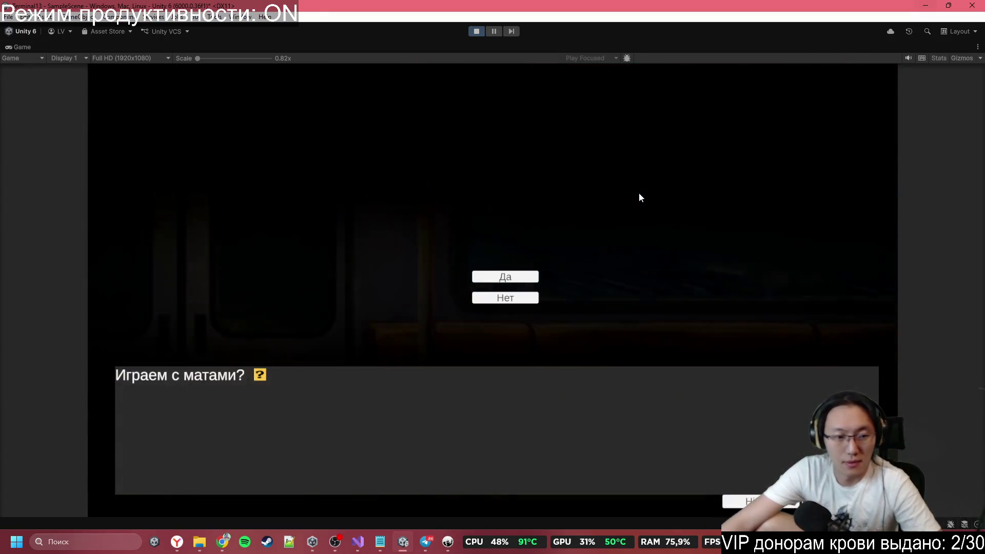
{"action": "left_click", "coordinate": [509, 278]}
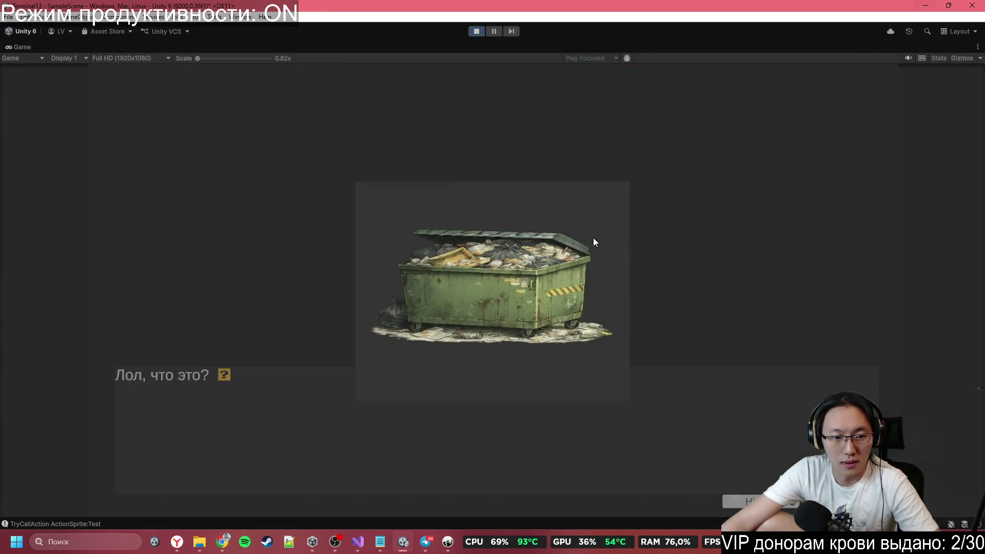
{"action": "left_click", "coordinate": [593, 239]}
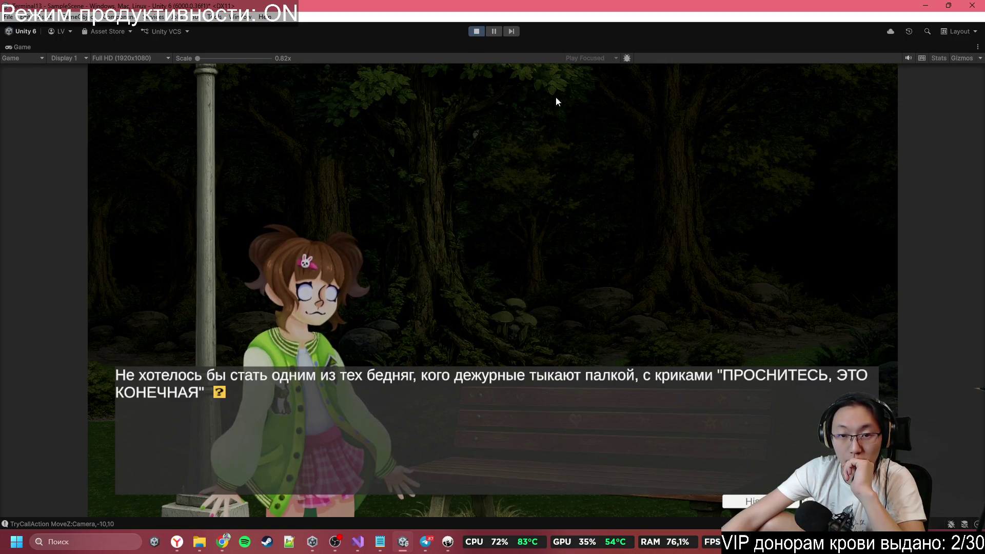
Step: Stop the test run and zoom and pan the Scene view over the forest and train
{"action": "left_click", "coordinate": [476, 34]}
{"action": "scroll", "coordinate": [477, 226], "scroll_direction": "up", "scroll_amount": 3}
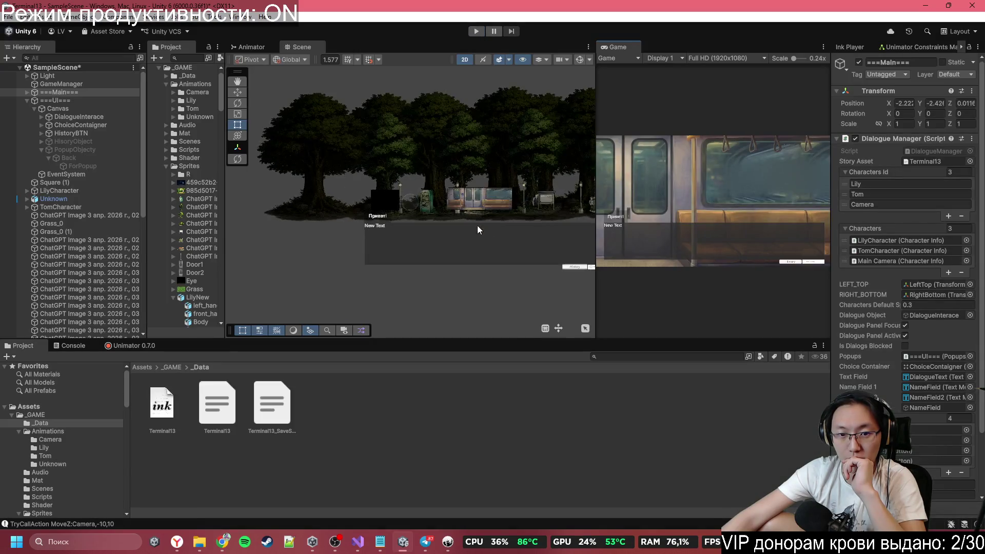
{"action": "scroll", "coordinate": [483, 228], "scroll_direction": "up", "scroll_amount": 8}
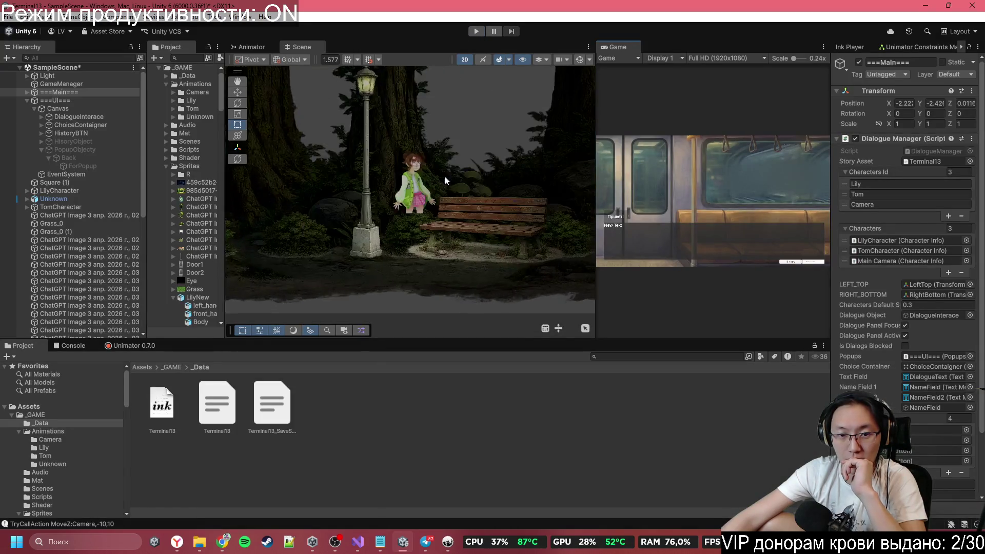
{"action": "scroll", "coordinate": [441, 180], "scroll_direction": "up", "scroll_amount": 4}
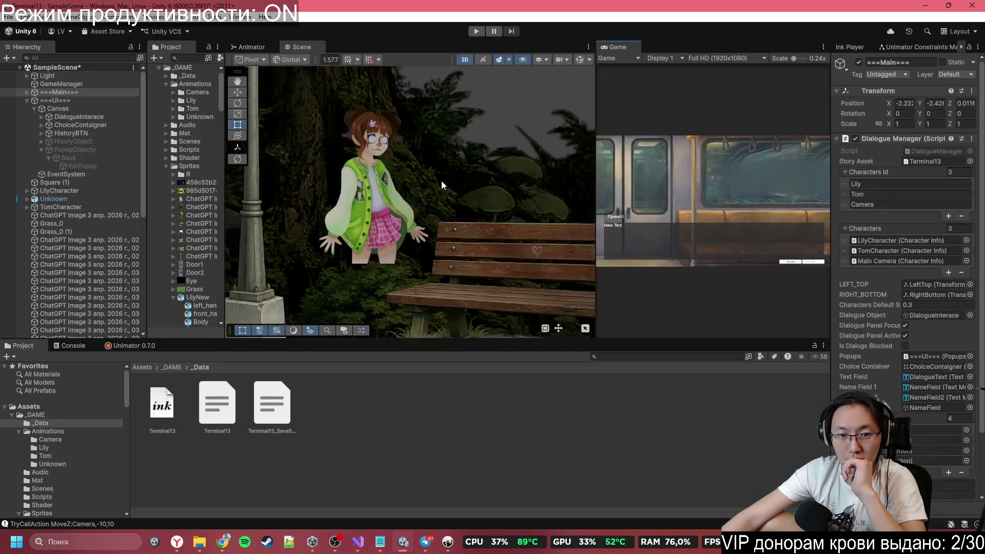
{"action": "scroll", "coordinate": [441, 181], "scroll_direction": "down", "scroll_amount": 10}
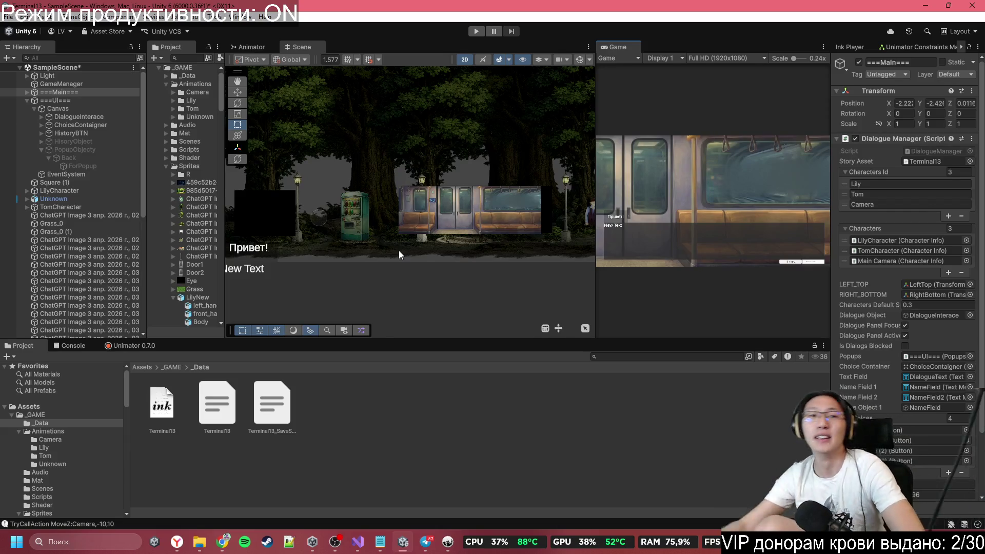
{"action": "left_click_drag", "start_coordinate": [372, 183], "coordinate": [414, 176]}
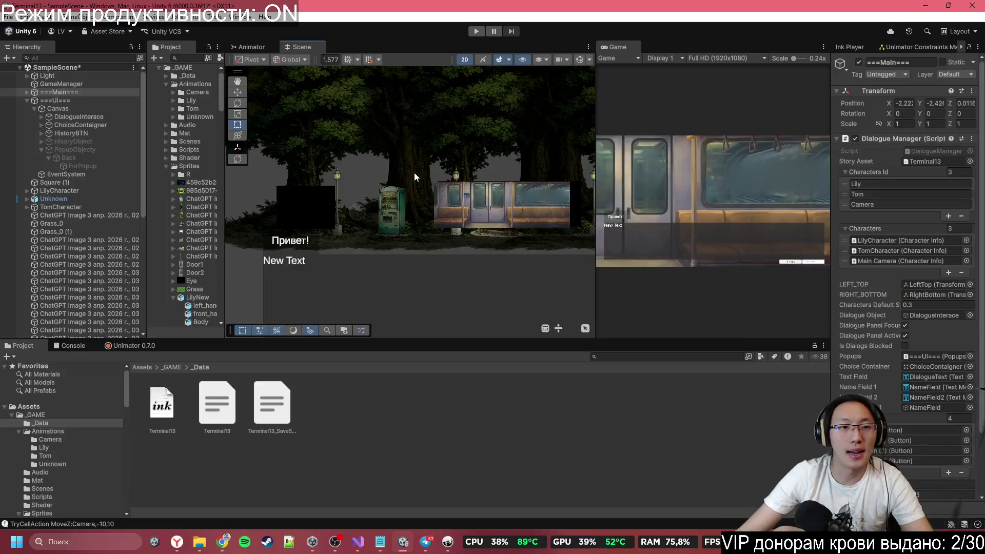
Step: Go back to Popups.cs in Visual Studio and scroll through the guarded methods
{"action": "left_click", "coordinate": [363, 542]}
{"action": "scroll", "coordinate": [486, 334], "scroll_direction": "up", "scroll_amount": 10}
{"action": "scroll", "coordinate": [487, 334], "scroll_direction": "down", "scroll_amount": 8}
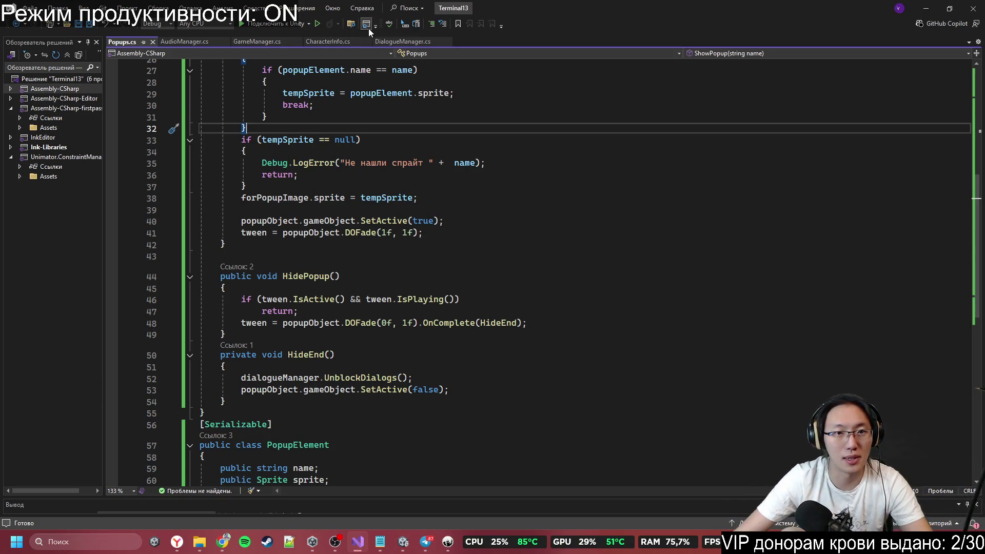
Step: Search the code for 'Move' and jump to the Move method's definition
{"action": "left_click", "coordinate": [389, 42]}
{"action": "scroll", "coordinate": [493, 173], "scroll_direction": "up", "scroll_amount": 7}
{"action": "key", "text": "ctrl+f"}
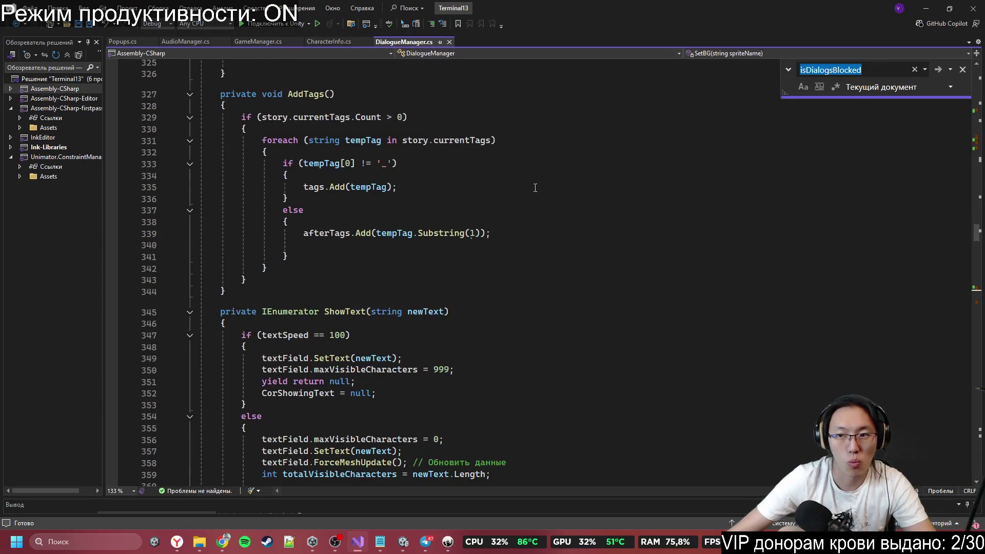
{"action": "type", "text": "Move"}
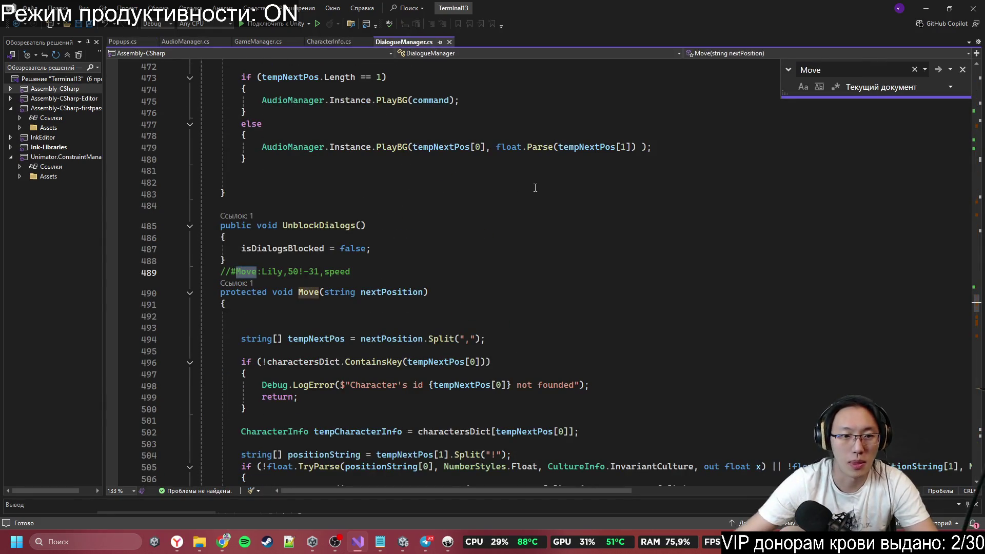
{"action": "scroll", "coordinate": [337, 272], "scroll_direction": "down", "scroll_amount": 6}
{"action": "scroll", "coordinate": [331, 231], "scroll_direction": "up", "scroll_amount": 2}
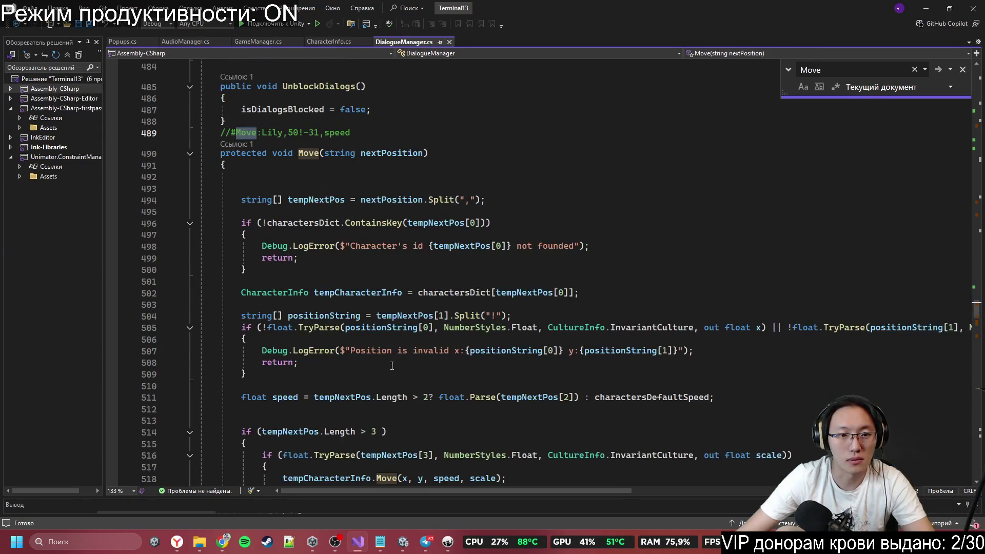
{"action": "scroll", "coordinate": [393, 366], "scroll_direction": "down", "scroll_amount": 2}
{"action": "left_click", "coordinate": [391, 403], "text": "ctrl"}
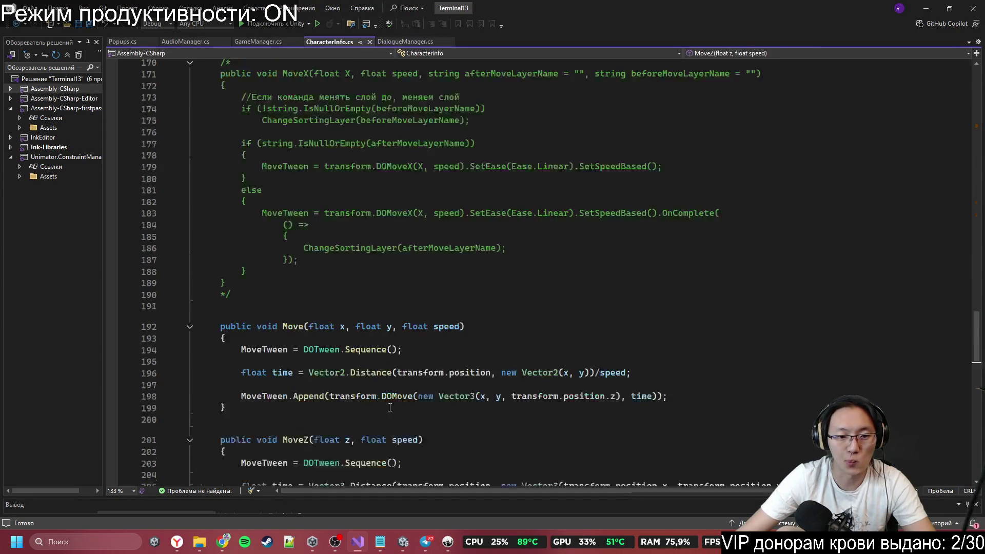
{"action": "scroll", "coordinate": [297, 298], "scroll_direction": "down", "scroll_amount": 3}
Step: Start a new public void TP() method with an empty body on line 221
{"action": "left_click", "coordinate": [298, 297]}
{"action": "type", "text": "pbulic v"}
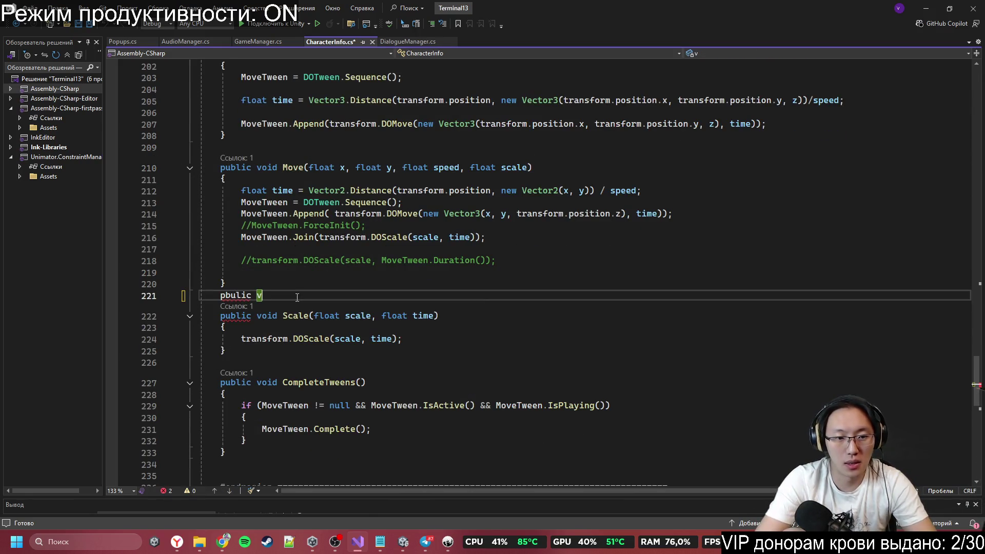
{"action": "key", "text": "ctrl+BackSpace"}
{"action": "type", "text": "public void "}
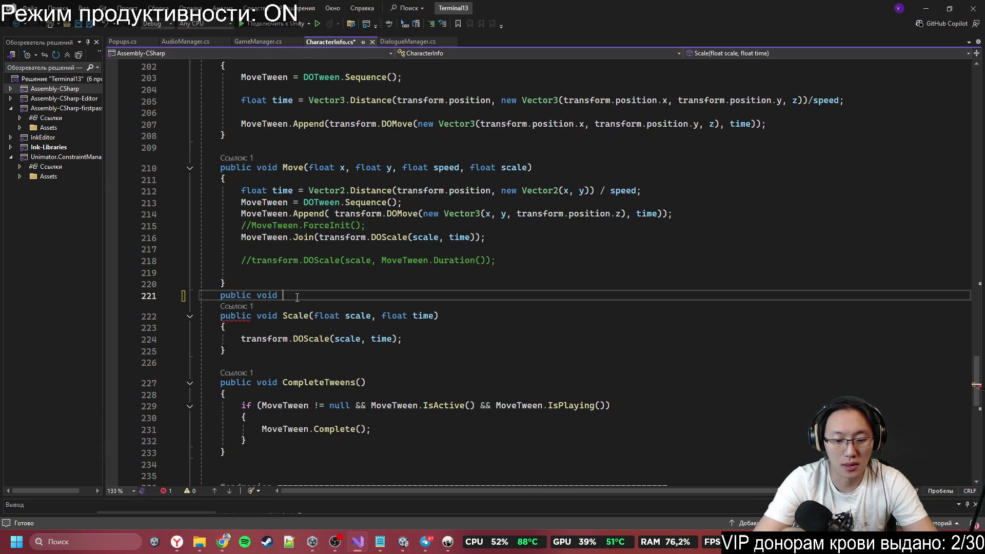
{"action": "type", "text": "TP"}
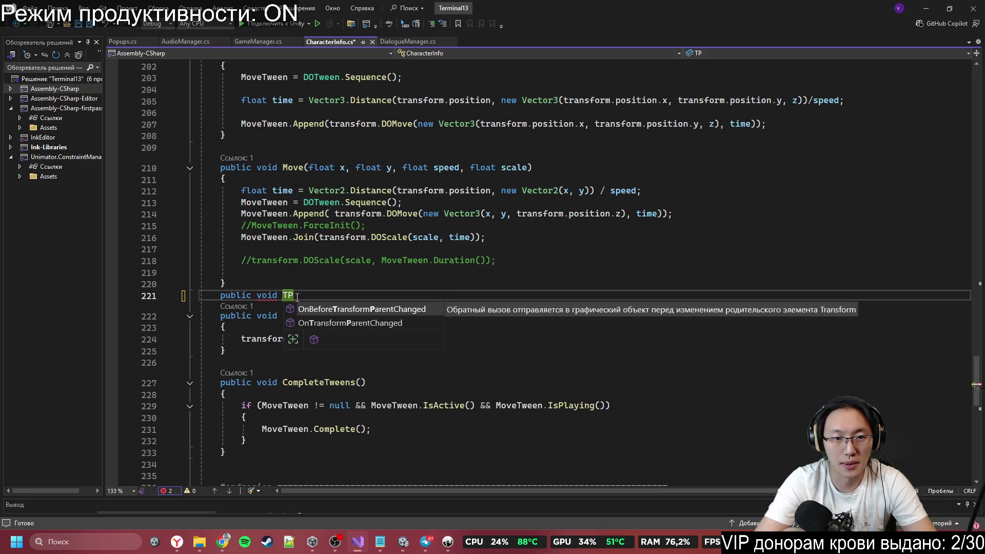
{"action": "key", "text": "Tab"}
{"action": "key", "text": "ctrl+z"}
{"action": "type", "text": "("}
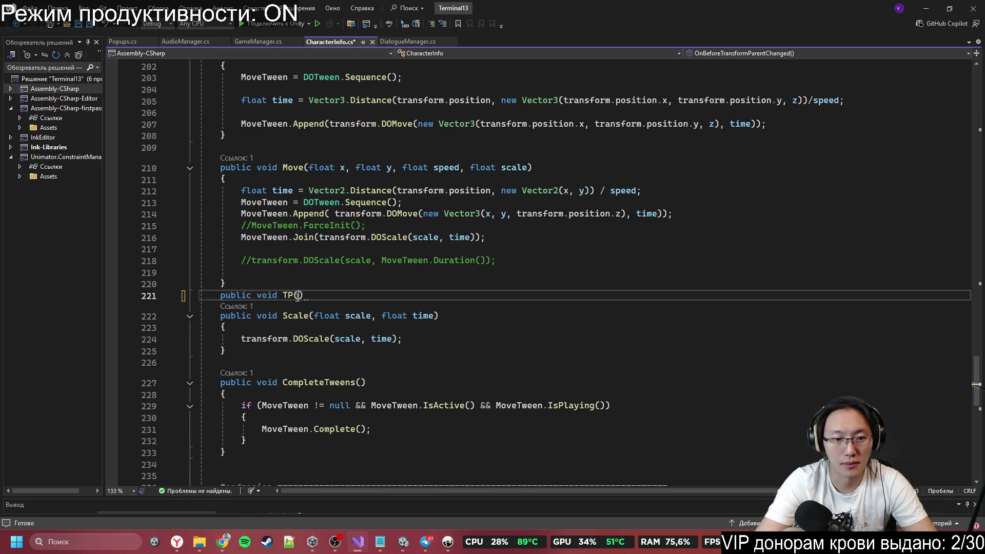
{"action": "key", "text": "Return"}
{"action": "type", "text": "{"}
{"action": "key", "text": "Return"}
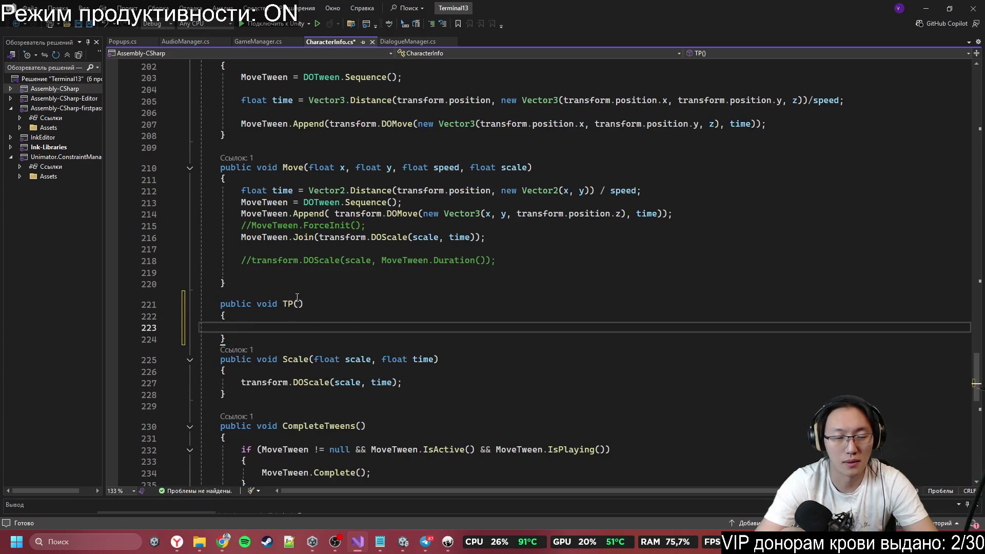
Step: Give TP the parameters float x and float y, dropping the scale parameter
{"action": "left_click", "coordinate": [300, 305]}
{"action": "type", "text": "flaot x"}
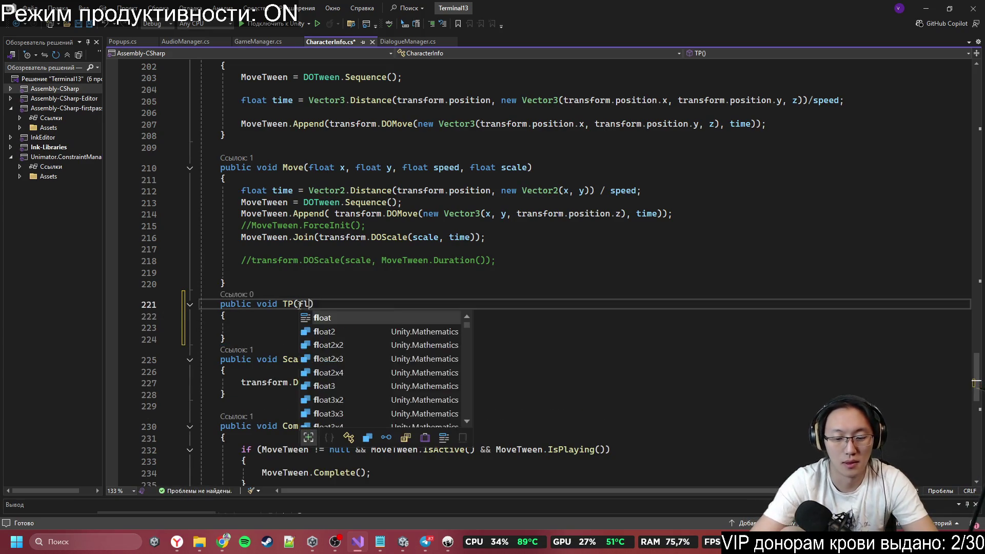
{"action": "key", "text": "BackSpace"}
{"action": "key", "text": "BackSpace"}
{"action": "key", "text": "BackSpace"}
{"action": "type", "text": "float "}
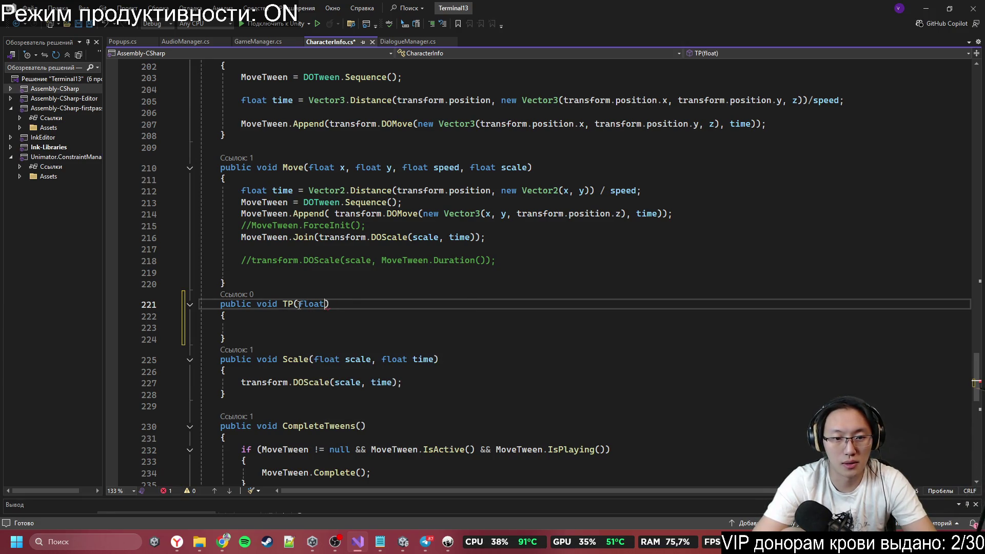
{"action": "type", "text": " x, float"}
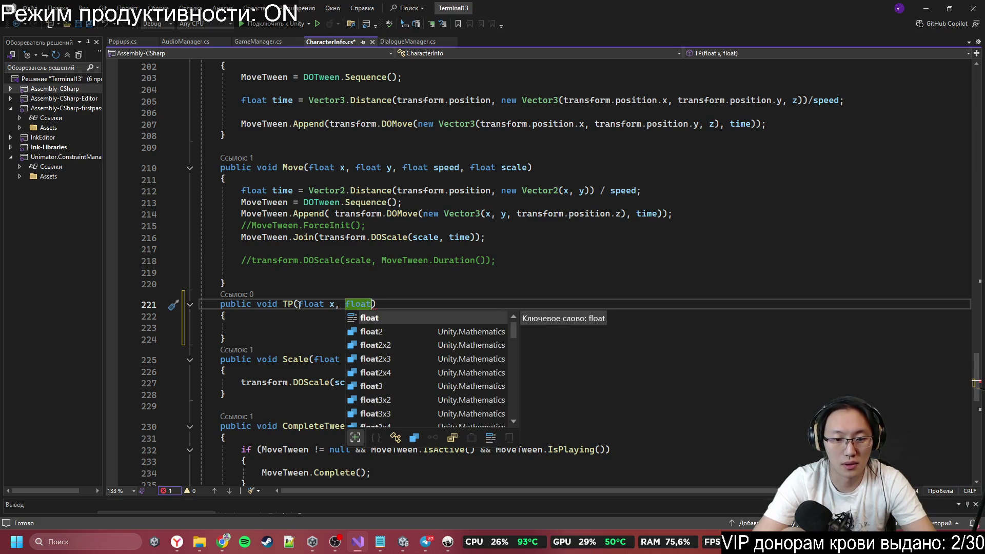
{"action": "type", "text": " y,"}
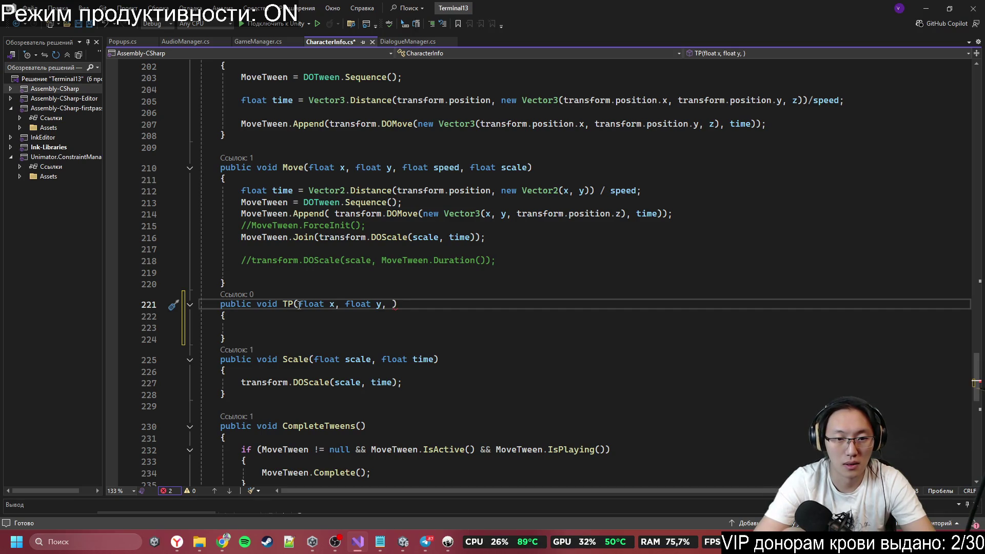
{"action": "type", "text": " float "}
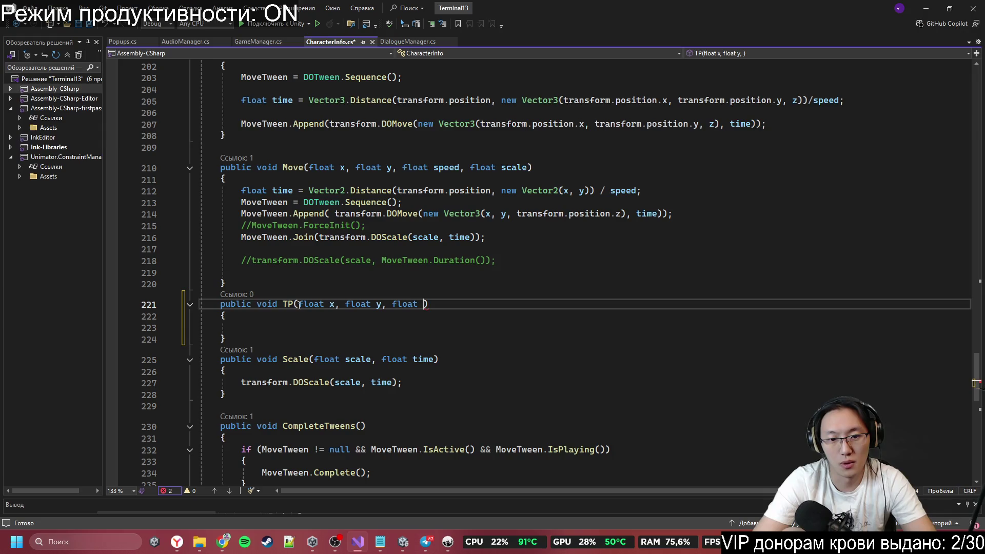
{"action": "type", "text": "ale"}
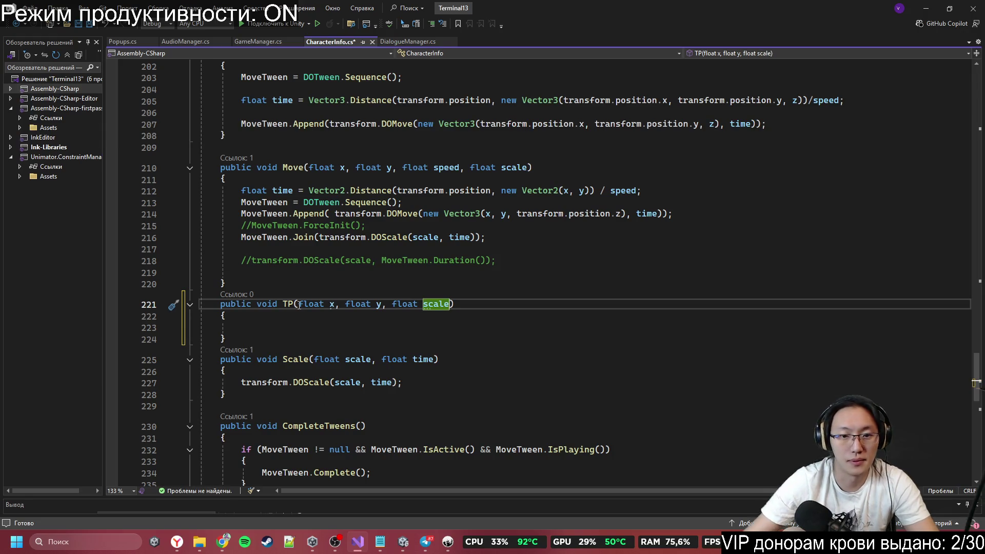
{"action": "key", "text": "ctrl+BackSpace"}
{"action": "key", "text": "ctrl+BackSpace"}
{"action": "key", "text": "ctrl+BackSpace"}
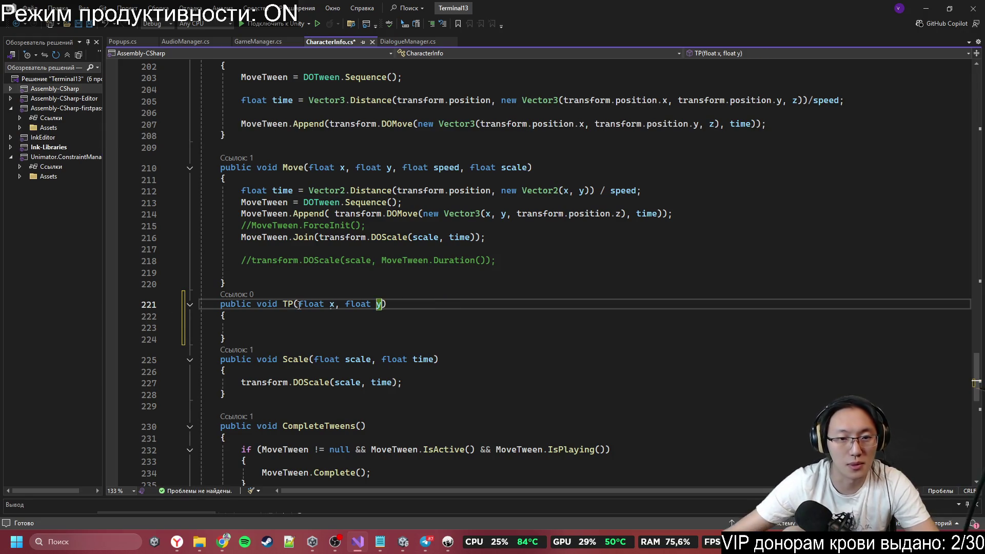
{"action": "scroll", "coordinate": [427, 486], "scroll_direction": "up", "scroll_amount": 2}
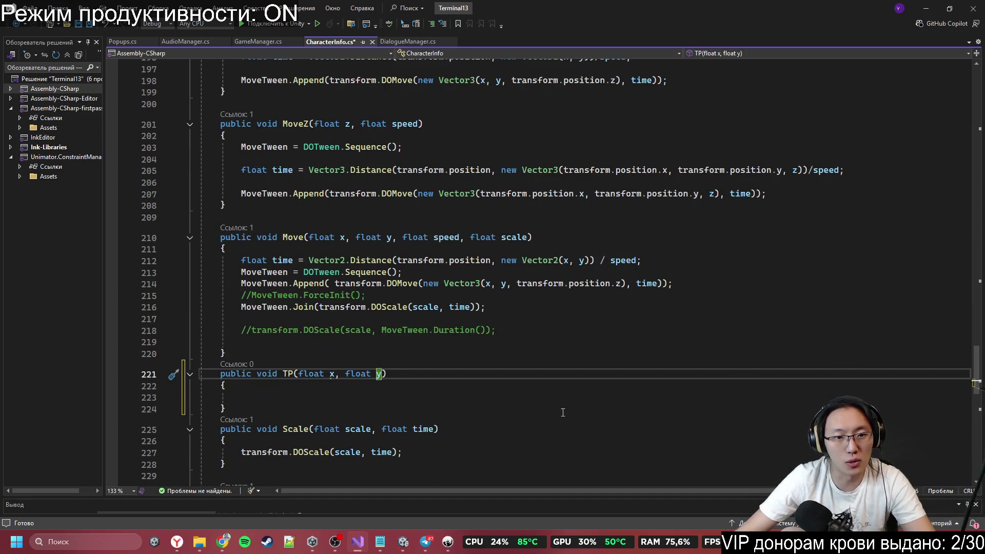
{"action": "scroll", "coordinate": [355, 344], "scroll_direction": "down", "scroll_amount": 4}
{"action": "left_click", "coordinate": [339, 223]}
{"action": "left_click", "coordinate": [341, 236]}
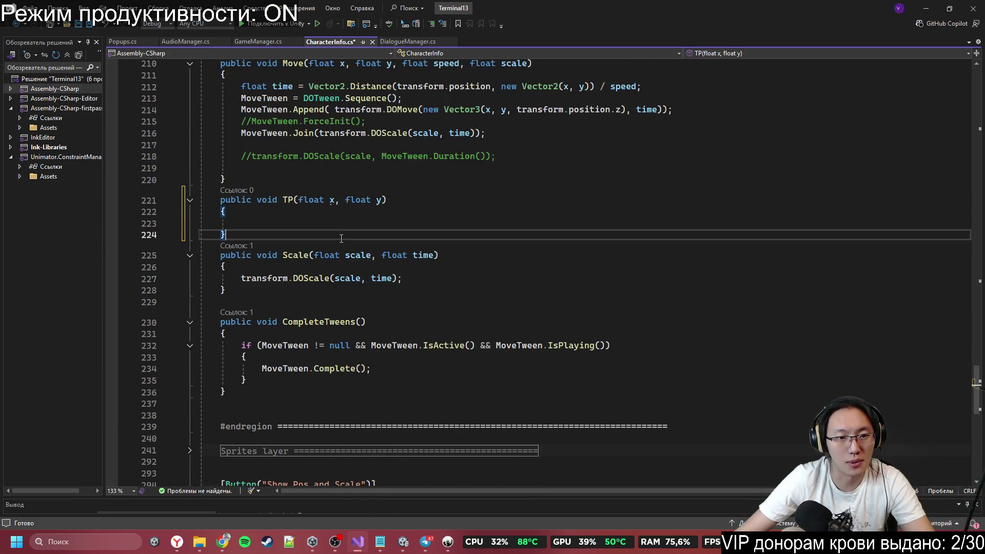
{"action": "key", "text": "Return"}
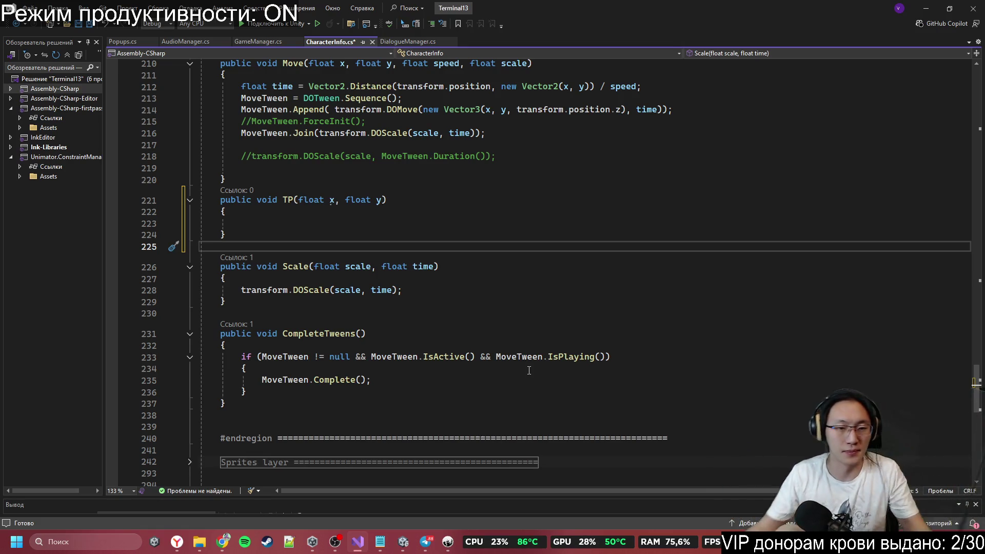
{"action": "key", "text": "Up"}
{"action": "key", "text": "Up"}
{"action": "scroll", "coordinate": [411, 309], "scroll_direction": "up", "scroll_amount": 3}
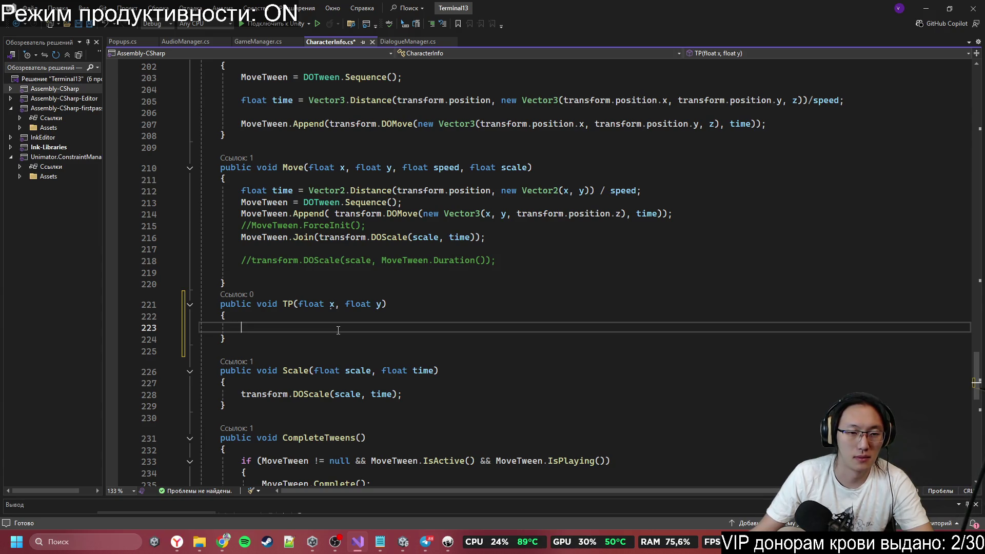
Step: Make TP set transform.position = new Vector2(x, y) without float casts, and save CharacterInfo.cs
{"action": "type", "text": "transform."}
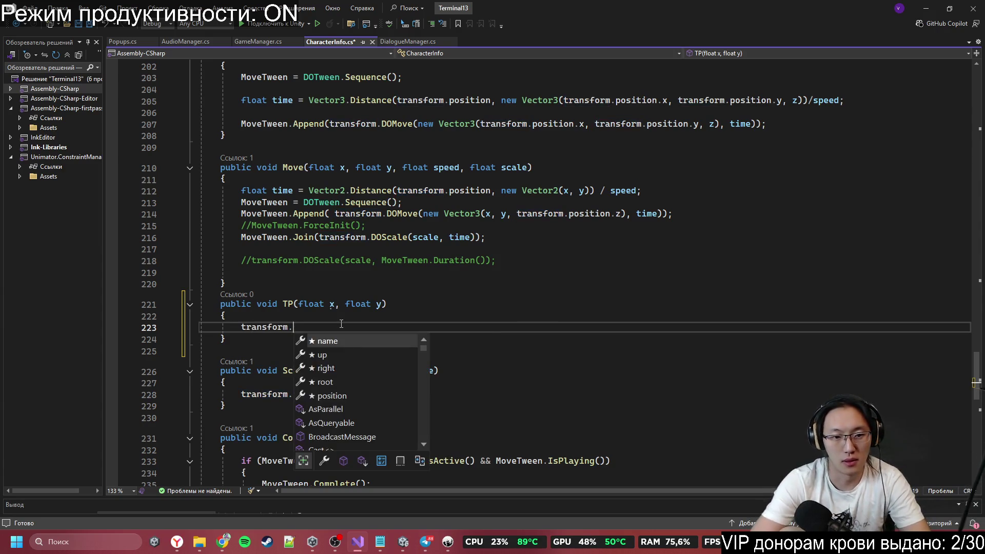
{"action": "type", "text": "position = new"}
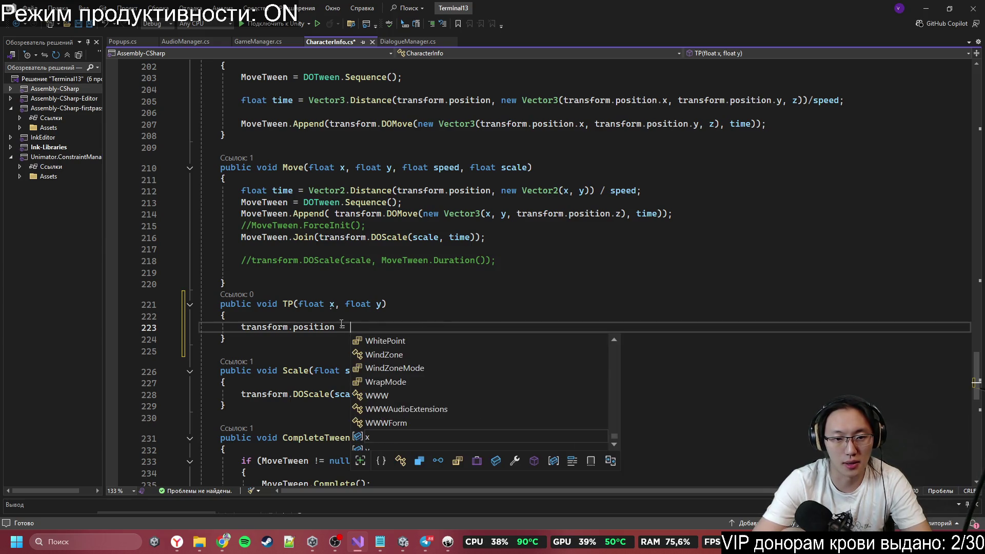
{"action": "key", "text": "Escape"}
{"action": "type", "text": "Vec"}
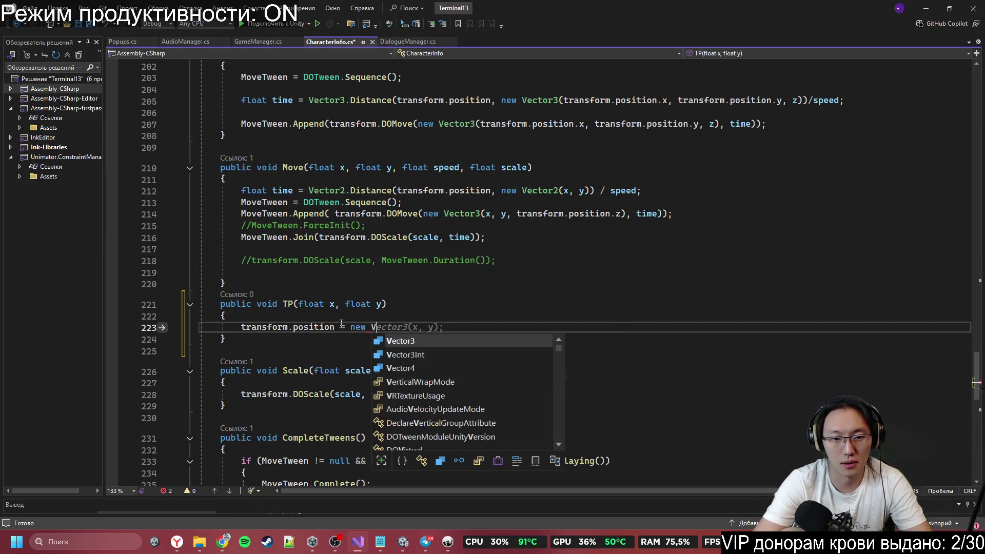
{"action": "key", "text": "Tab"}
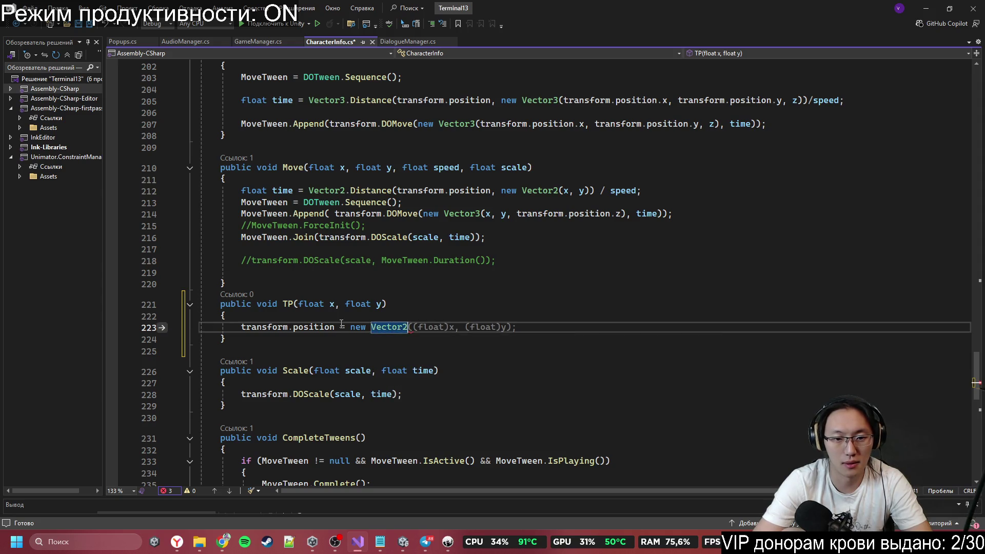
{"action": "key", "text": "Tab"}
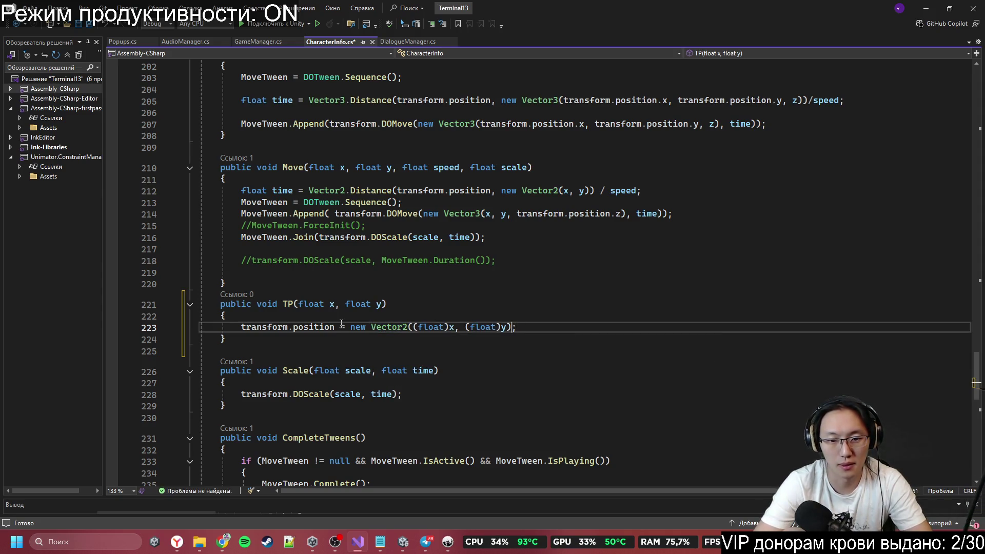
{"action": "key", "text": "BackSpace"}
{"action": "key", "text": "BackSpace"}
{"action": "key", "text": "BackSpace"}
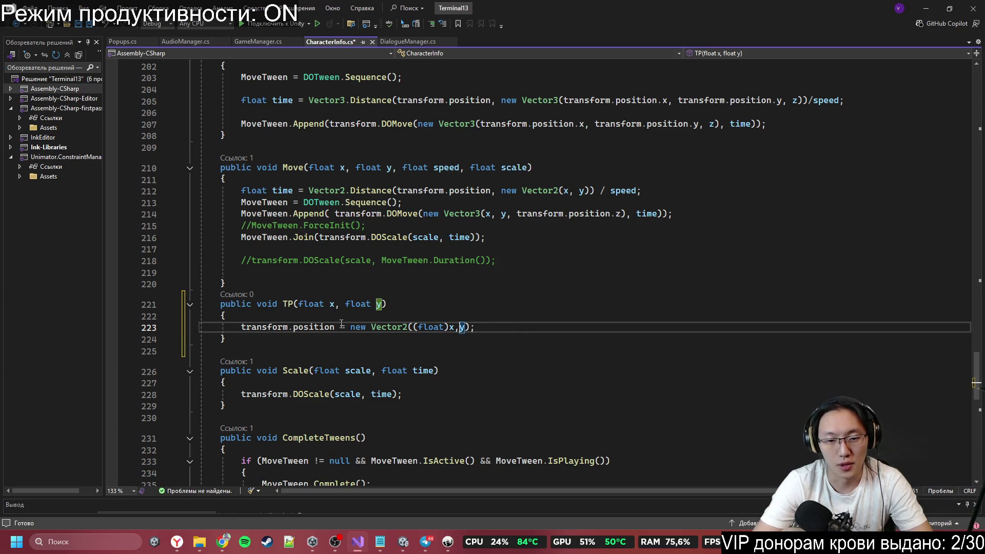
{"action": "key", "text": "Left"}
{"action": "key", "text": "Left"}
{"action": "key", "text": "Left"}
{"action": "key", "text": "BackSpace"}
{"action": "key", "text": "BackSpace"}
{"action": "key", "text": "BackSpace"}
{"action": "key", "text": "BackSpace"}
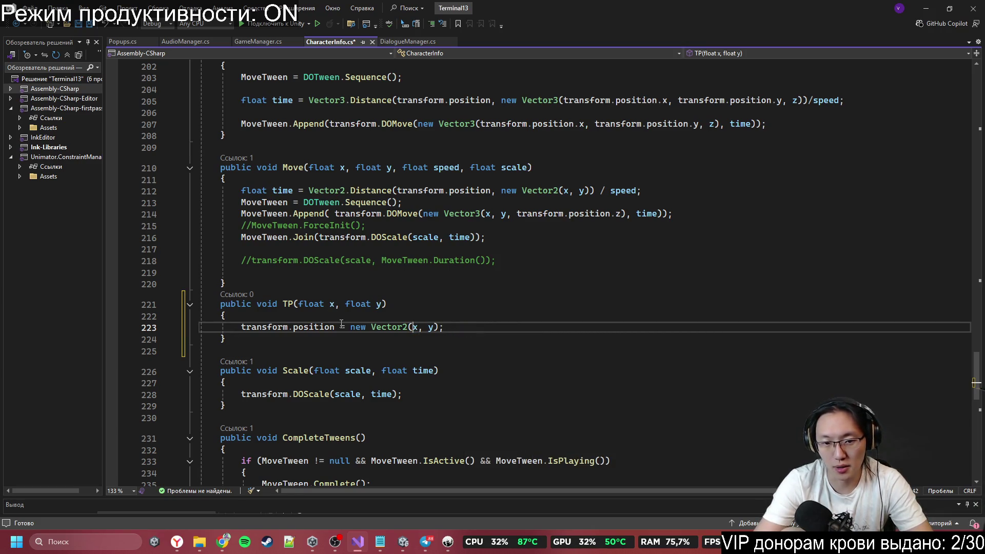
{"action": "key", "text": "ctrl+s"}
{"action": "left_click", "coordinate": [341, 327]}
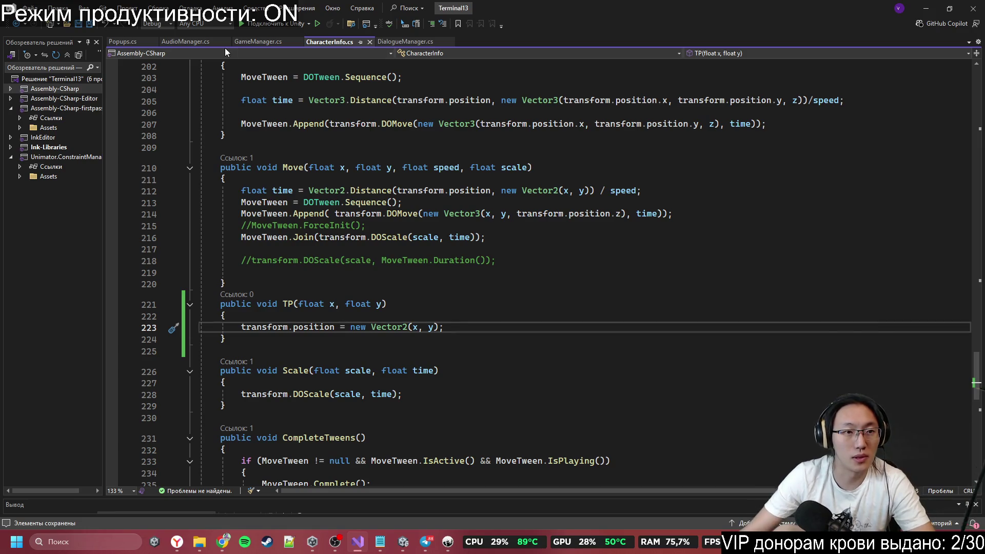
Step: Duplicate the Move handler method in DialogueManager.cs and rename the copy TP
{"action": "left_click", "coordinate": [405, 42]}
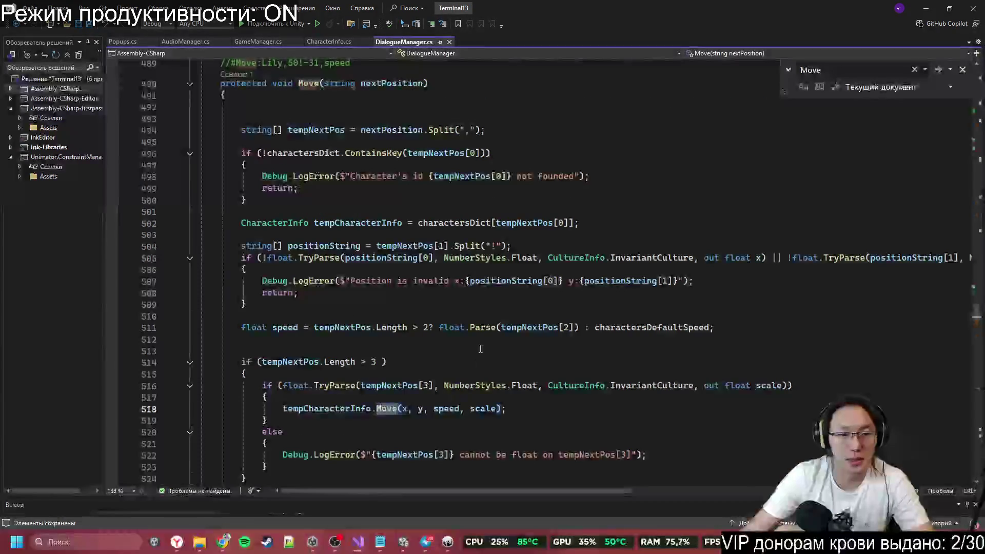
{"action": "key", "text": "F3"}
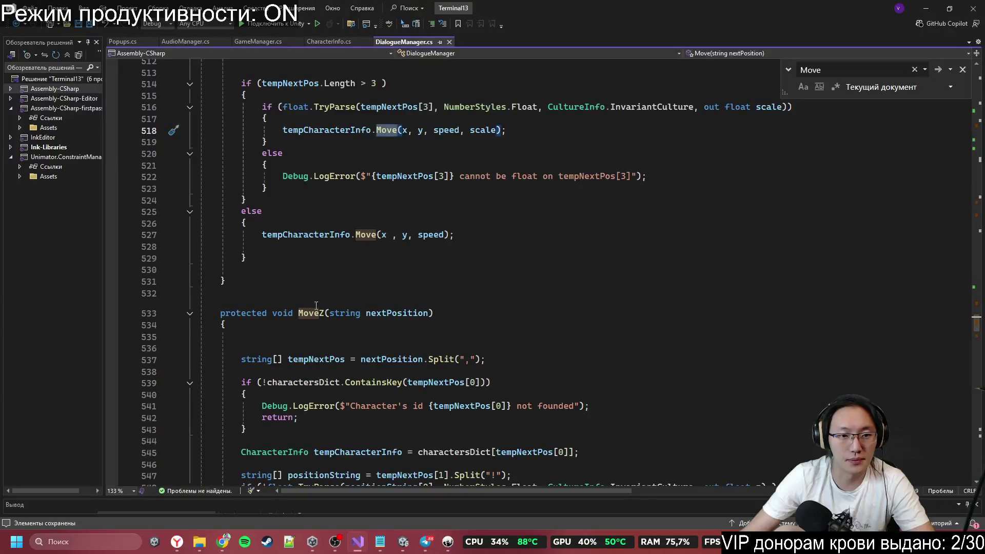
{"action": "scroll", "coordinate": [315, 291], "scroll_direction": "up", "scroll_amount": 13}
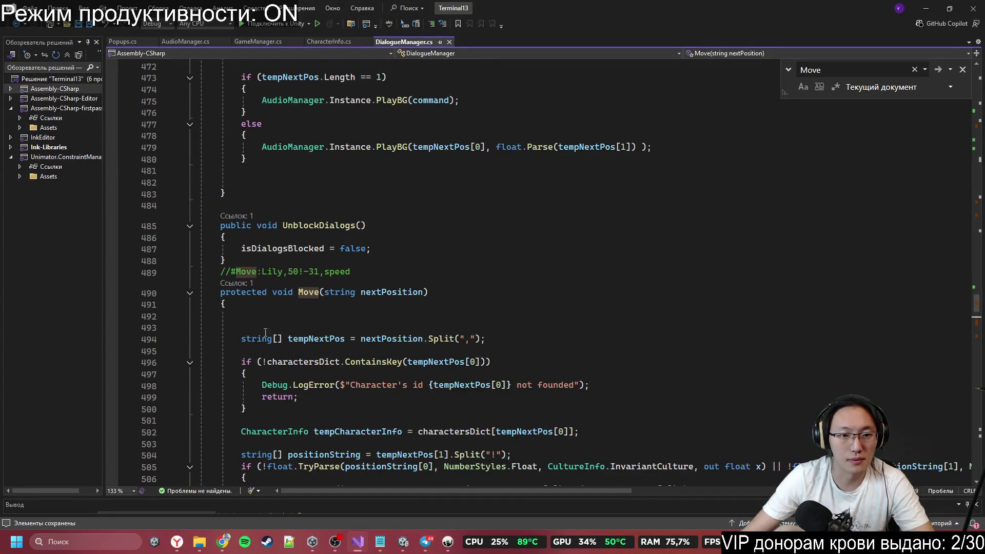
{"action": "mouse_move", "coordinate": [215, 292]}
{"action": "left_mouse_down"}
{"action": "mouse_move", "coordinate": [246, 409]}
{"action": "mouse_move", "coordinate": [322, 350]}
{"action": "mouse_move", "coordinate": [312, 314]}
{"action": "left_mouse_up"}
{"action": "left_click", "coordinate": [311, 313]}
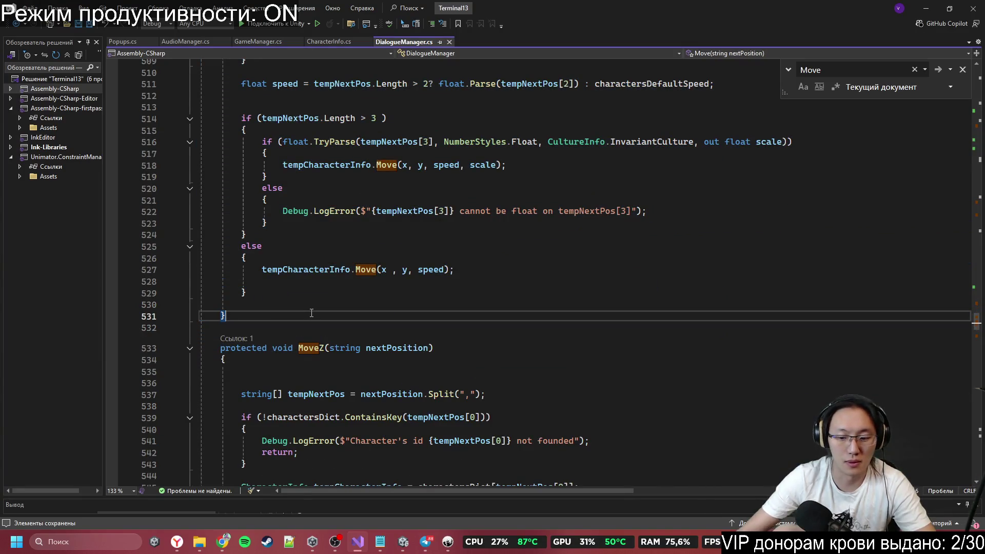
{"action": "left_click", "coordinate": [323, 348]}
{"action": "key", "text": "BackSpace"}
{"action": "scroll", "coordinate": [308, 308], "scroll_direction": "down", "scroll_amount": 10}
{"action": "scroll", "coordinate": [296, 182], "scroll_direction": "up", "scroll_amount": 5}
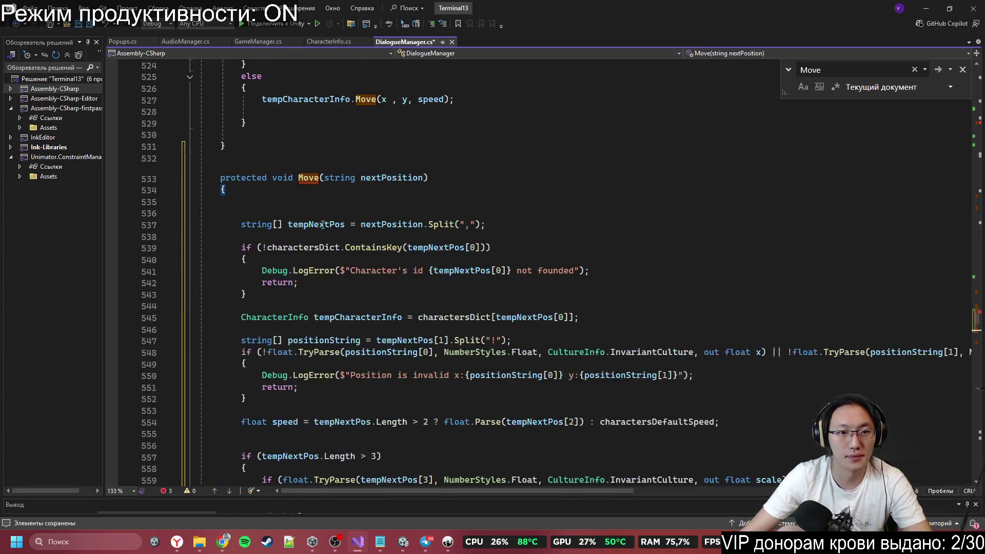
{"action": "double_click", "coordinate": [308, 178]}
{"action": "type", "text": "TP"}
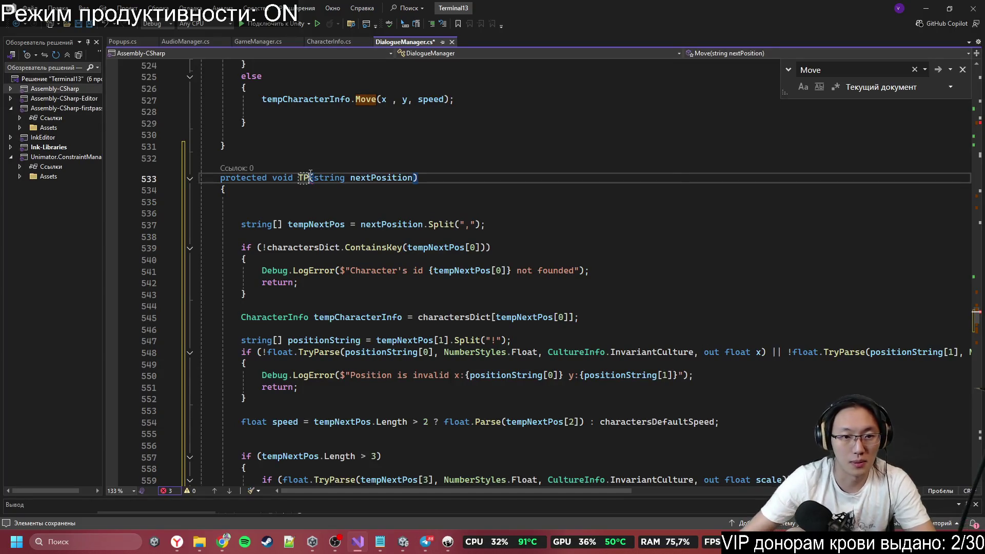
Step: Delete the speed and scale handling branches from the TP method
{"action": "left_click", "coordinate": [360, 199]}
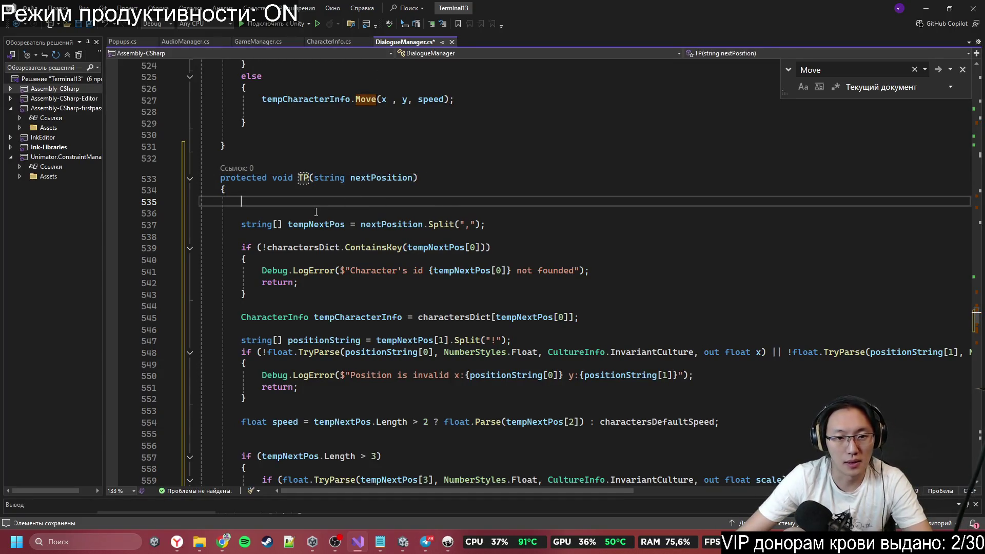
{"action": "scroll", "coordinate": [316, 211], "scroll_direction": "down", "scroll_amount": 4}
{"action": "left_click_drag", "start_coordinate": [248, 120], "coordinate": [242, 190]}
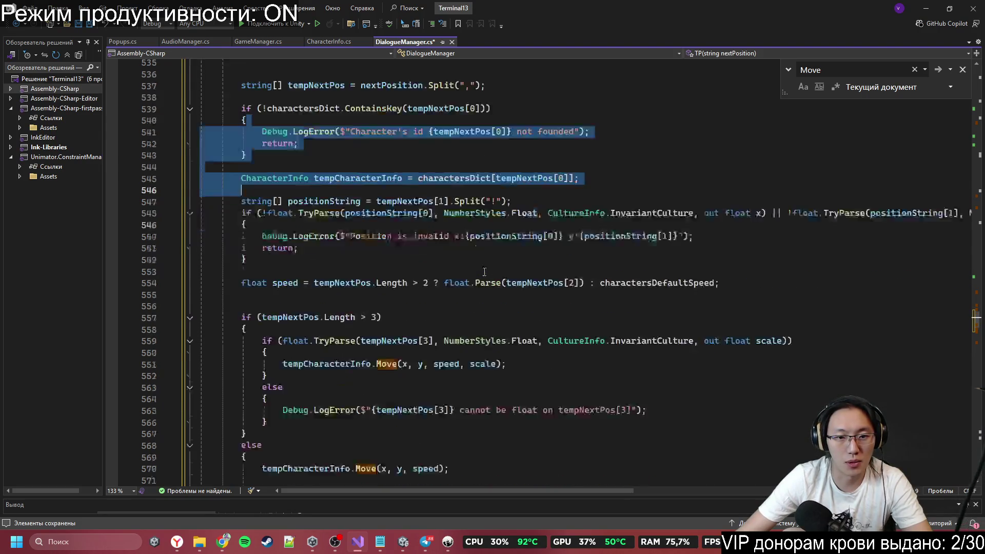
{"action": "mouse_move", "coordinate": [514, 167]}
{"action": "left_mouse_down"}
{"action": "mouse_move", "coordinate": [246, 190]}
{"action": "mouse_move", "coordinate": [299, 213]}
{"action": "left_mouse_up"}
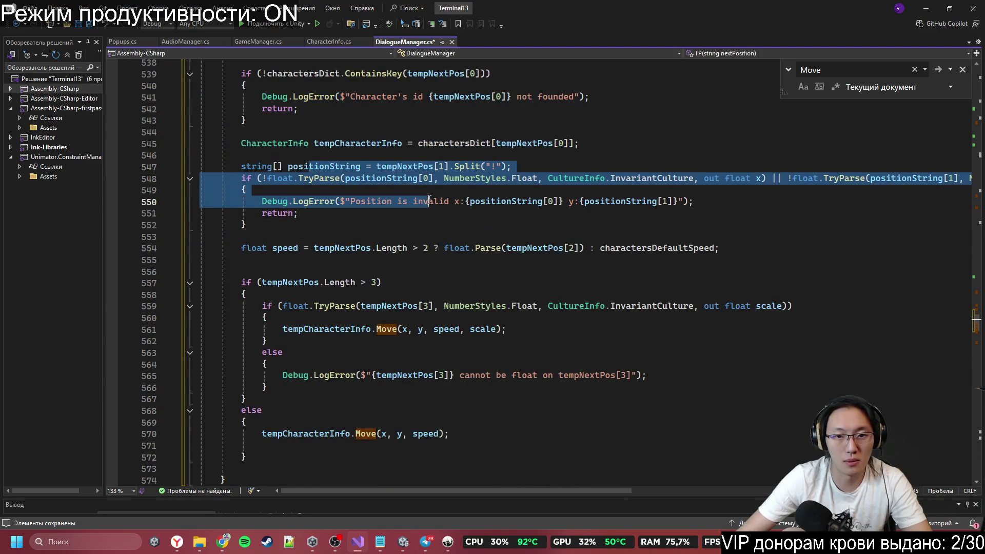
{"action": "left_click", "coordinate": [509, 179]}
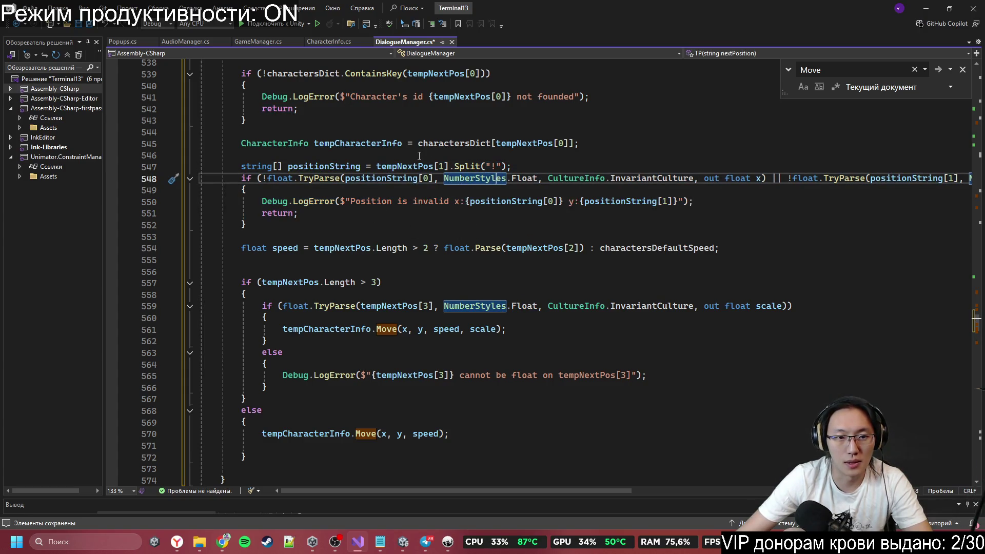
{"action": "left_click_drag", "start_coordinate": [251, 234], "coordinate": [319, 369]}
{"action": "key", "text": "BackSpace"}
{"action": "key", "text": "BackSpace"}
{"action": "mouse_move", "coordinate": [248, 306]}
{"action": "left_mouse_down"}
{"action": "mouse_move", "coordinate": [201, 294]}
{"action": "mouse_move", "coordinate": [260, 283]}
{"action": "mouse_move", "coordinate": [240, 259]}
{"action": "left_mouse_up"}
{"action": "key", "text": "BackSpace"}
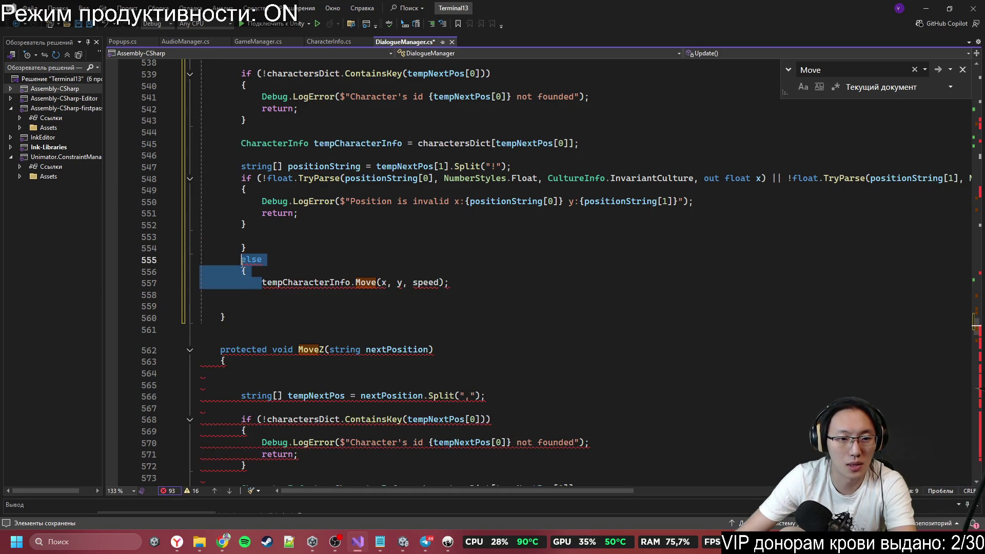
{"action": "key", "text": "BackSpace"}
{"action": "left_click", "coordinate": [341, 247]}
{"action": "key", "text": "Return"}
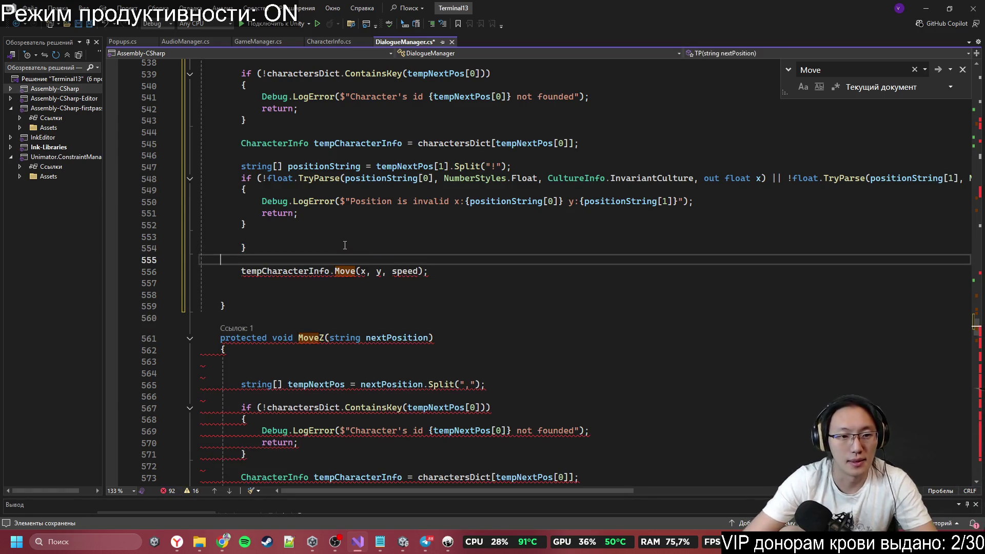
{"action": "left_click", "coordinate": [287, 248]}
{"action": "key", "text": "BackSpace"}
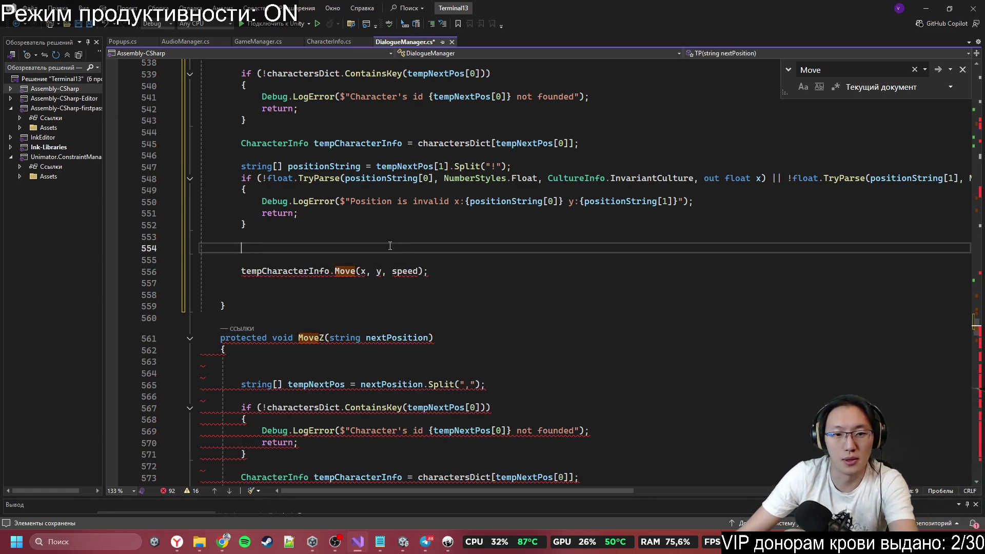
Step: Change the call to tempCharacterInfo.TP(x, y) and save DialogueManager.cs
{"action": "double_click", "coordinate": [345, 271]}
{"action": "type", "text": "TP"}
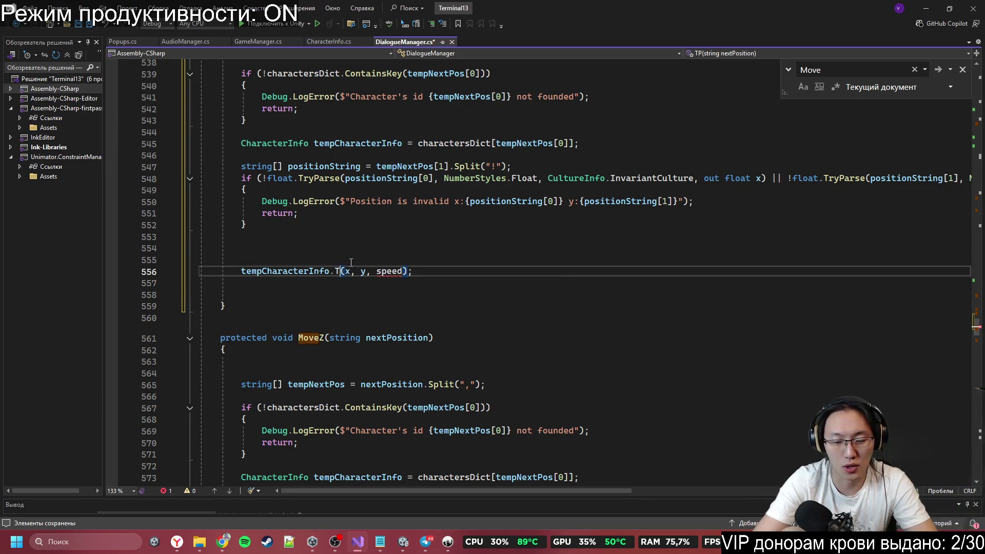
{"action": "left_click", "coordinate": [360, 270]}
{"action": "key", "text": "ctrl+Right"}
{"action": "key", "text": "ctrl+Right"}
{"action": "key", "text": "ctrl+Right"}
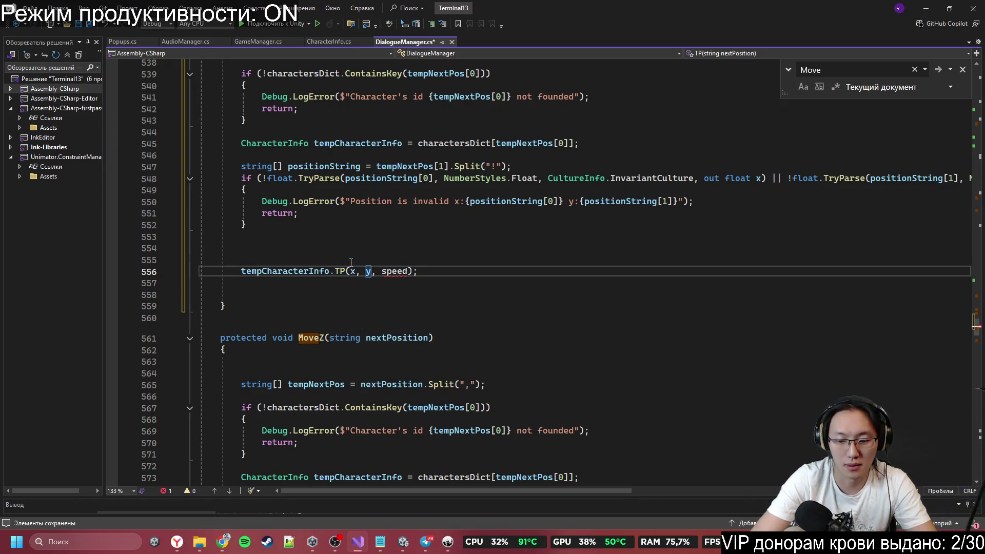
{"action": "key", "text": "ctrl+BackSpace"}
{"action": "key", "text": "ctrl+BackSpace"}
{"action": "key", "text": "ctrl+s"}
Step: Scroll up to the listVoid command list and place the cursor after the SetBackMusic entry
{"action": "left_click", "coordinate": [681, 259]}
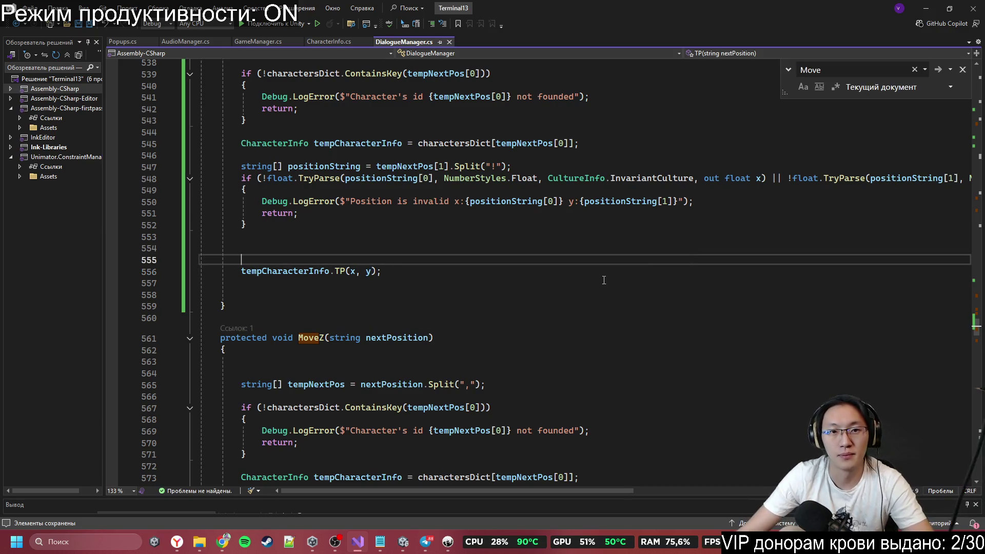
{"action": "scroll", "coordinate": [604, 279], "scroll_direction": "up", "scroll_amount": 10}
{"action": "scroll", "coordinate": [293, 300], "scroll_direction": "down", "scroll_amount": 3}
{"action": "left_click", "coordinate": [303, 286]}
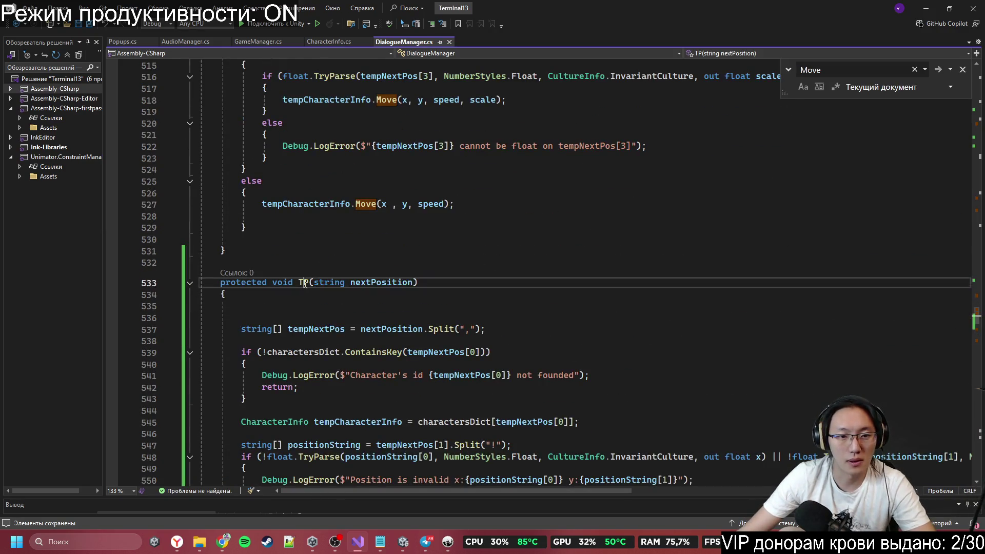
{"action": "scroll", "coordinate": [496, 400], "scroll_direction": "up", "scroll_amount": 20}
{"action": "scroll", "coordinate": [495, 400], "scroll_direction": "up", "scroll_amount": 20}
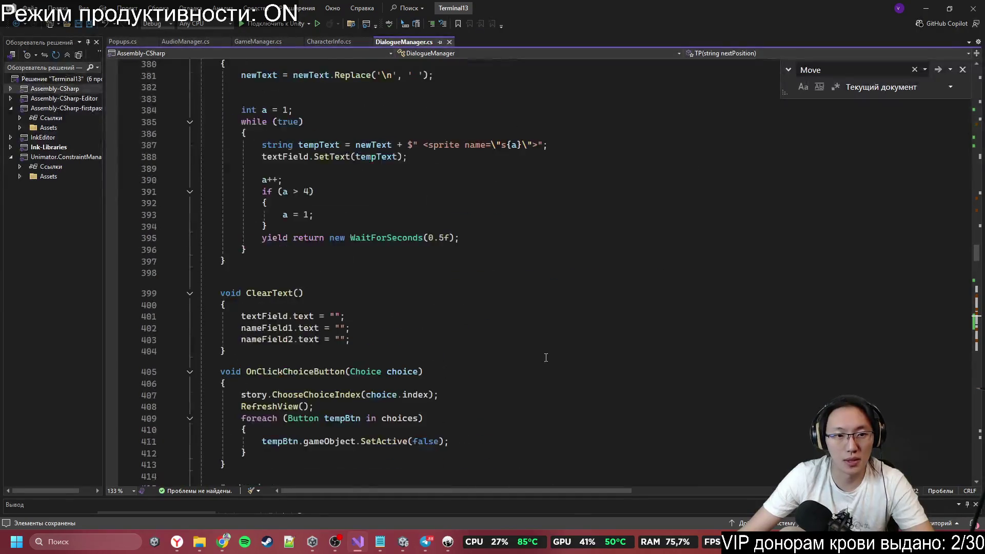
{"action": "scroll", "coordinate": [547, 358], "scroll_direction": "up", "scroll_amount": 20}
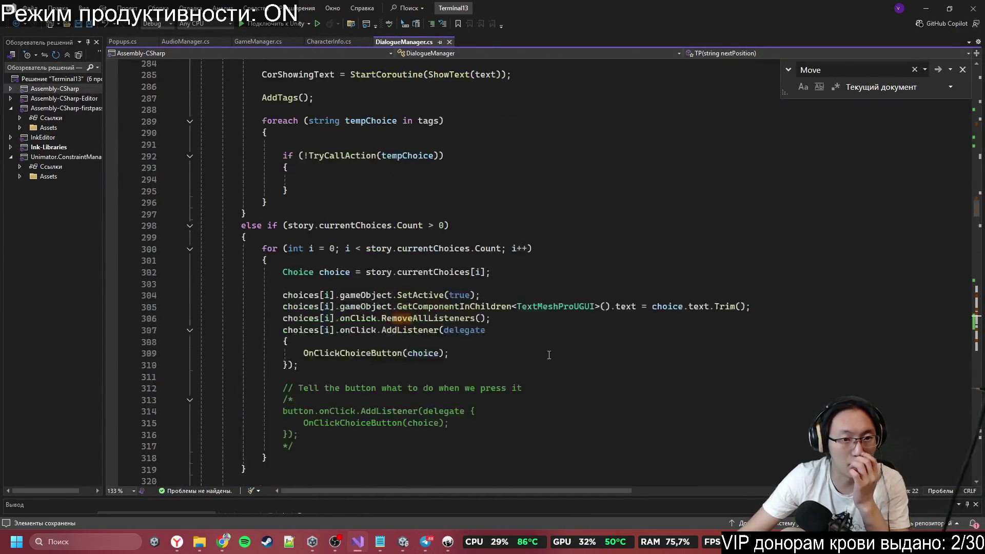
{"action": "scroll", "coordinate": [555, 350], "scroll_direction": "up", "scroll_amount": 20}
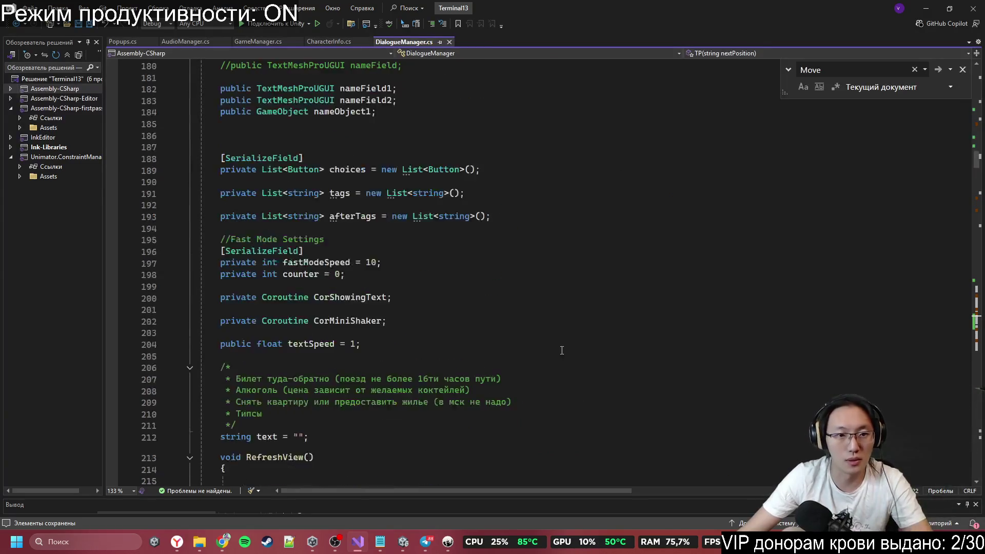
{"action": "scroll", "coordinate": [572, 345], "scroll_direction": "up", "scroll_amount": 10}
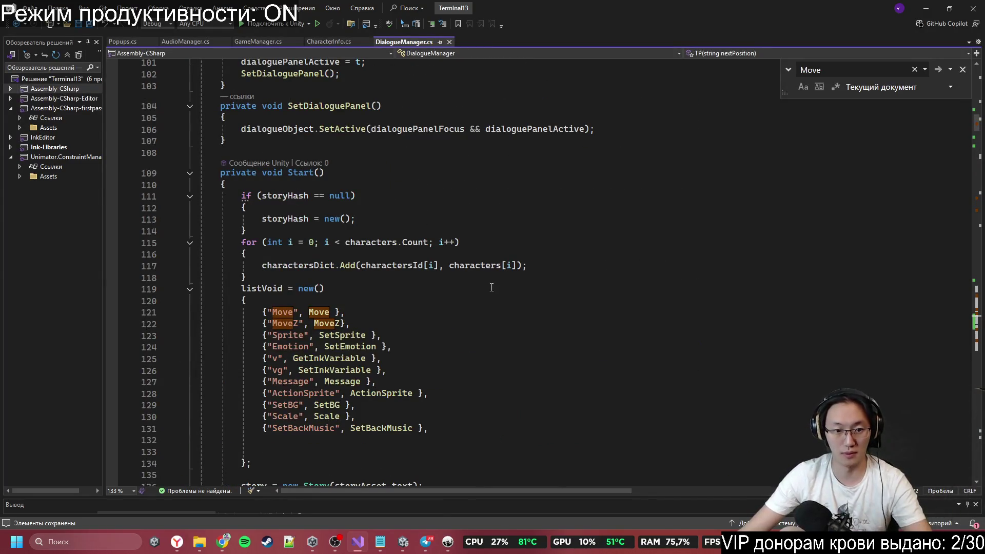
{"action": "scroll", "coordinate": [462, 359], "scroll_direction": "down", "scroll_amount": 2}
{"action": "left_click", "coordinate": [439, 359]}
Step: Add {"TP", TP} after SetBackMusic in the listVoid dictionary and save DialogueManager.cs
{"action": "key", "text": "Return"}
{"action": "type", "text": "{"}
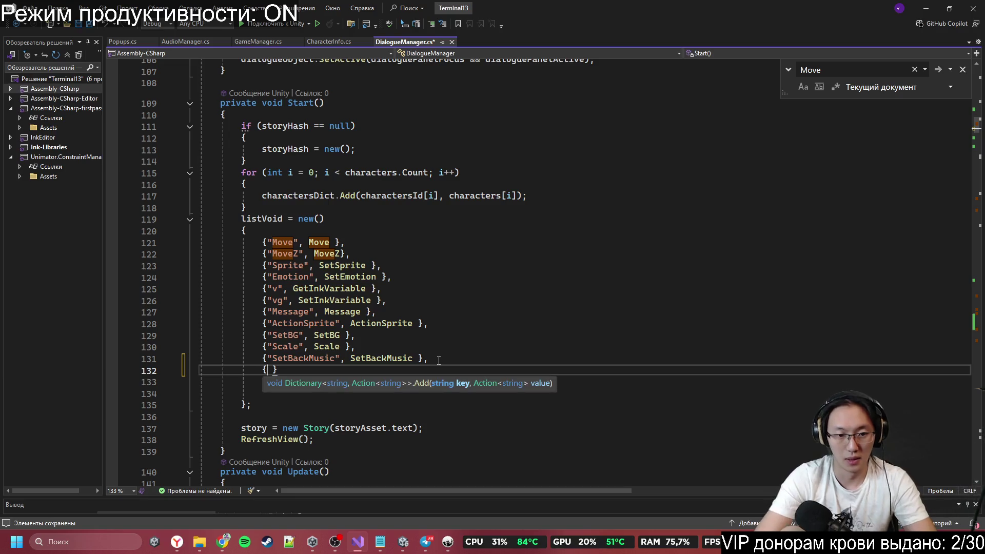
{"action": "type", "text": "\"TP\""}
{"action": "key", "text": "BackSpace"}
{"action": "type", "text": "}"}
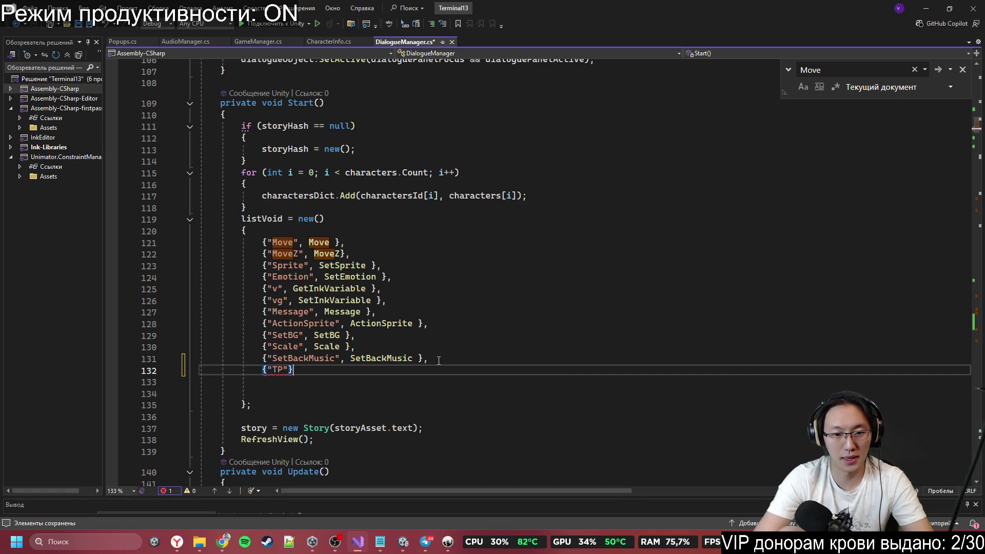
{"action": "type", "text": ","}
{"action": "key", "text": "BackSpace"}
{"action": "key", "text": "Left"}
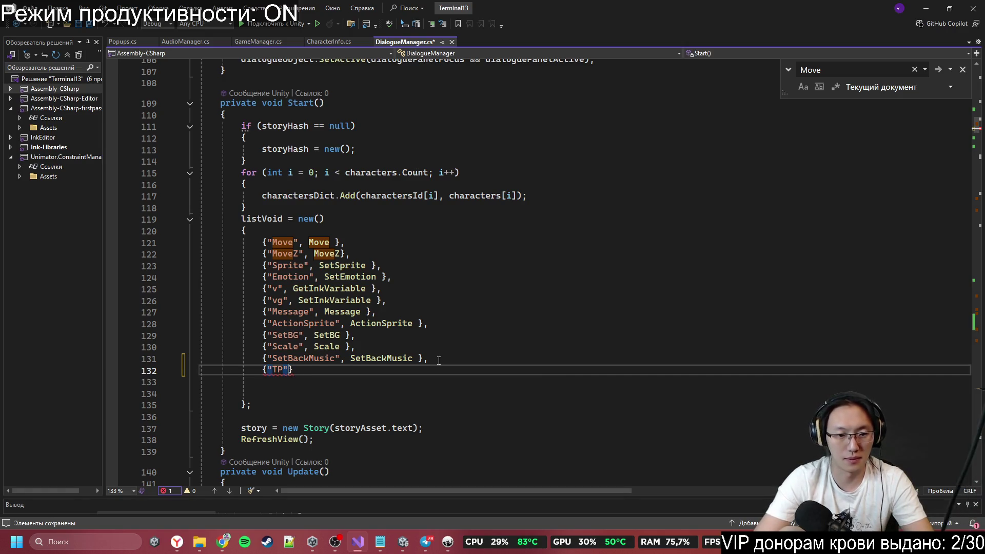
{"action": "type", "text": ", "}
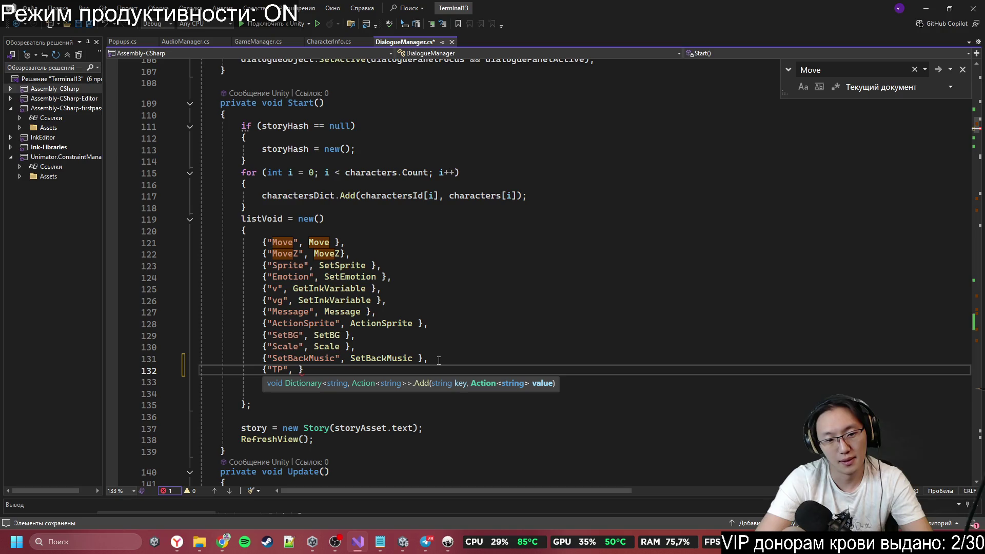
{"action": "type", "text": "TP"}
{"action": "left_click", "coordinate": [706, 304]}
{"action": "key", "text": "ctrl+s"}
{"action": "left_click", "coordinate": [666, 309]}
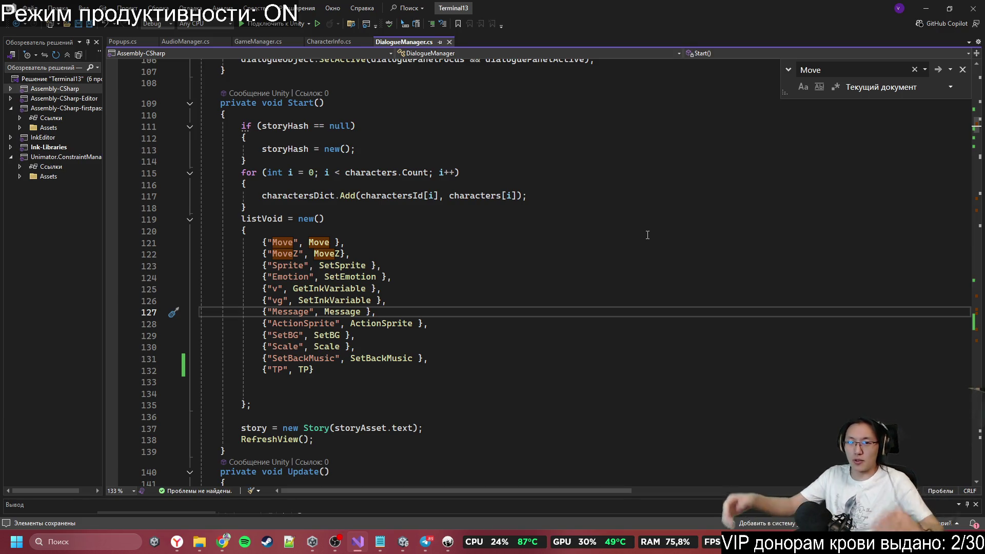
Step: Click in the Visual Studio window to prepare to minimize it
{"action": "left_click", "coordinate": [700, 208]}
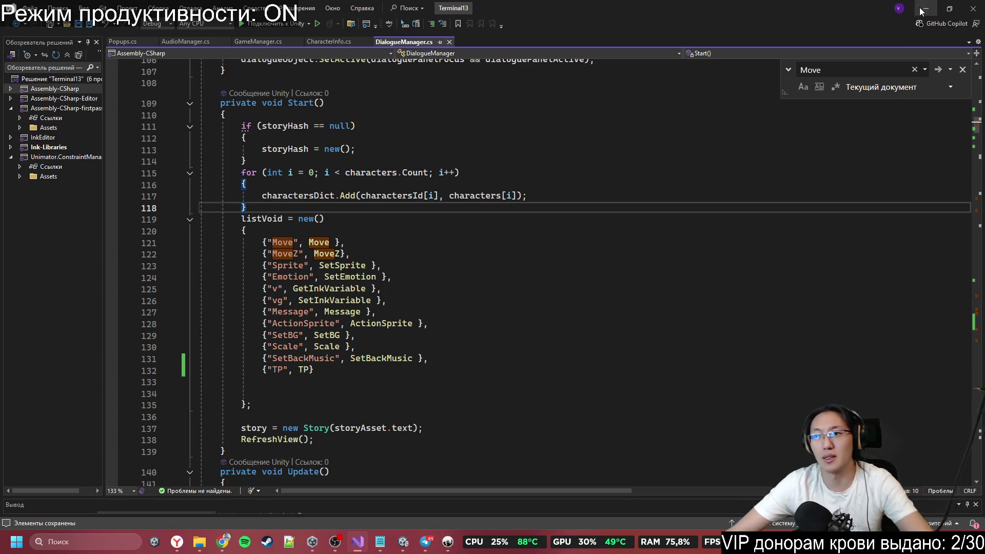
Step: Return to Unity, save the scene, and expand ===Main=== and GameObject in the Hierarchy
{"action": "left_click", "coordinate": [918, 12]}
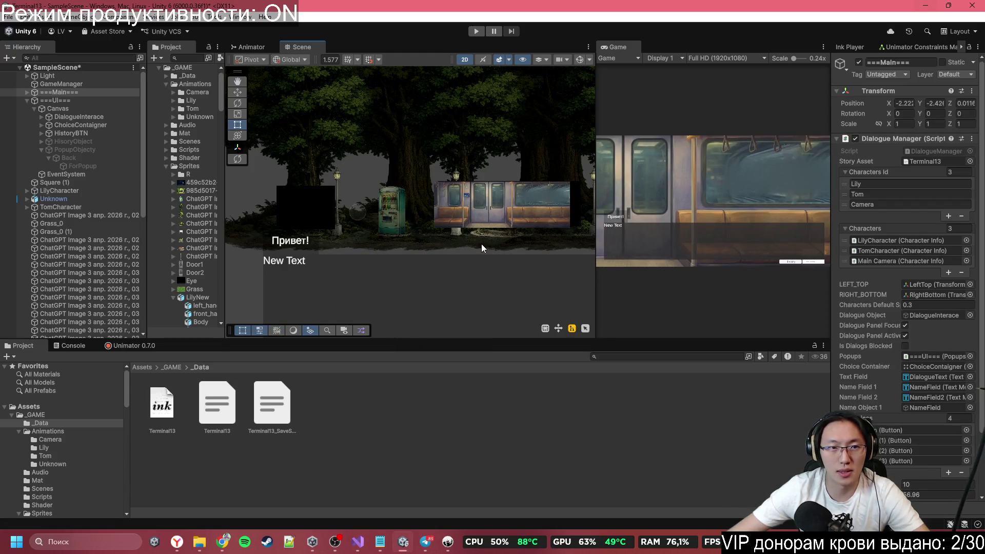
{"action": "key", "text": "ctrl+s"}
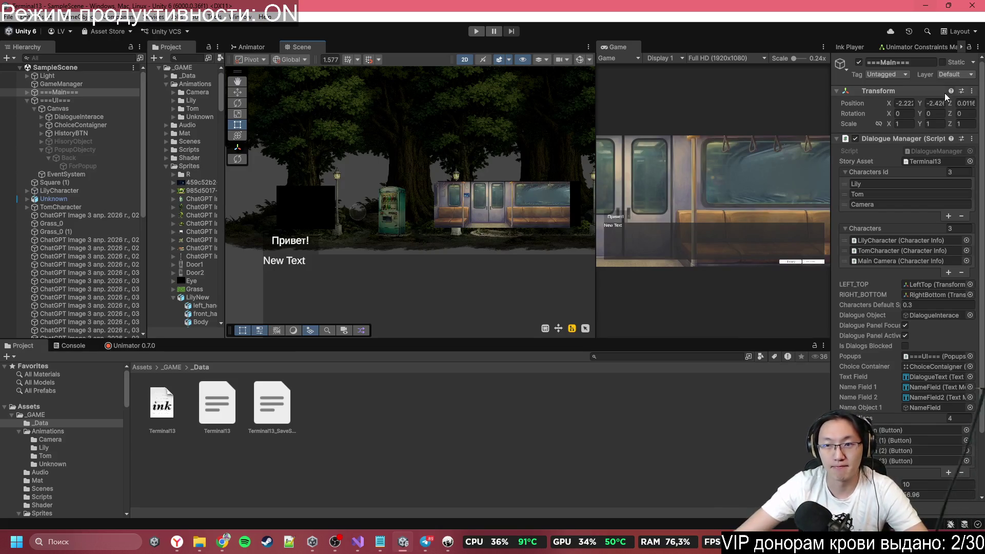
{"action": "left_click", "coordinate": [71, 133]}
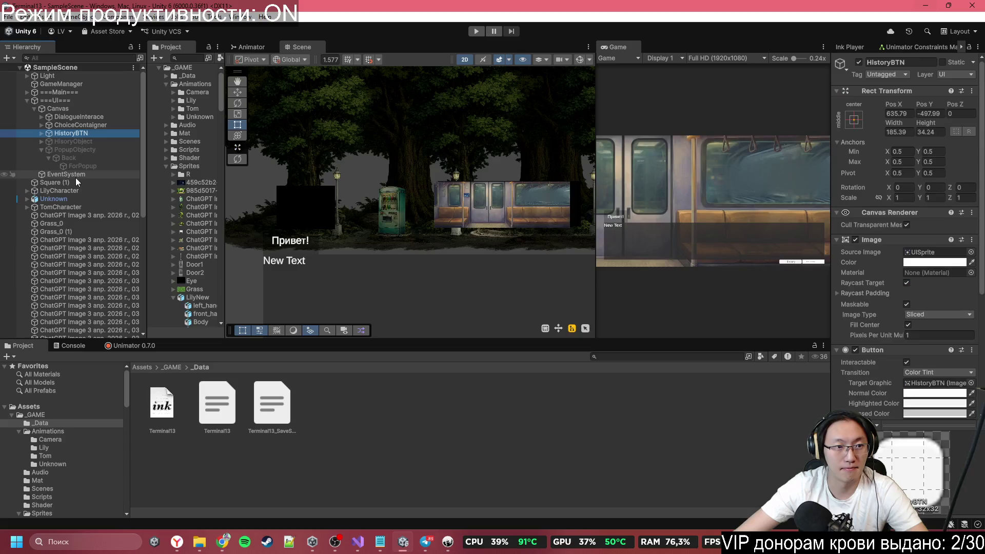
{"action": "left_click", "coordinate": [27, 92]}
{"action": "left_click", "coordinate": [34, 100]}
Step: Select Main Camera, frame it in the Scene view, and turn off 2D mode
{"action": "left_click", "coordinate": [64, 109]}
{"action": "left_click", "coordinate": [42, 109]}
{"action": "left_click", "coordinate": [51, 100]}
{"action": "left_click", "coordinate": [61, 109]}
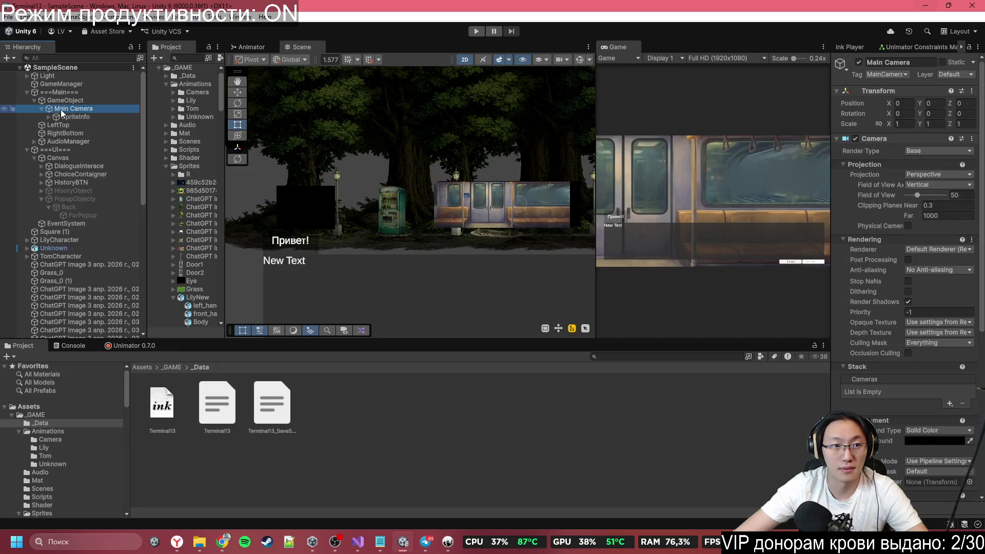
{"action": "key", "text": "f"}
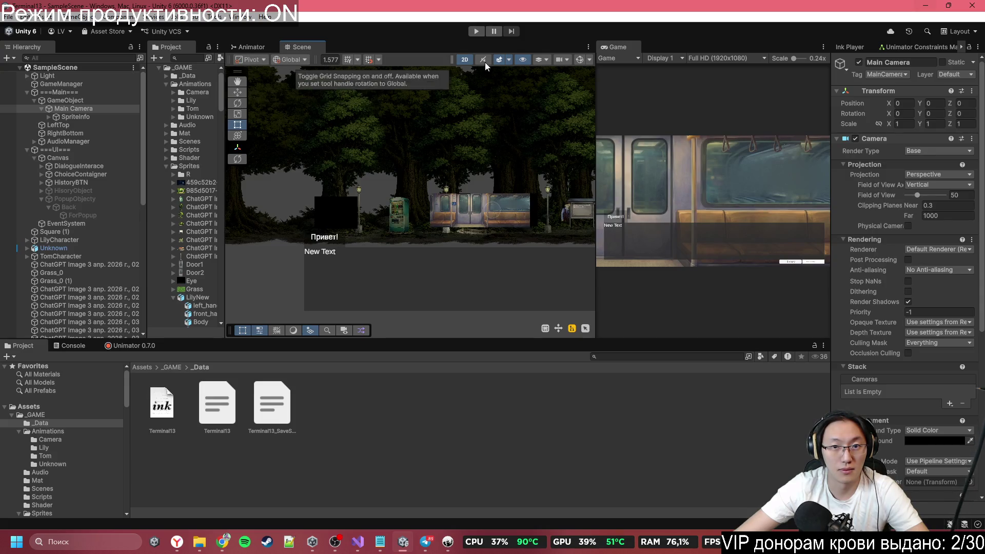
{"action": "left_click", "coordinate": [464, 59]}
Step: Drag Main Camera along Z and X, then move it to the Hierarchy root
{"action": "mouse_move", "coordinate": [367, 167]}
{"action": "left_mouse_down"}
{"action": "mouse_move", "coordinate": [584, 183]}
{"action": "mouse_move", "coordinate": [359, 195]}
{"action": "left_mouse_up"}
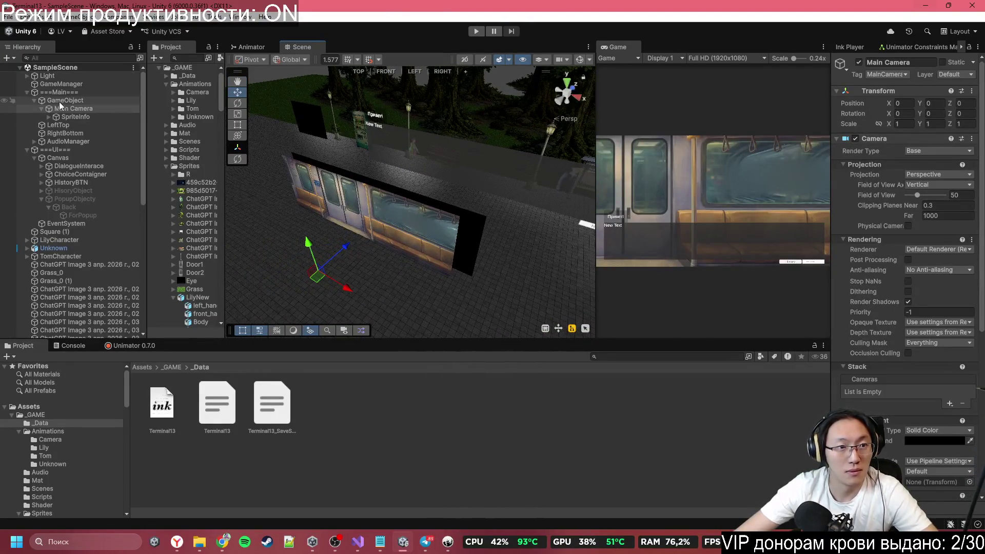
{"action": "left_click_drag", "start_coordinate": [347, 248], "coordinate": [503, 211]}
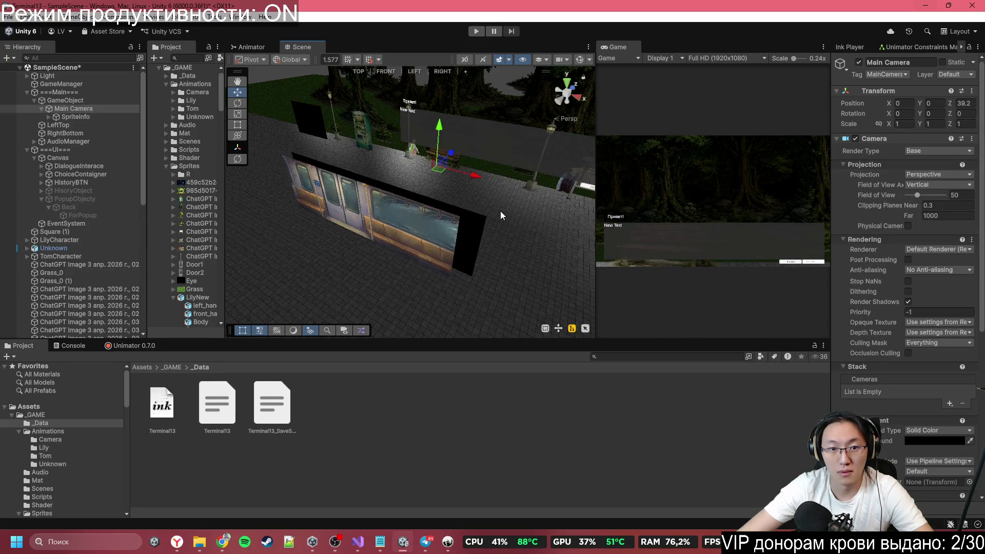
{"action": "mouse_move", "coordinate": [475, 176]}
{"action": "left_mouse_down"}
{"action": "mouse_move", "coordinate": [450, 170]}
{"action": "mouse_move", "coordinate": [437, 151]}
{"action": "left_mouse_up"}
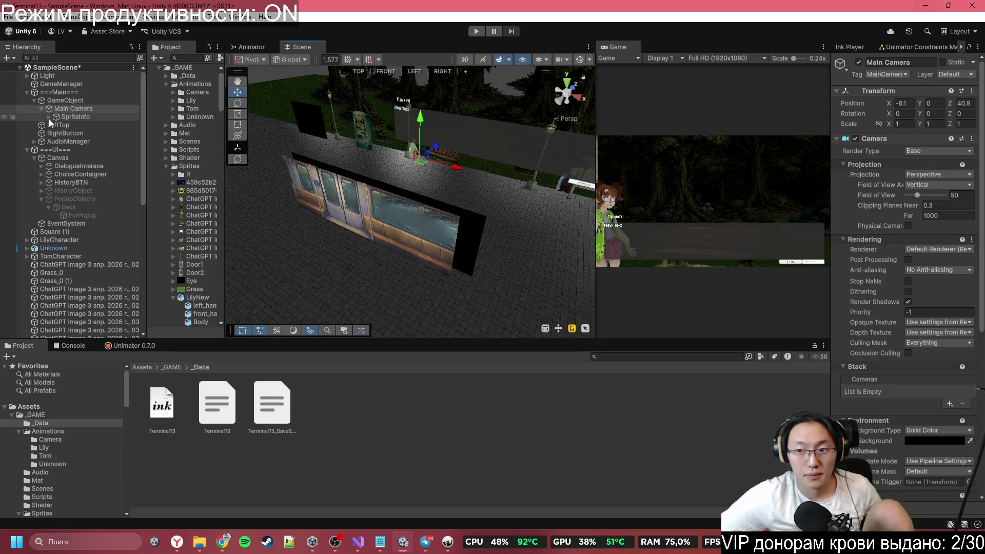
{"action": "scroll", "coordinate": [869, 384], "scroll_direction": "down", "scroll_amount": 5}
{"action": "scroll", "coordinate": [869, 384], "scroll_direction": "down", "scroll_amount": 1}
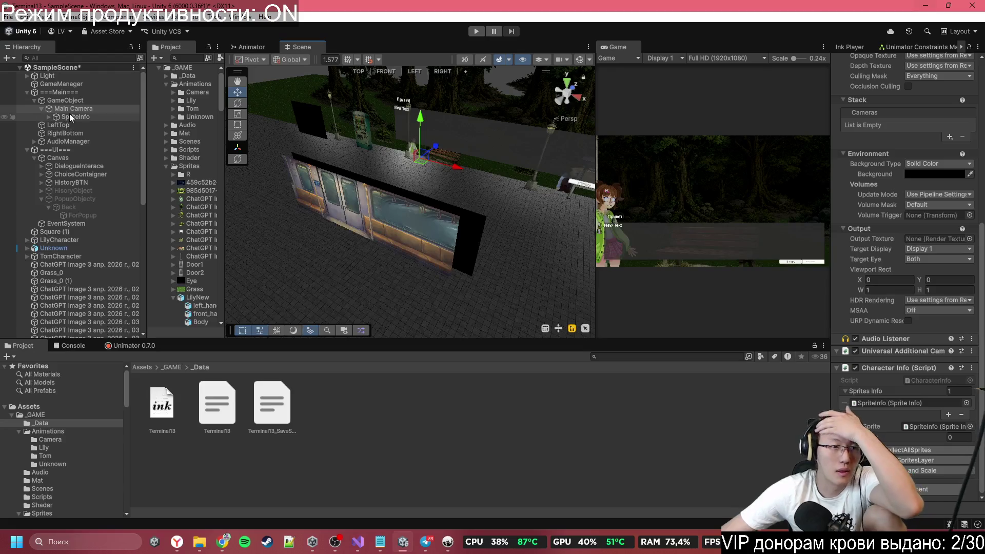
{"action": "left_click_drag", "start_coordinate": [75, 110], "coordinate": [56, 88]}
Step: Set Main Camera's Position Z to -10 and slide it left along X toward Lily
{"action": "scroll", "coordinate": [903, 205], "scroll_direction": "up", "scroll_amount": 8}
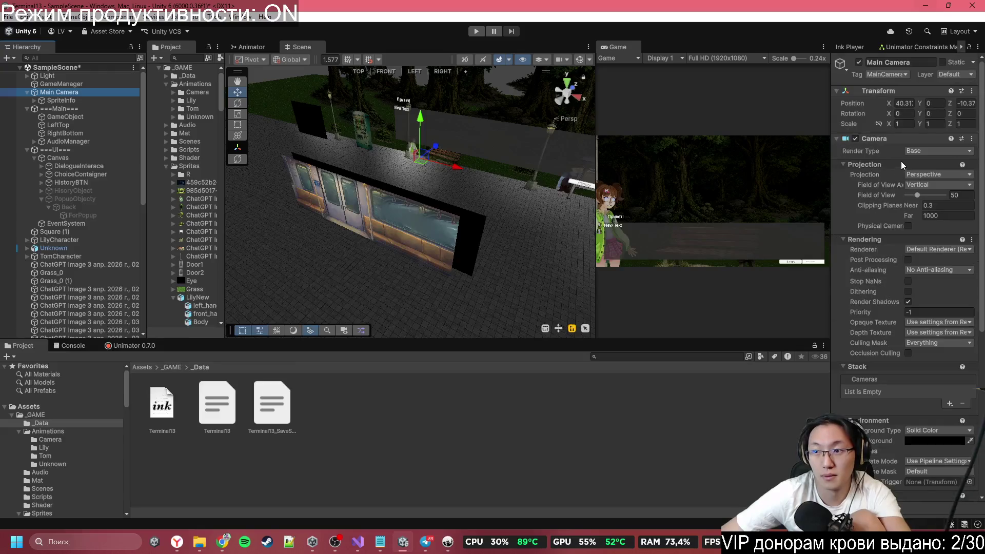
{"action": "left_click", "coordinate": [966, 102]}
{"action": "left_click", "coordinate": [970, 104]}
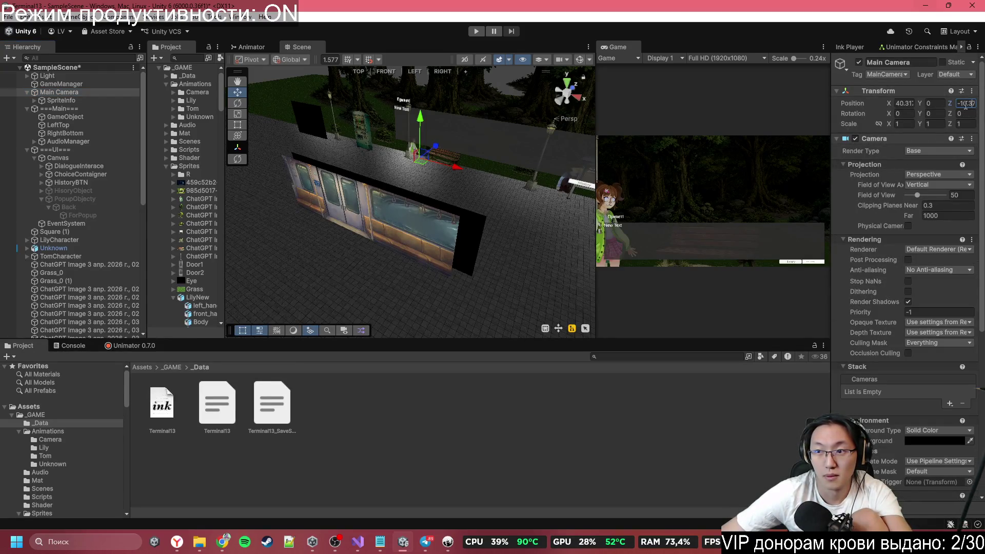
{"action": "left_click_drag", "start_coordinate": [967, 105], "coordinate": [981, 111]}
{"action": "type", "text": "-10.33"}
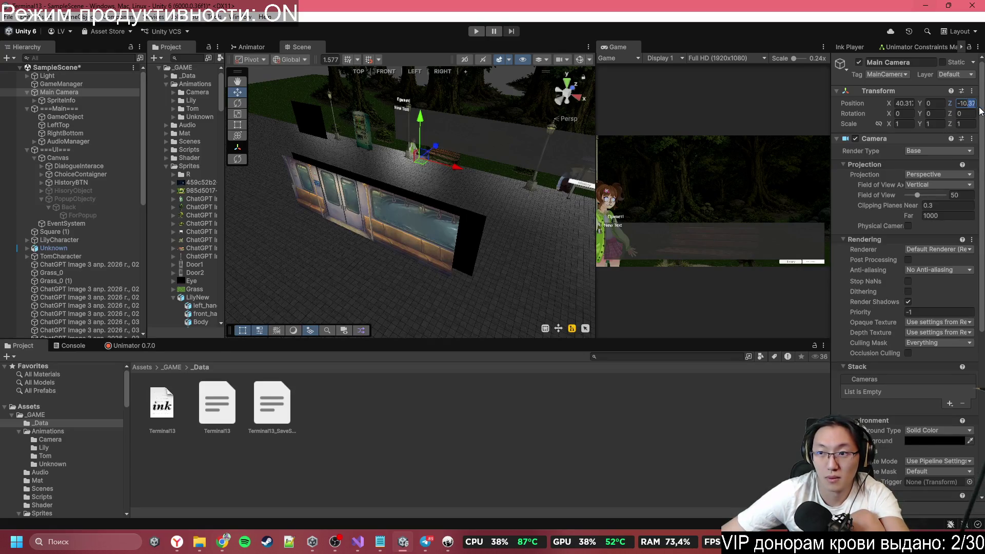
{"action": "key", "text": "BackSpace"}
{"action": "key", "text": "BackSpace"}
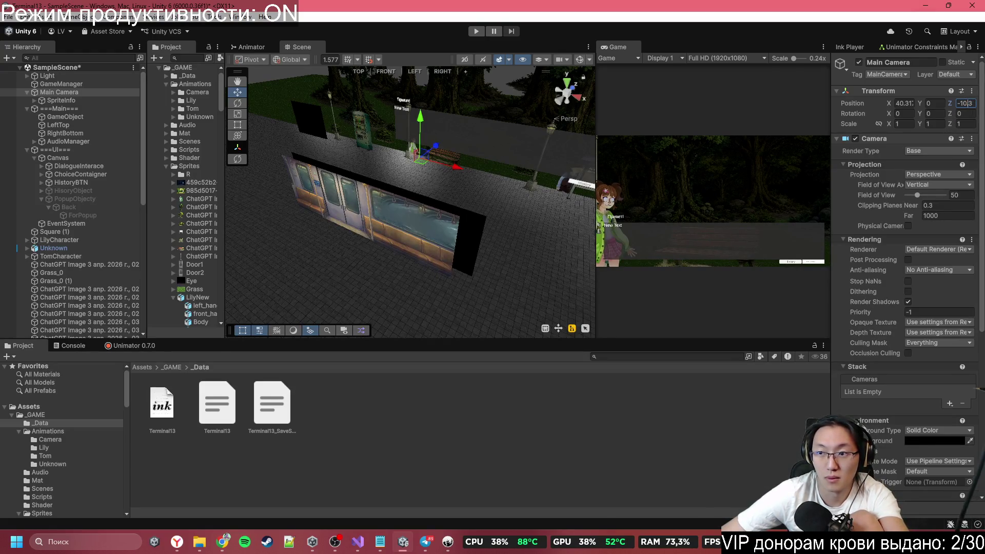
{"action": "left_click_drag", "start_coordinate": [447, 154], "coordinate": [628, 116]}
{"action": "key", "text": "f"}
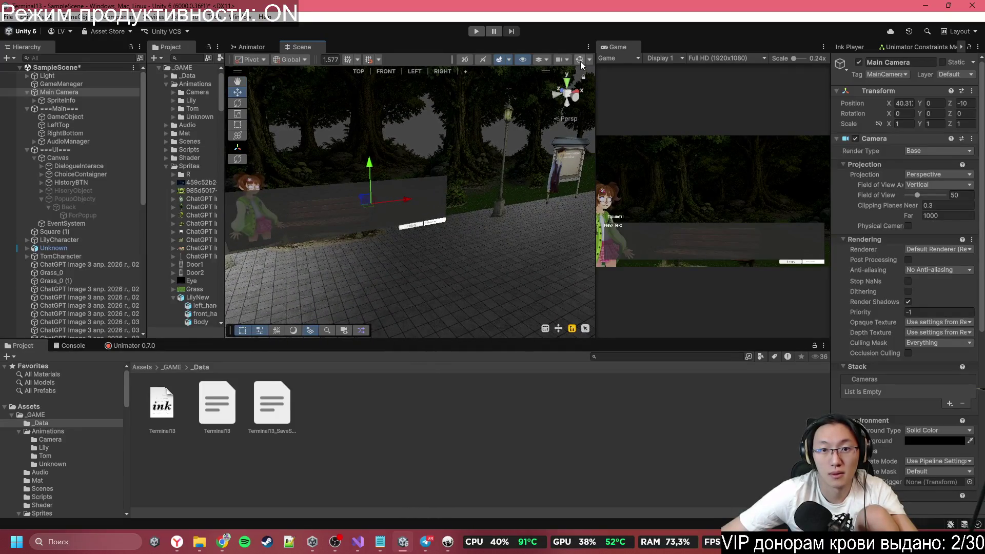
{"action": "left_click_drag", "start_coordinate": [408, 202], "coordinate": [355, 217]}
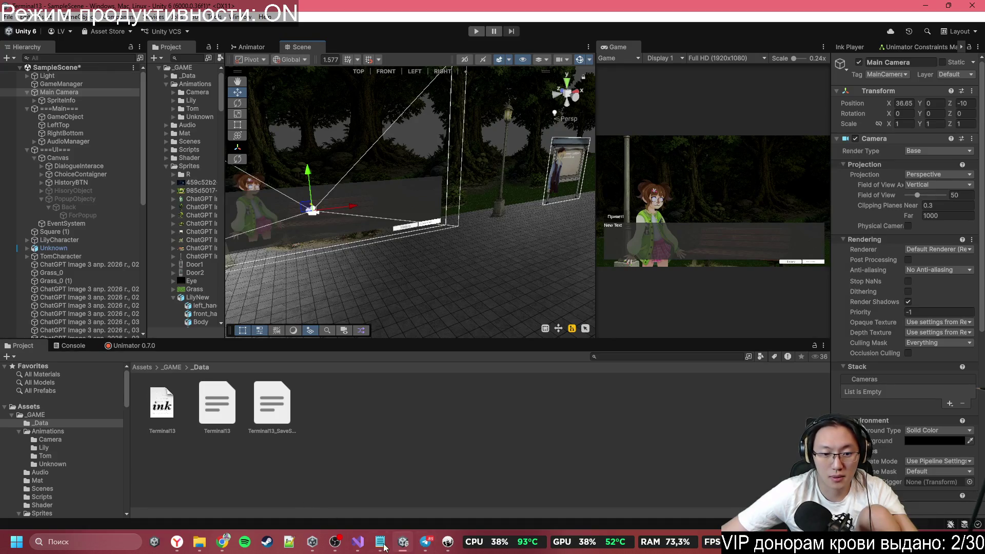
Step: Copy Lily's coordinate 35,27784 from the Terminal#13 notes and enter it as Main Camera's X
{"action": "left_click", "coordinate": [224, 543]}
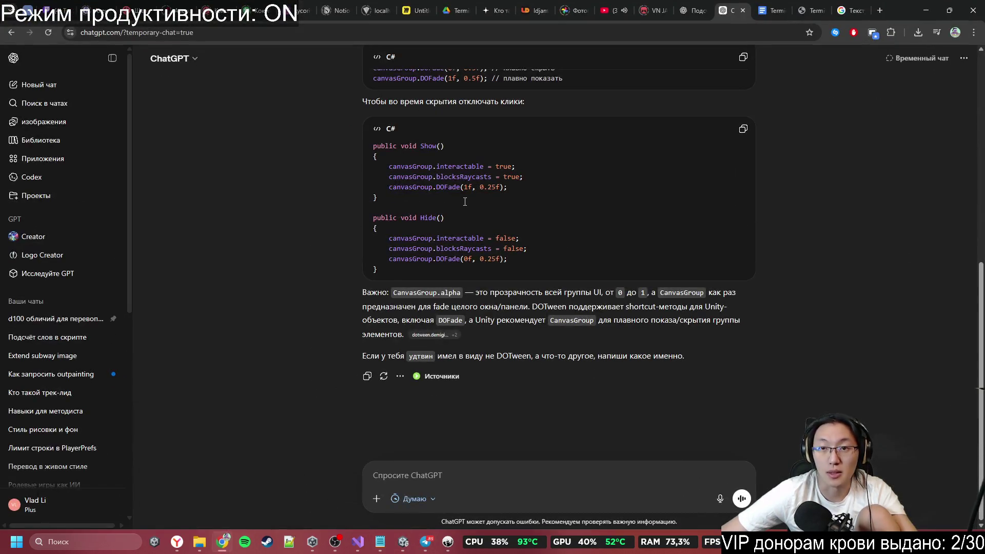
{"action": "left_click", "coordinate": [764, 5]}
{"action": "scroll", "coordinate": [334, 314], "scroll_direction": "up", "scroll_amount": 10}
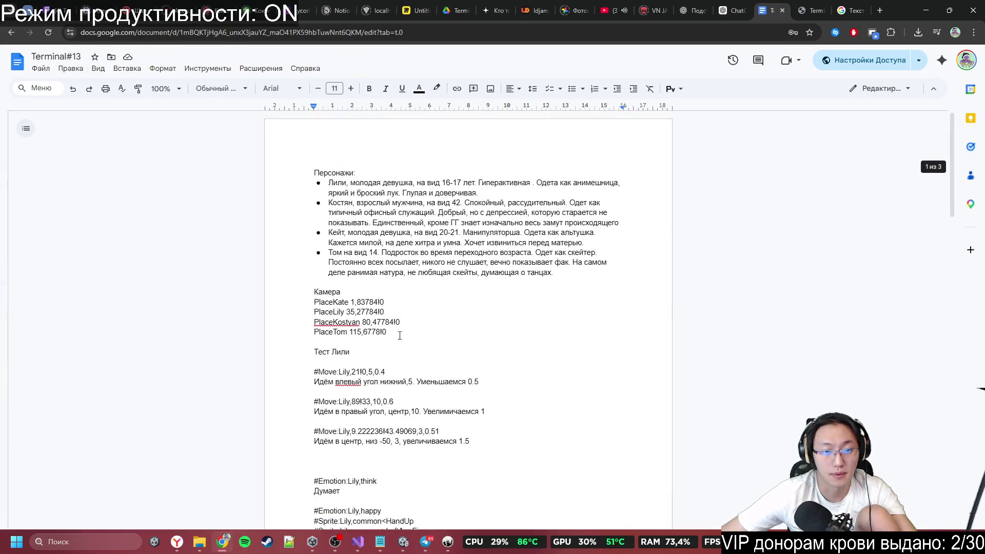
{"action": "left_click", "coordinate": [351, 303]}
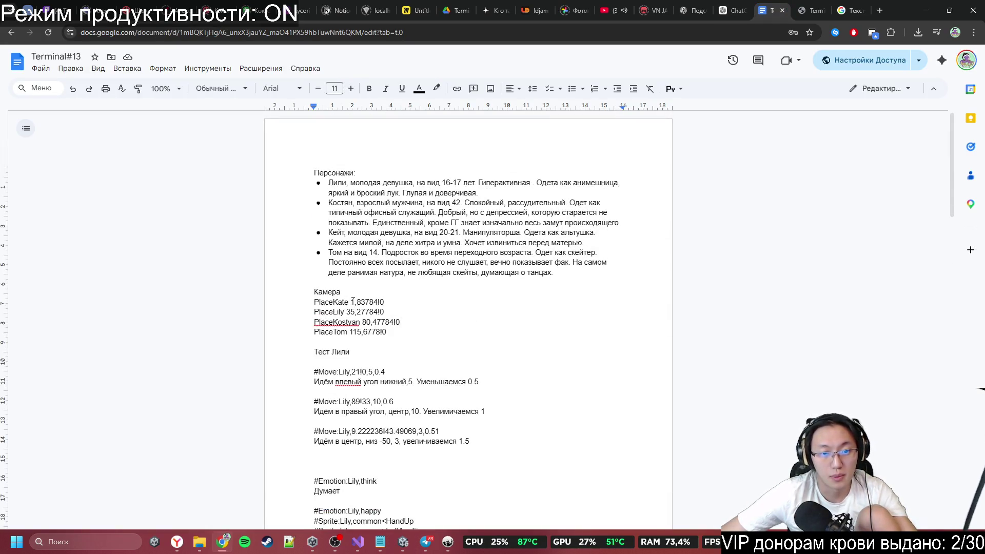
{"action": "left_click_drag", "start_coordinate": [347, 313], "coordinate": [381, 313]}
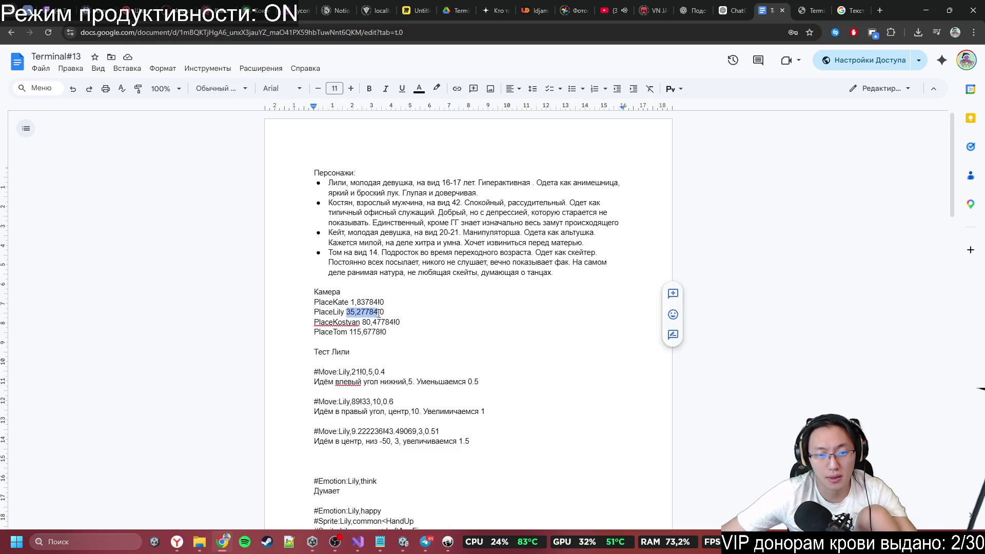
{"action": "key", "text": "ctrl+c"}
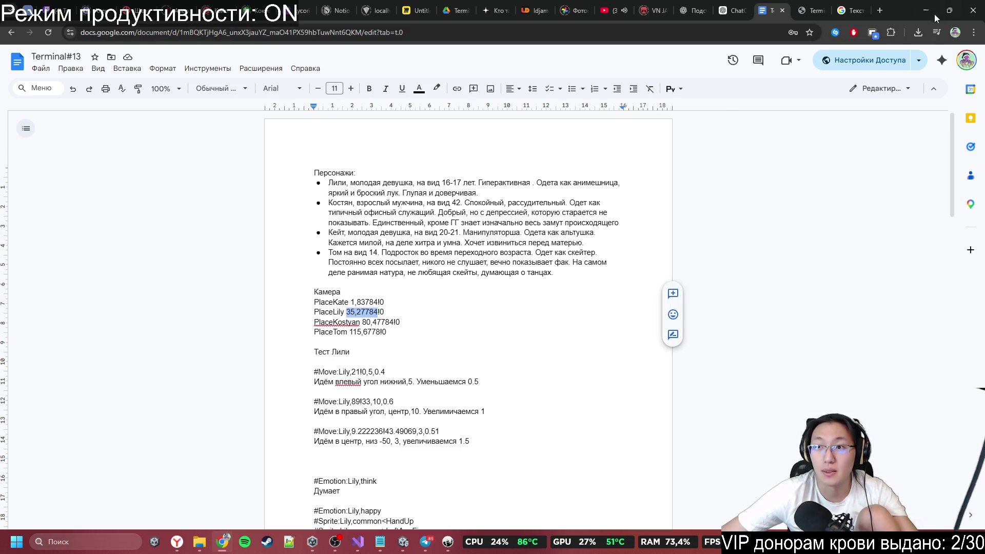
{"action": "key", "text": "alt+Tab"}
{"action": "type", "text": "27.784"}
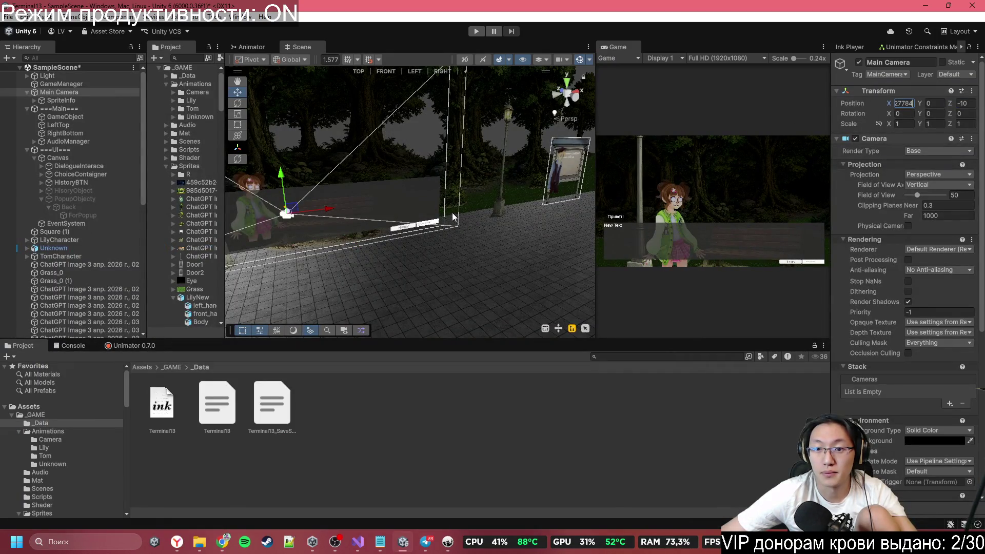
Step: Slide Main Camera along X to about 35.8 and dismiss the Telegram window
{"action": "left_click_drag", "start_coordinate": [328, 211], "coordinate": [337, 209]}
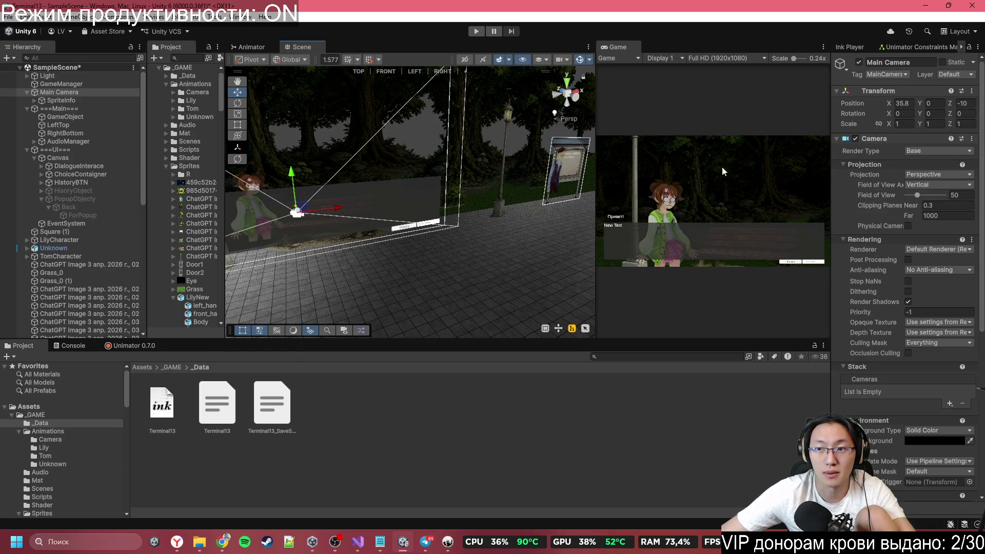
{"action": "left_click", "coordinate": [903, 103]}
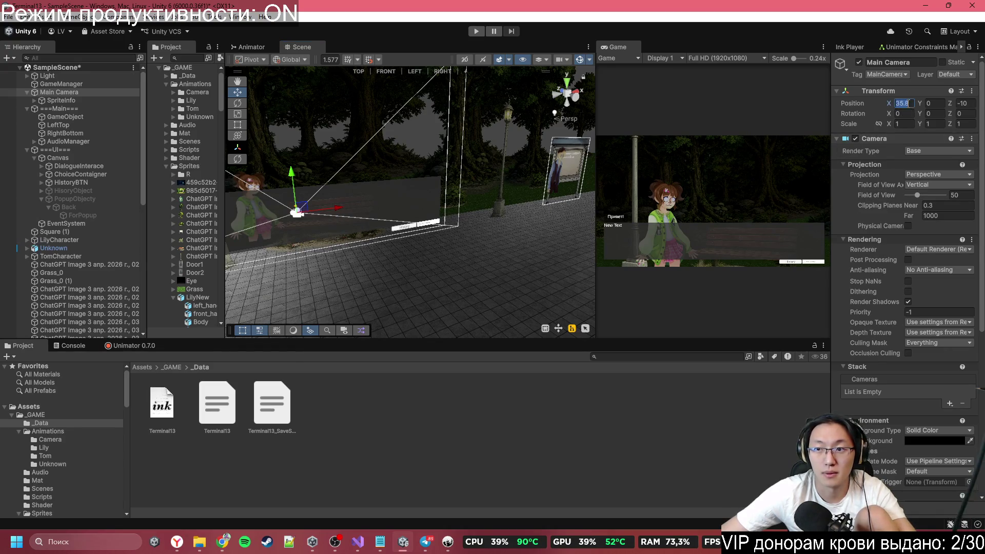
{"action": "left_click", "coordinate": [426, 547]}
{"action": "left_click", "coordinate": [426, 547]}
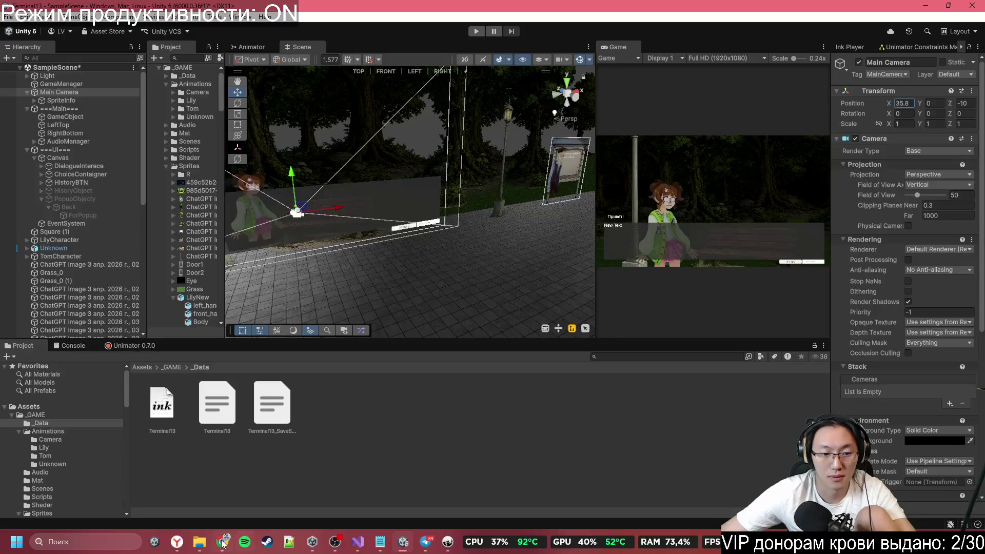
Step: Replace the PlaceLily coordinate in the notes with 35.8 and return to Unity
{"action": "left_click", "coordinate": [222, 542]}
{"action": "double_click", "coordinate": [357, 311]}
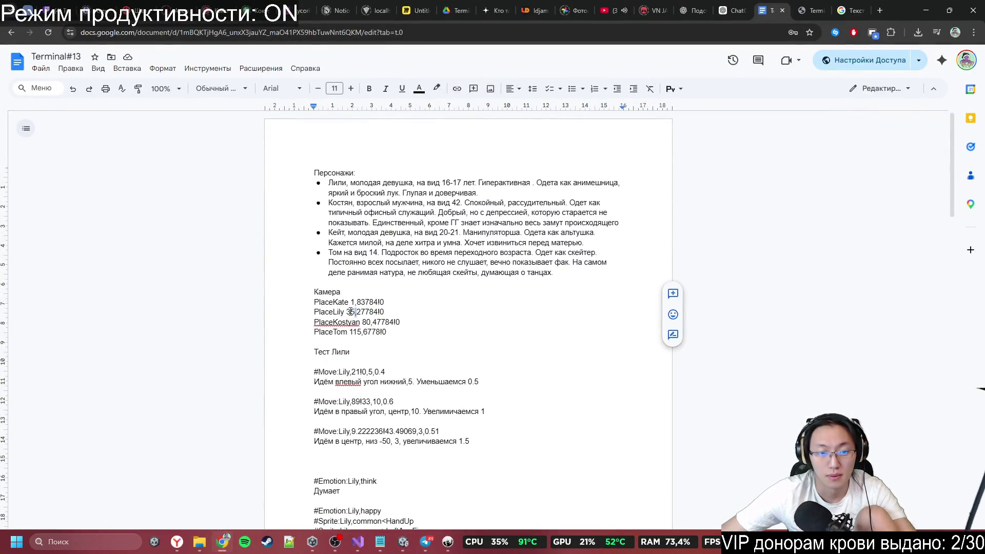
{"action": "key", "text": "ctrl+v"}
{"action": "left_click", "coordinate": [458, 341]}
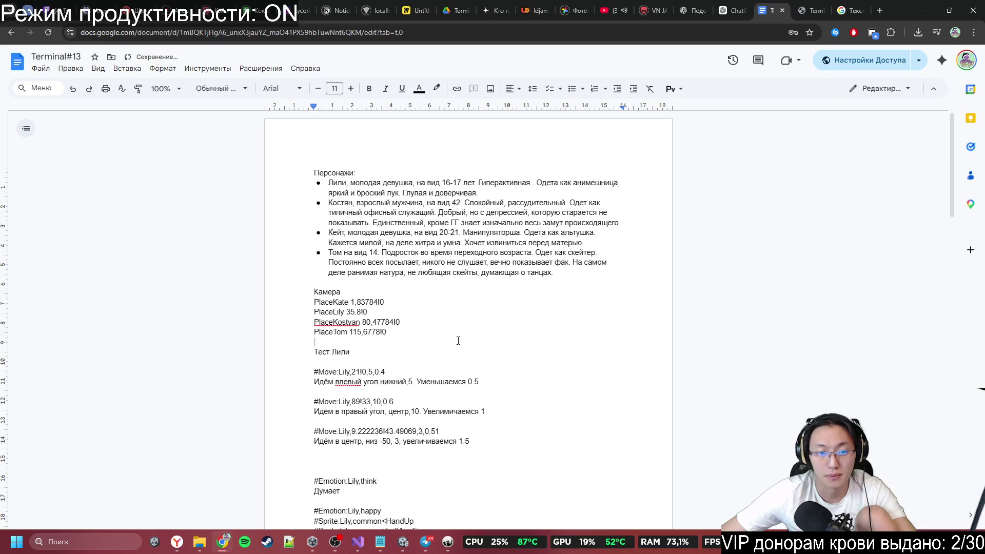
{"action": "key", "text": "alt+Tab"}
{"action": "left_click_drag", "start_coordinate": [408, 254], "coordinate": [334, 222]}
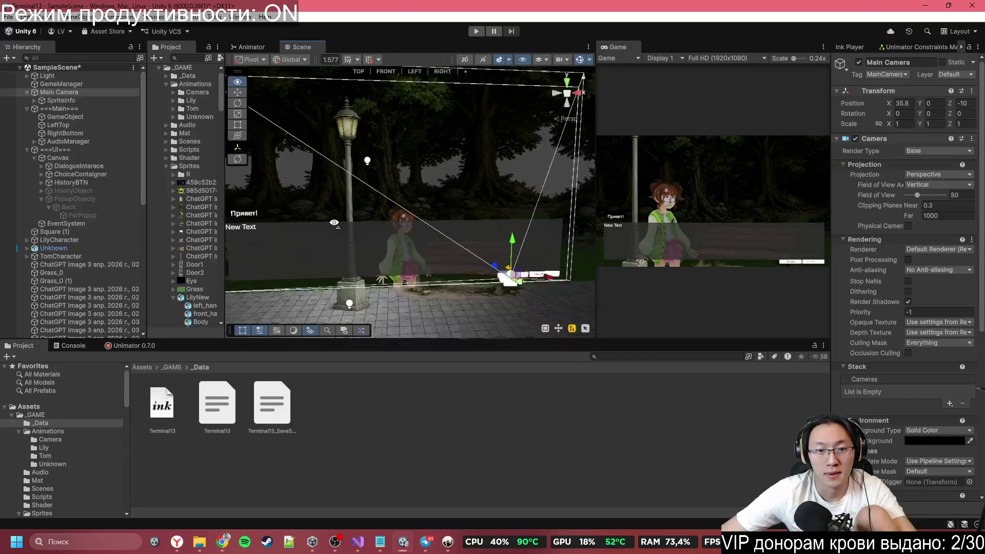
Step: Fly the Scene view around the train and street, ending looking down at the street
{"action": "key", "text": "s"}
{"action": "key", "text": "s"}
{"action": "key", "text": "w"}
{"action": "key", "text": "w"}
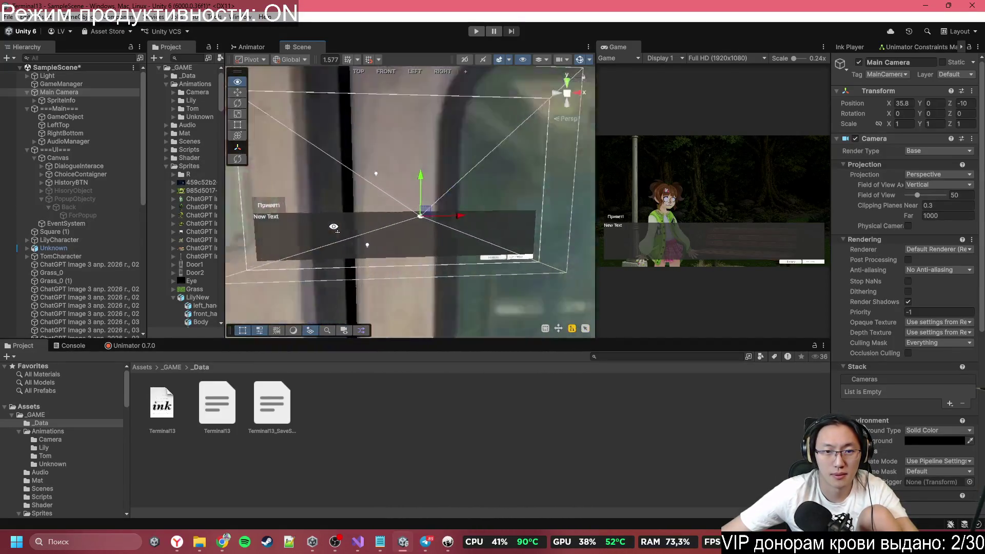
{"action": "key", "text": "d"}
{"action": "key", "text": "s"}
{"action": "mouse_move", "coordinate": [355, 238]}
{"action": "left_mouse_down"}
{"action": "mouse_move", "coordinate": [648, 333]}
{"action": "mouse_move", "coordinate": [528, 347]}
{"action": "mouse_move", "coordinate": [340, 207]}
{"action": "left_mouse_up"}
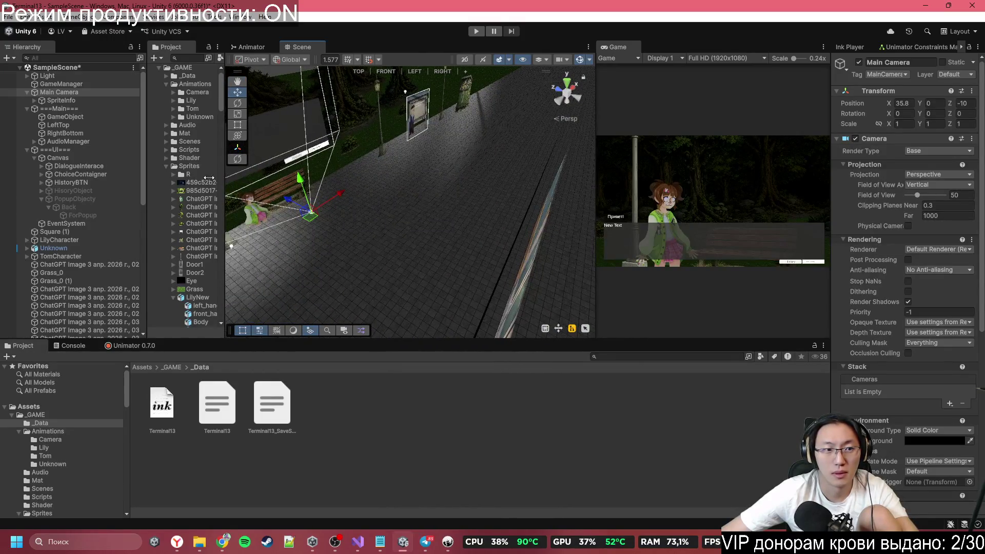
Step: Nest Main Camera under GameObject in ===Main=== and check GameObject's transform
{"action": "left_click", "coordinate": [60, 91]}
{"action": "mouse_move", "coordinate": [79, 119]}
{"action": "left_mouse_down"}
{"action": "mouse_move", "coordinate": [84, 139]}
{"action": "mouse_move", "coordinate": [79, 93]}
{"action": "mouse_move", "coordinate": [73, 118]}
{"action": "left_mouse_up"}
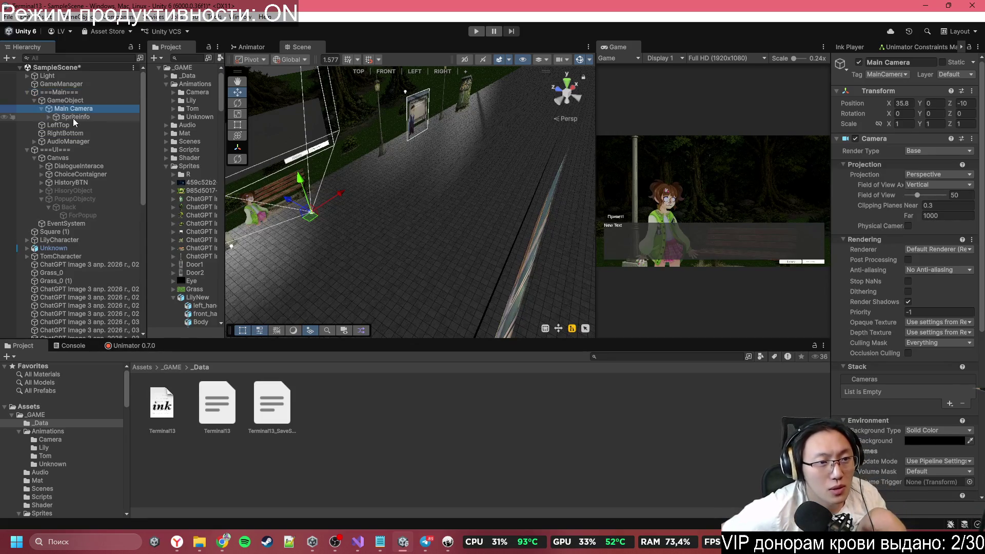
{"action": "left_click", "coordinate": [83, 100]}
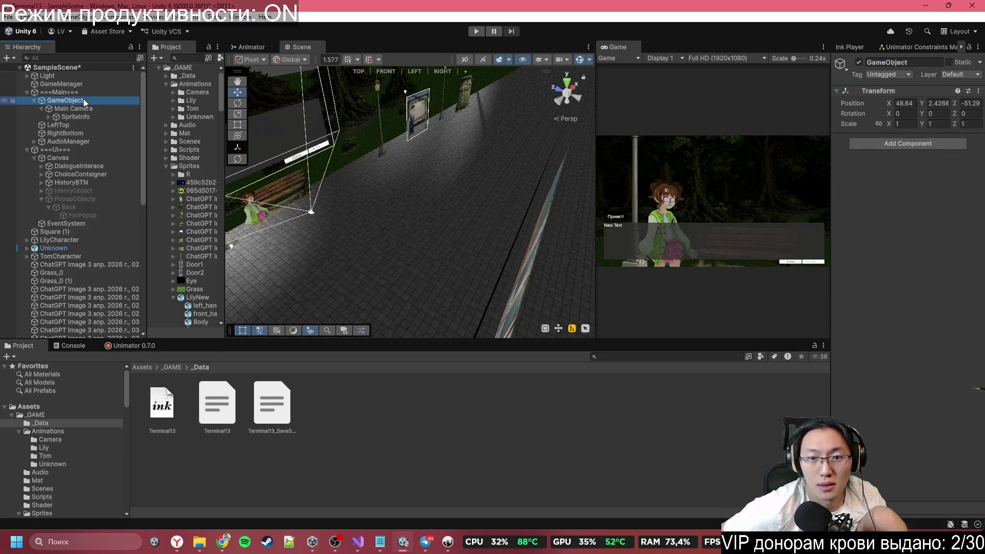
Step: Set Main Camera's Position X and Z to 0 so it frames the train carriage interior
{"action": "double_click", "coordinate": [83, 100]}
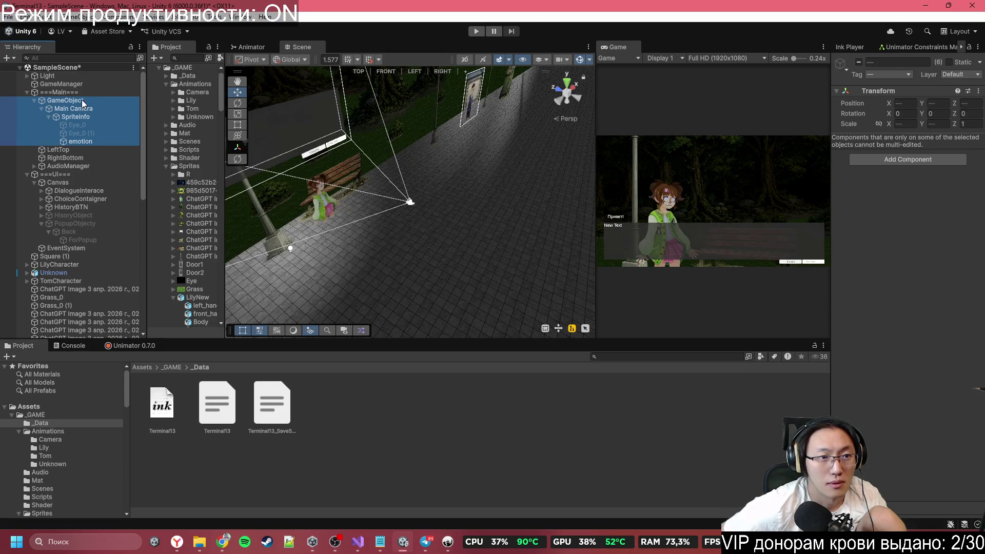
{"action": "left_click", "coordinate": [82, 100]}
{"action": "left_click", "coordinate": [87, 110]}
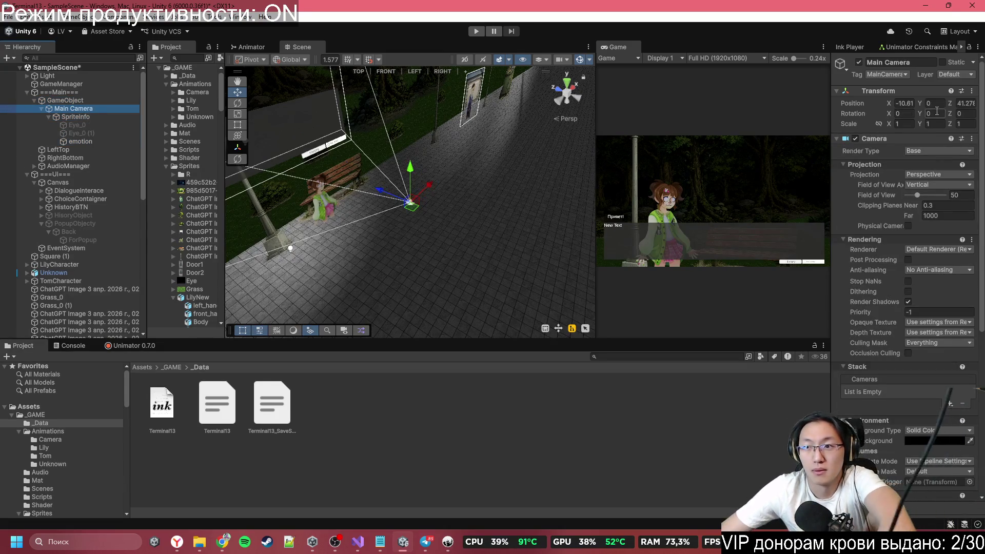
{"action": "left_click", "coordinate": [905, 103]}
{"action": "type", "text": "0"}
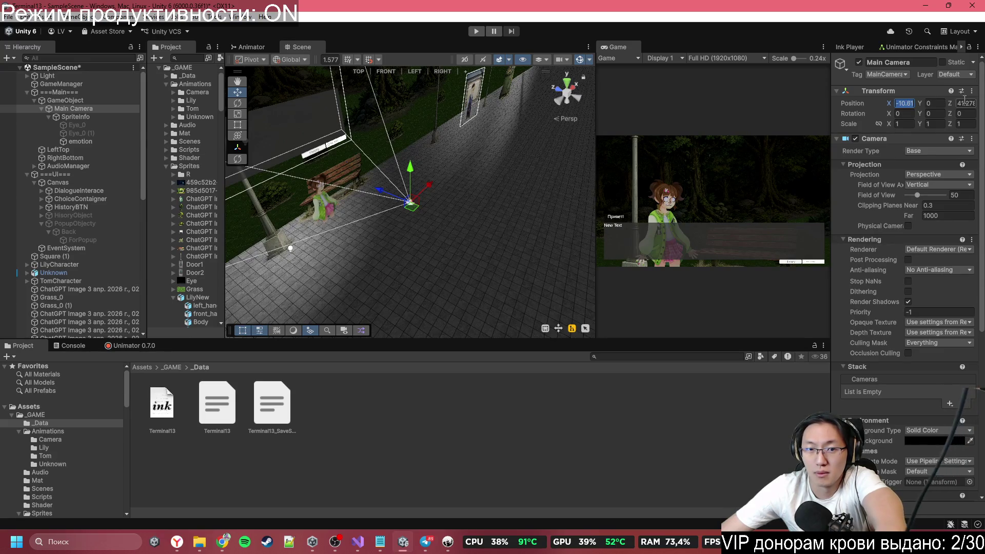
{"action": "left_click", "coordinate": [965, 103]}
{"action": "type", "text": "0"}
{"action": "mouse_move", "coordinate": [357, 202]}
{"action": "left_mouse_down"}
{"action": "mouse_move", "coordinate": [498, 182]}
{"action": "mouse_move", "coordinate": [245, 135]}
{"action": "left_mouse_up"}
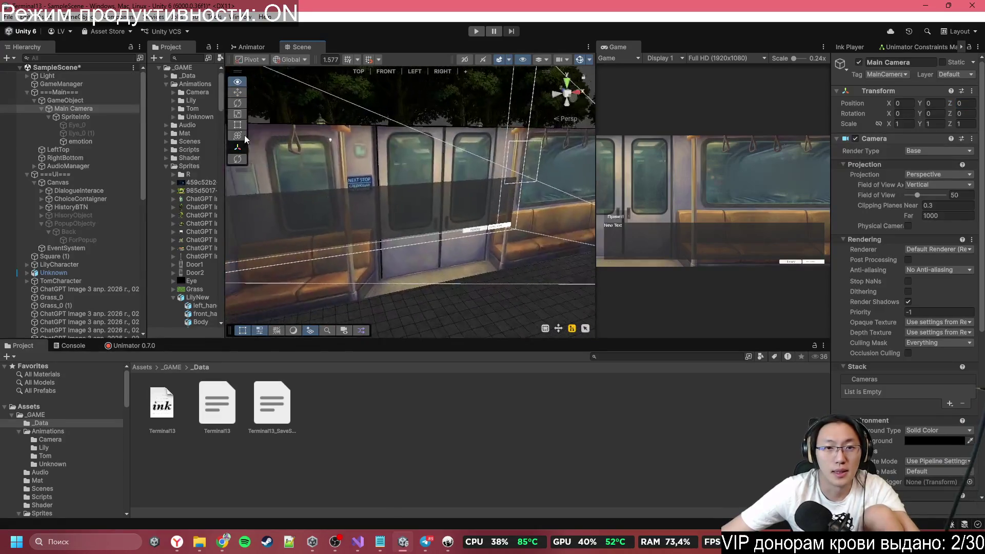
{"action": "left_click_drag", "start_coordinate": [595, 90], "coordinate": [502, 90]}
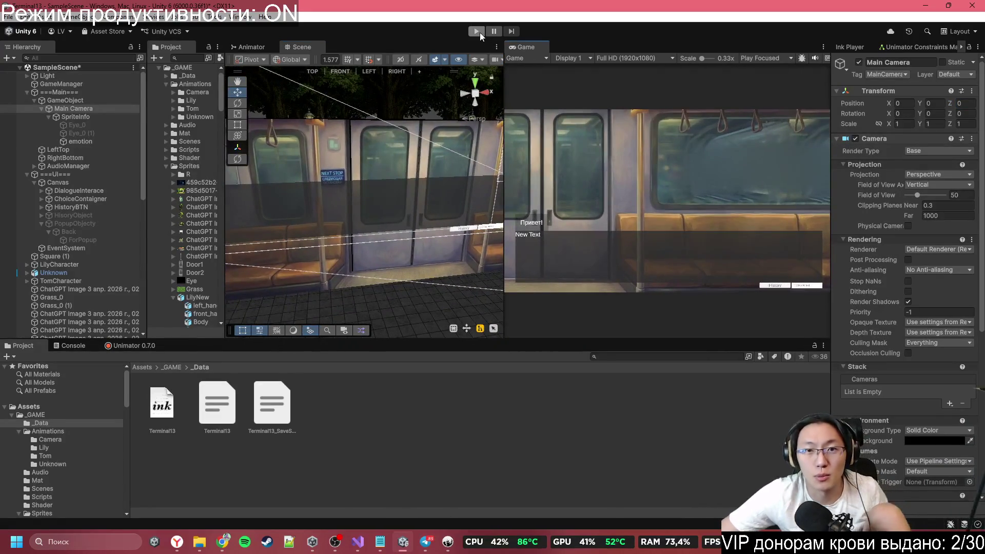
Step: Enter Play mode and advance the dialogue past the opening question to the test sprite action
{"action": "left_click", "coordinate": [479, 31]}
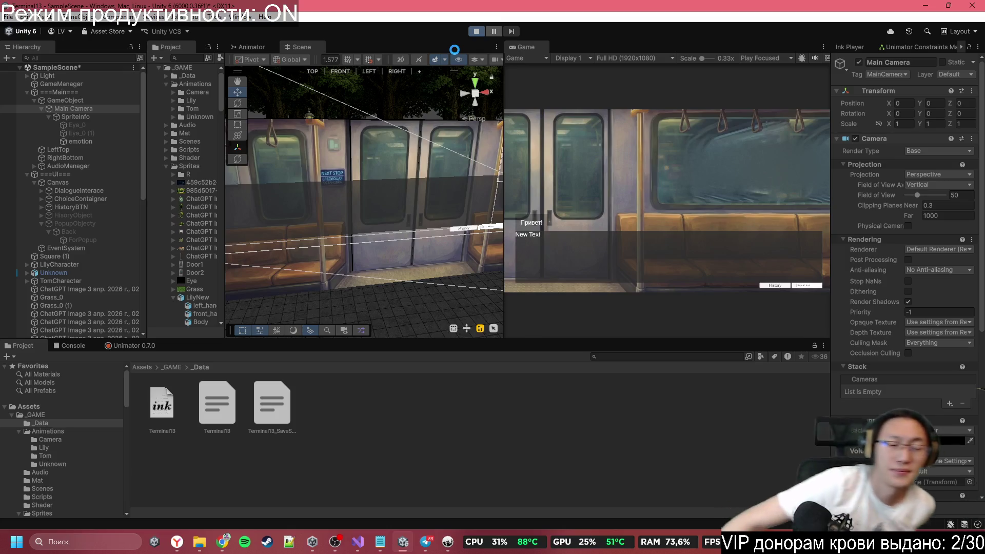
{"action": "left_click", "coordinate": [667, 142]}
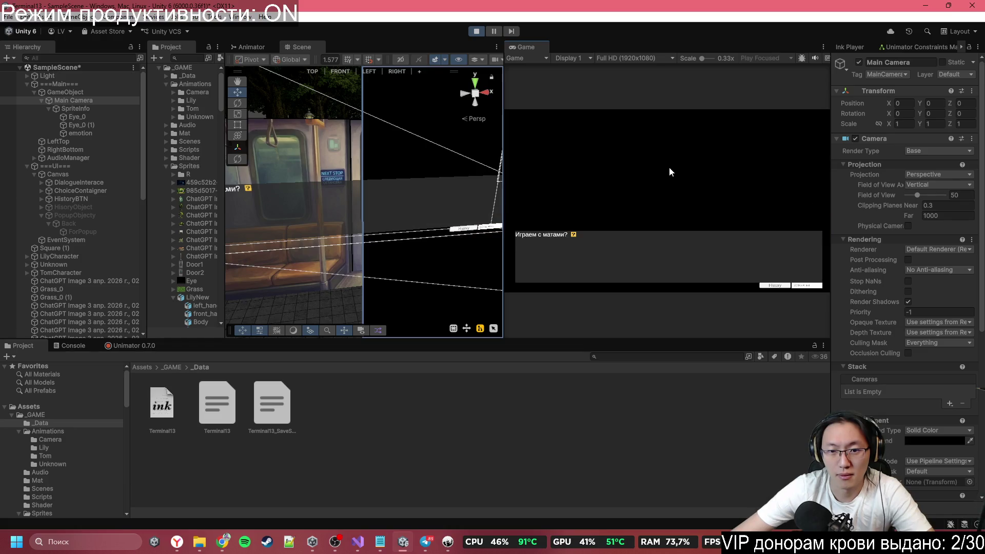
{"action": "left_click", "coordinate": [681, 203]}
{"action": "left_click", "coordinate": [682, 203]}
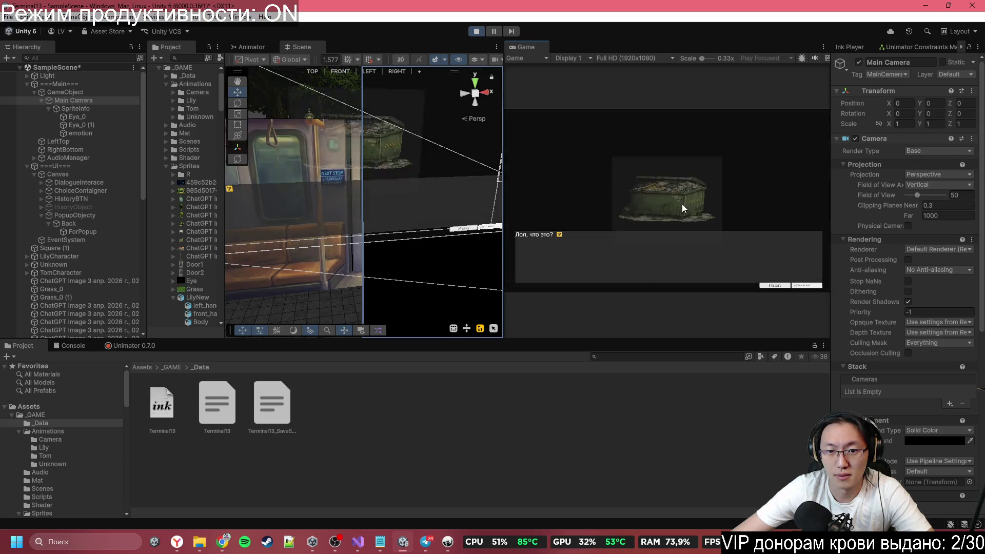
{"action": "left_click", "coordinate": [682, 204]}
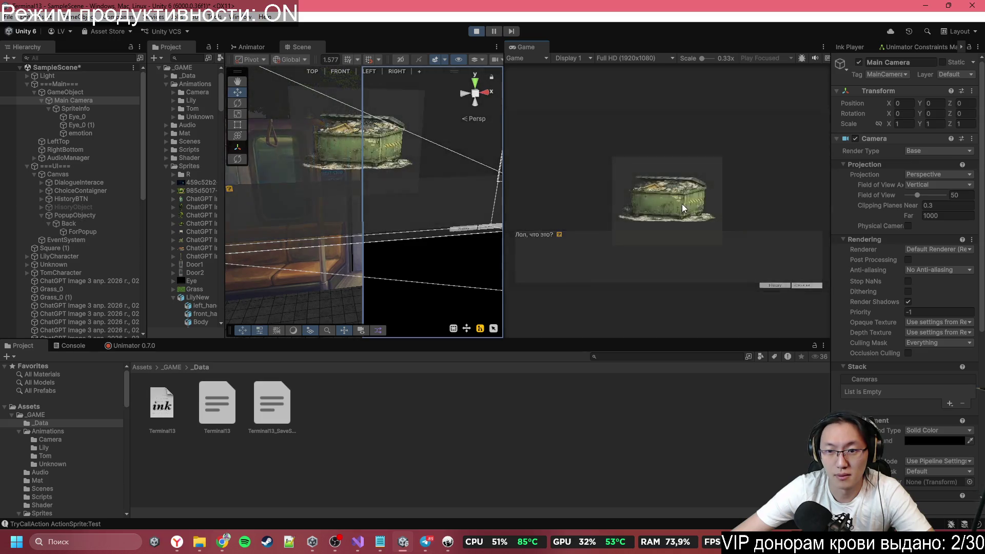
Step: Advance through the train and station lines until the camera pans to Lily, then switch to Inky
{"action": "left_click", "coordinate": [657, 183]}
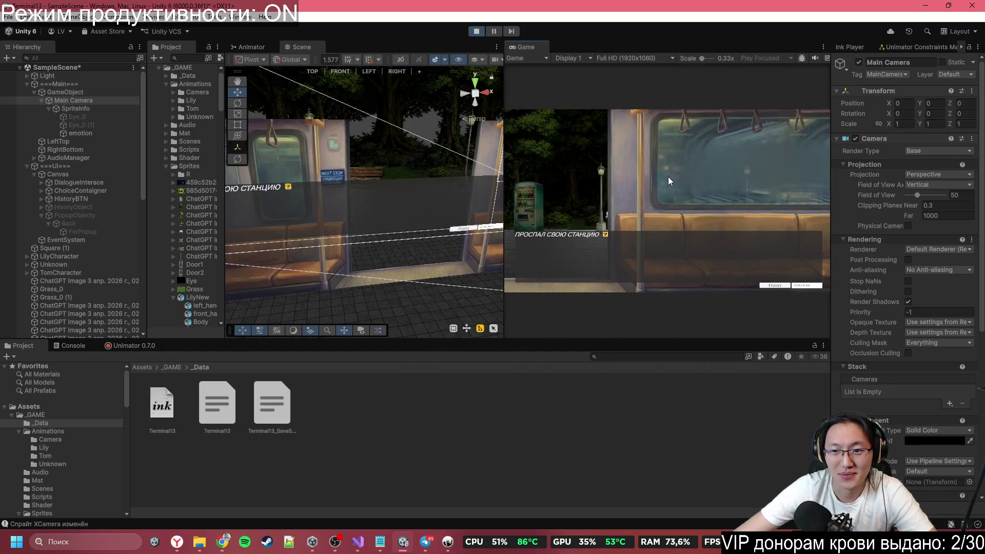
{"action": "left_click", "coordinate": [668, 177]}
{"action": "left_click", "coordinate": [668, 176]}
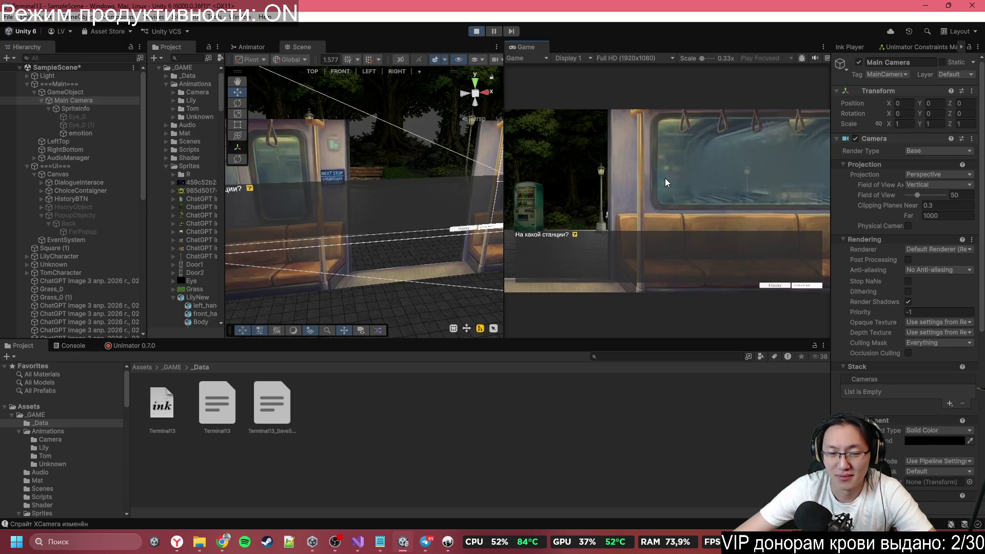
{"action": "left_click", "coordinate": [665, 177]}
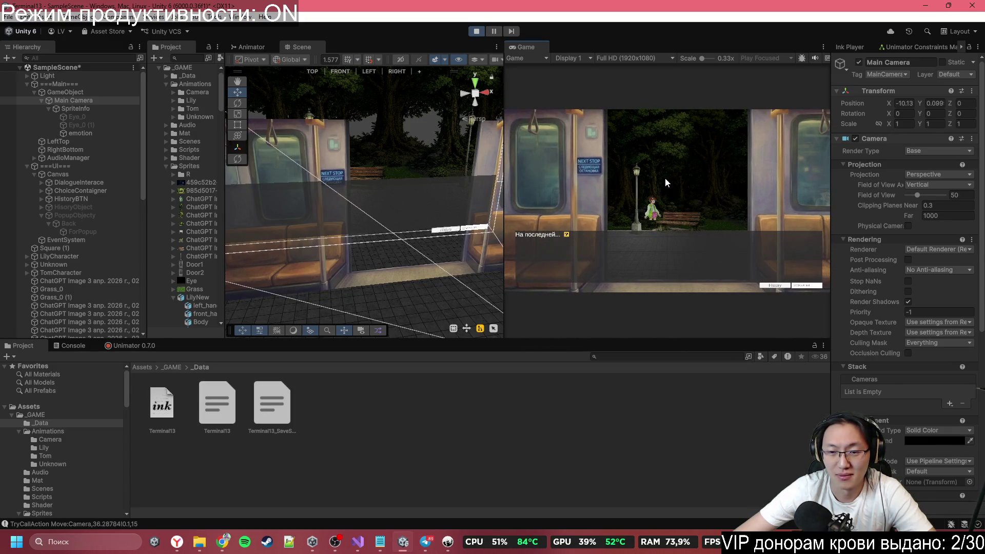
{"action": "left_click", "coordinate": [665, 177]}
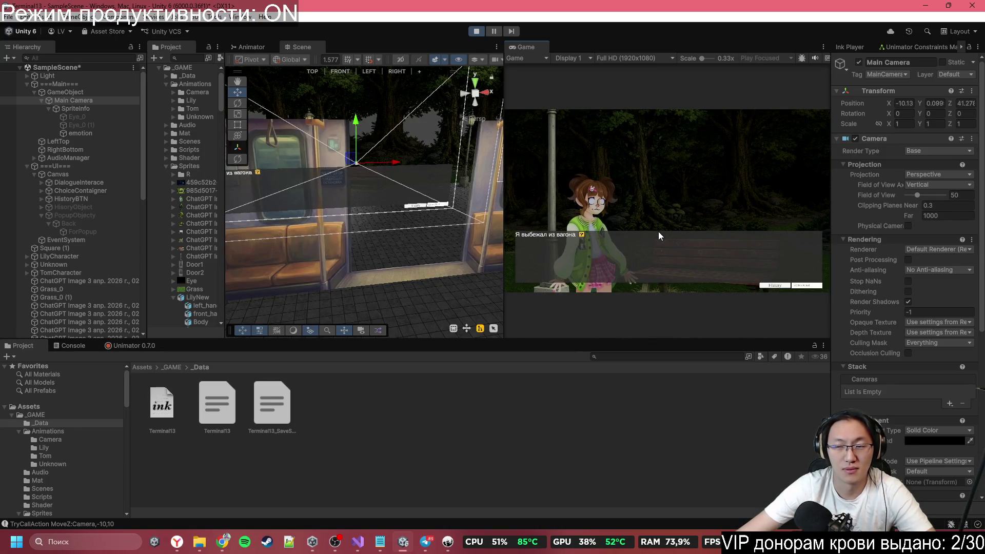
{"action": "mouse_move", "coordinate": [387, 548]}
{"action": "left_click", "coordinate": [448, 541]}
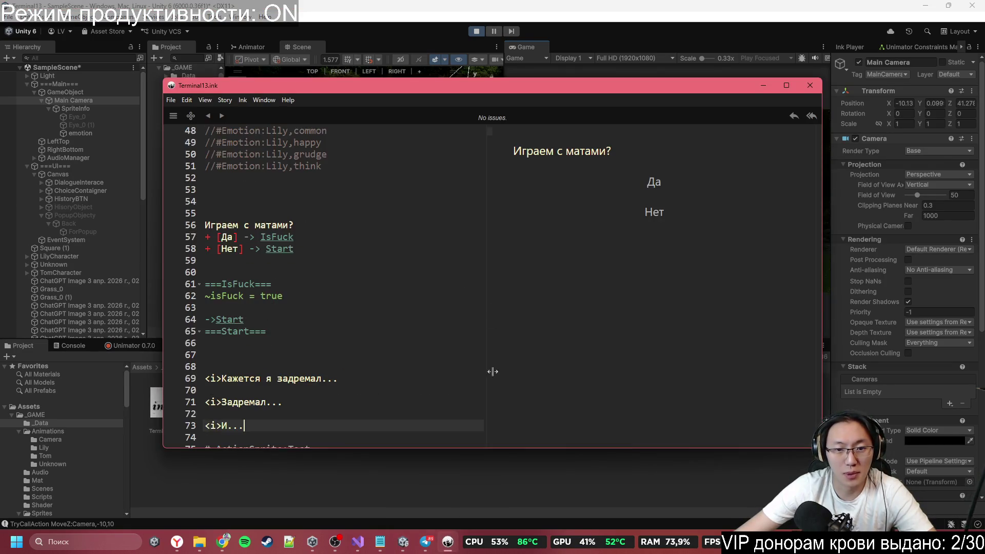
Step: Review the #Move:Camera lines in Terminal13.ink, then shift the Inky window down-right
{"action": "scroll", "coordinate": [386, 371], "scroll_direction": "down", "scroll_amount": 10}
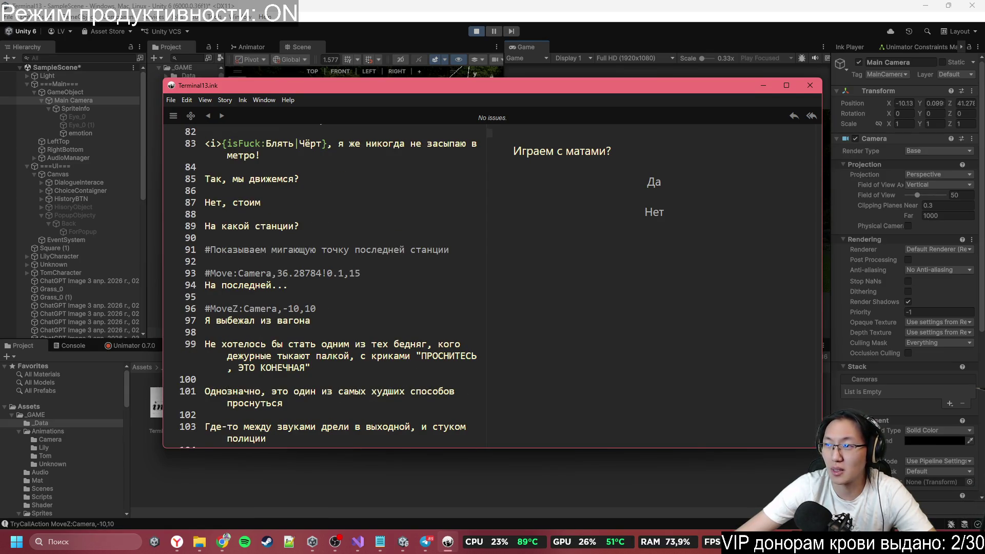
{"action": "mouse_move", "coordinate": [358, 542]}
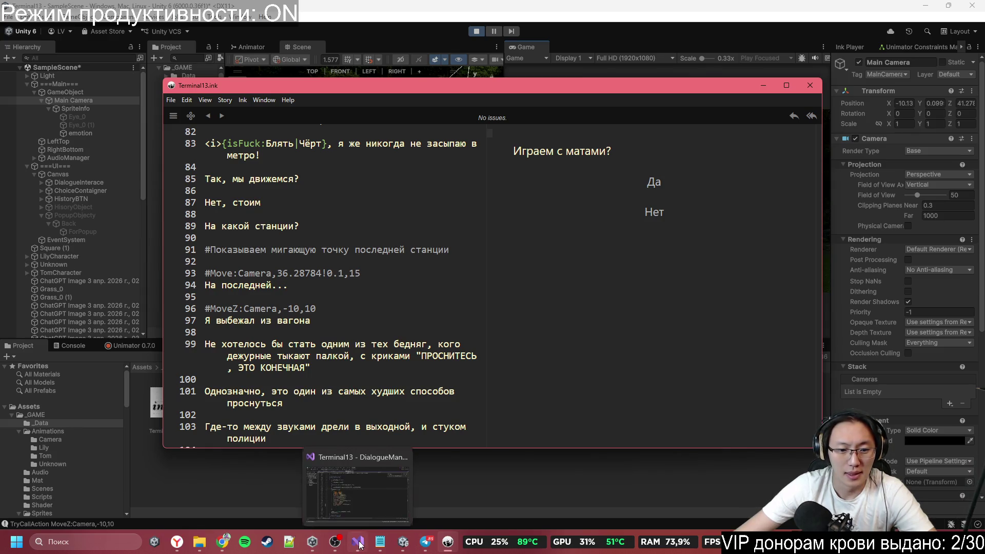
{"action": "mouse_move", "coordinate": [362, 494]}
{"action": "mouse_move", "coordinate": [425, 542]}
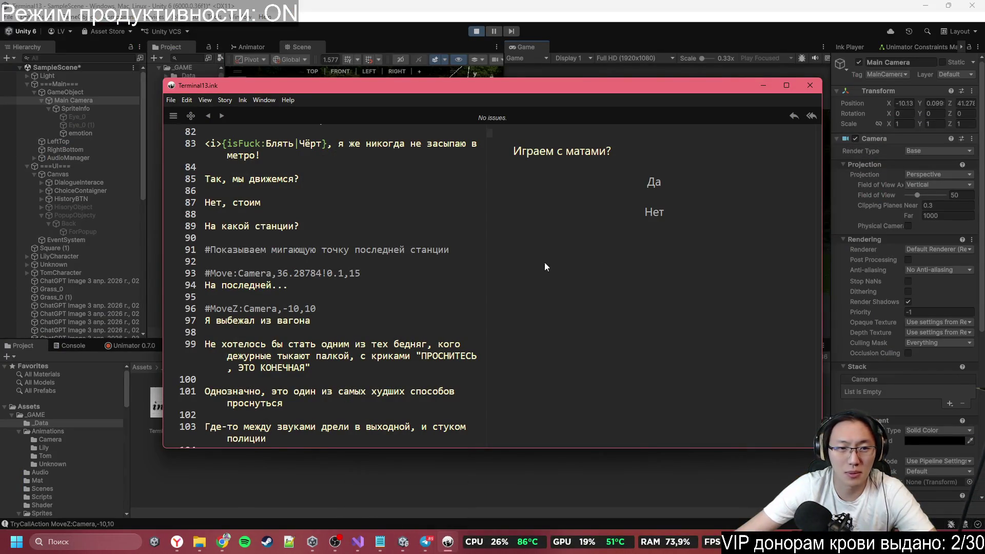
{"action": "scroll", "coordinate": [344, 281], "scroll_direction": "up", "scroll_amount": 8}
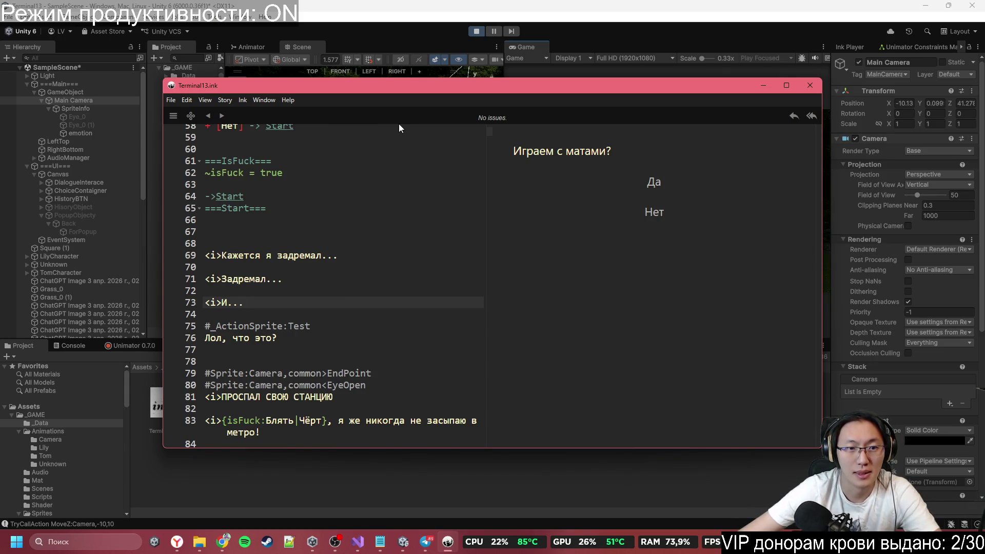
{"action": "mouse_move", "coordinate": [498, 96]}
{"action": "left_mouse_down"}
{"action": "mouse_move", "coordinate": [556, 304]}
{"action": "mouse_move", "coordinate": [551, 387]}
{"action": "mouse_move", "coordinate": [568, 312]}
{"action": "mouse_move", "coordinate": [568, 323]}
{"action": "left_mouse_up"}
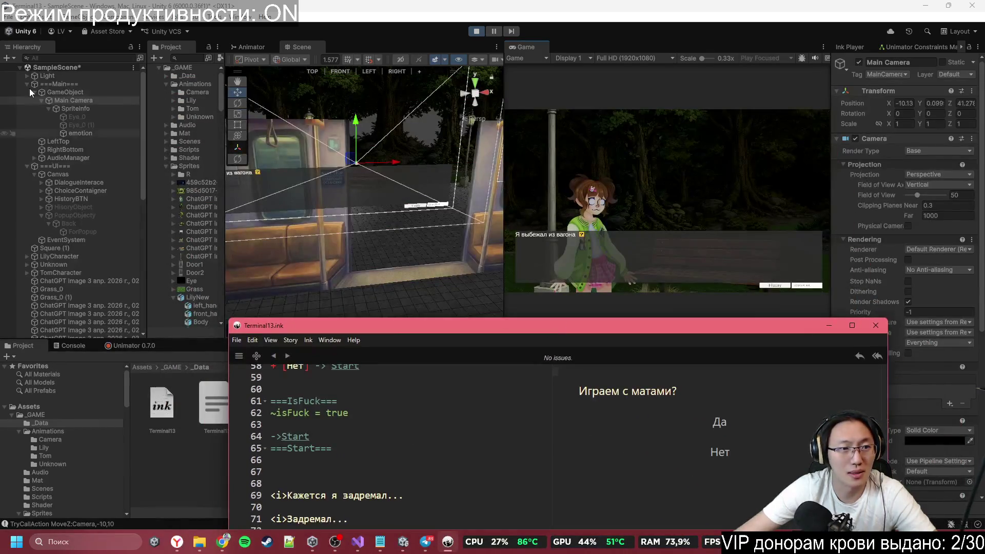
Step: Move Main Camera to the Hierarchy root and paste Lily's noted 35.8 into its Position X
{"action": "left_click_drag", "start_coordinate": [60, 103], "coordinate": [54, 81]}
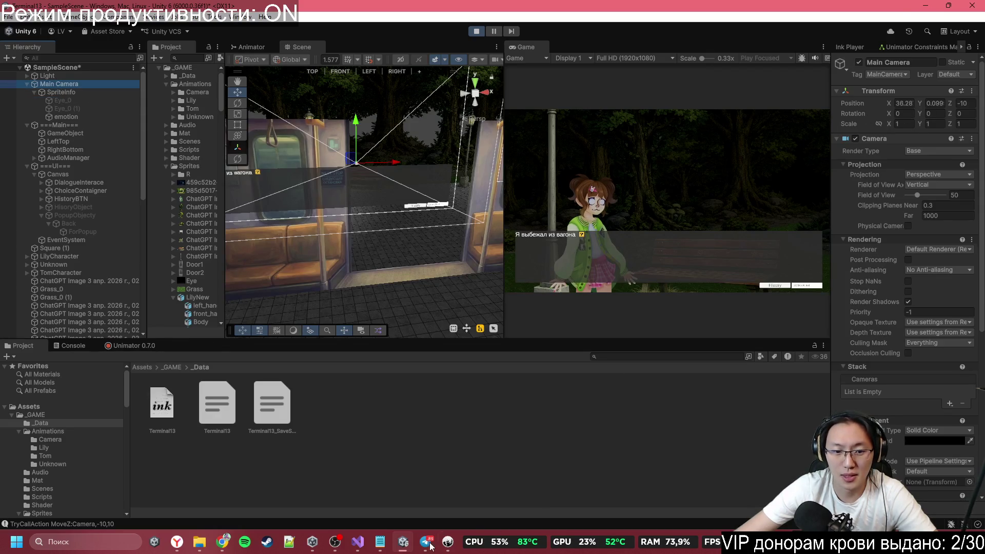
{"action": "left_click", "coordinate": [224, 542]}
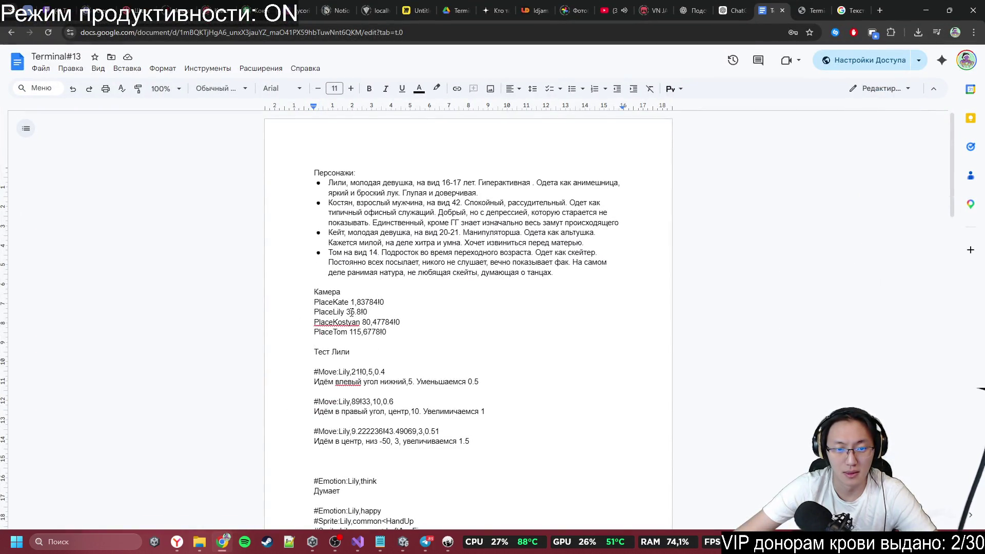
{"action": "double_click", "coordinate": [352, 312]}
{"action": "key", "text": "ctrl+c"}
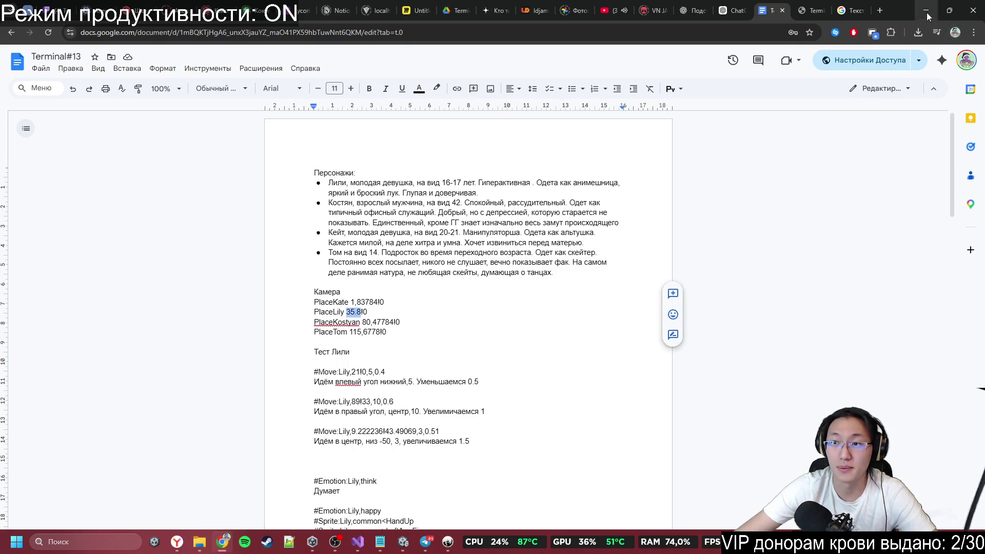
{"action": "left_click", "coordinate": [927, 13]}
{"action": "left_click", "coordinate": [908, 102]}
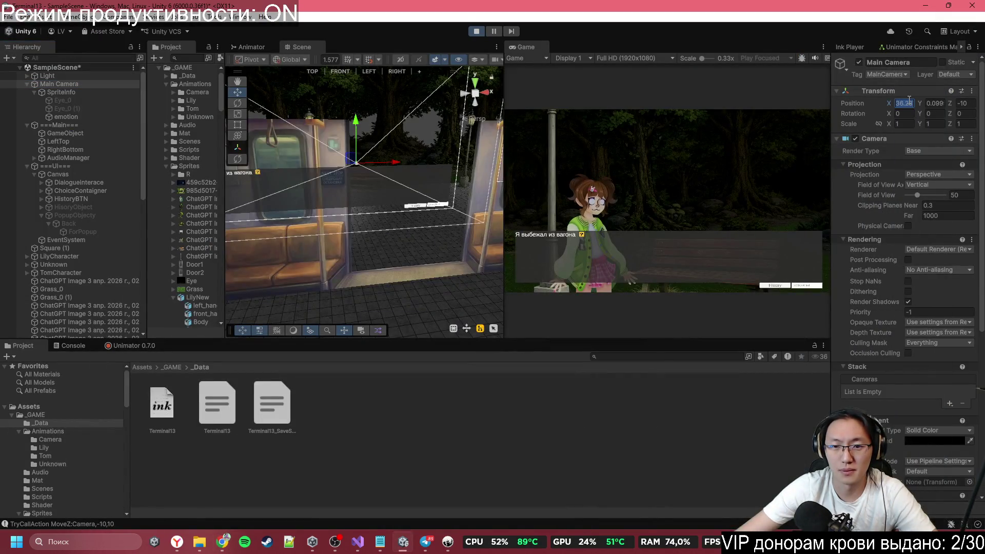
{"action": "key", "text": "ctrl+v"}
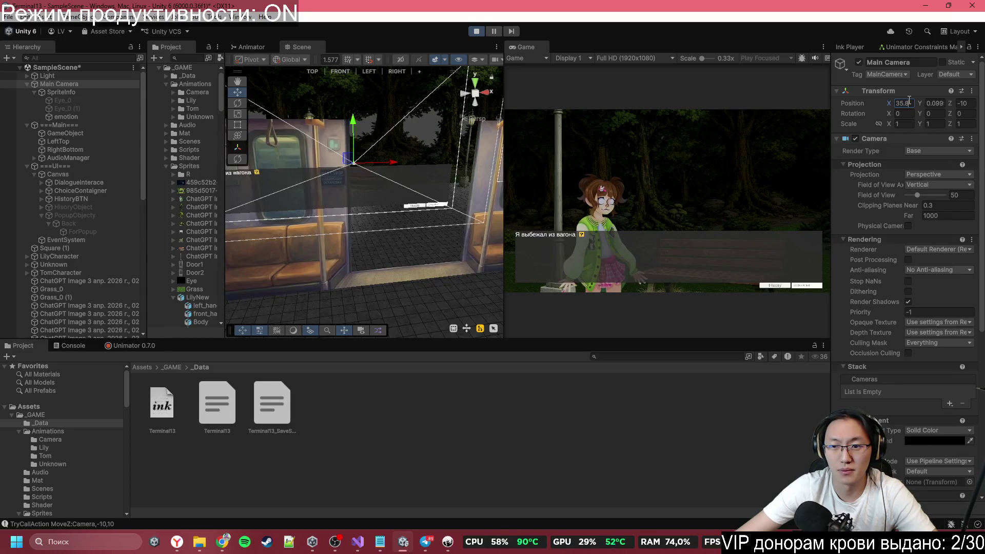
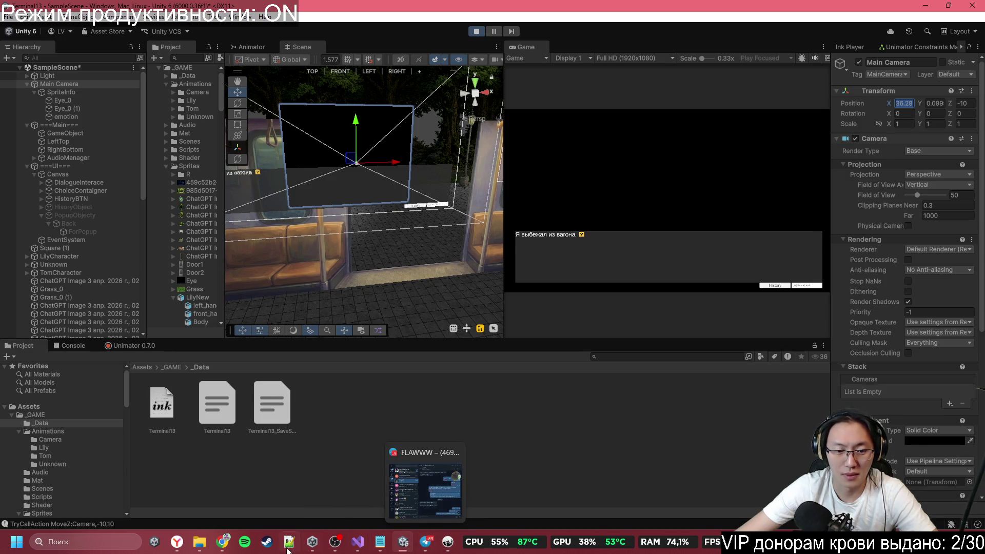
Step: Paste 36.28784 as PlaceLily's camera value in the Terminal#13 notes, then return to Unity
{"action": "mouse_move", "coordinate": [223, 541]}
{"action": "left_click", "coordinate": [235, 491]}
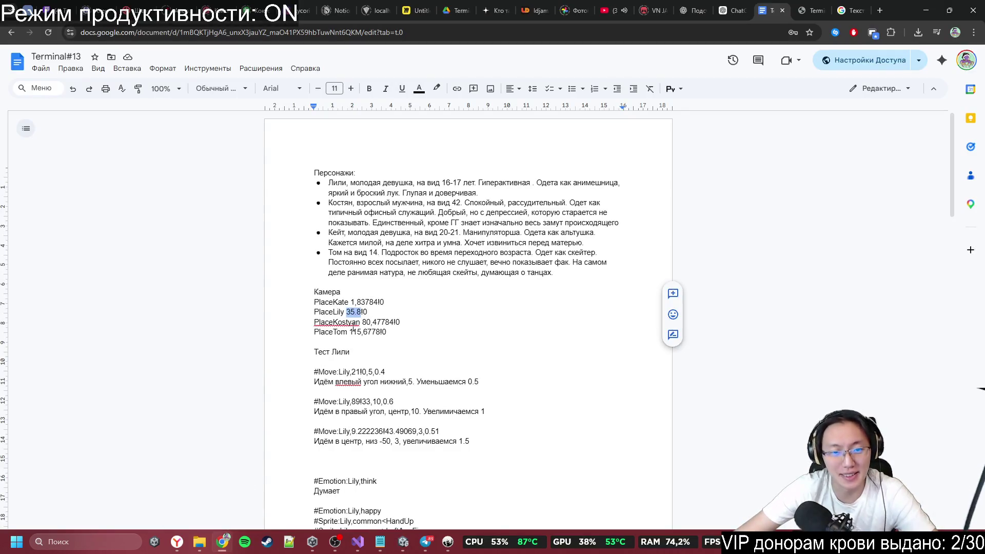
{"action": "type", "text": "36.28784"}
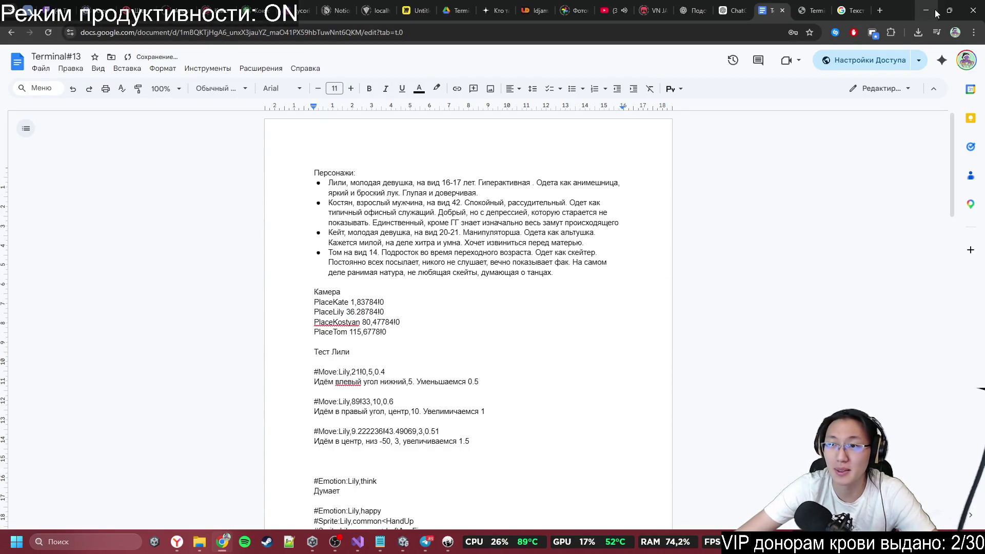
{"action": "left_click", "coordinate": [934, 10]}
{"action": "left_click", "coordinate": [628, 215]}
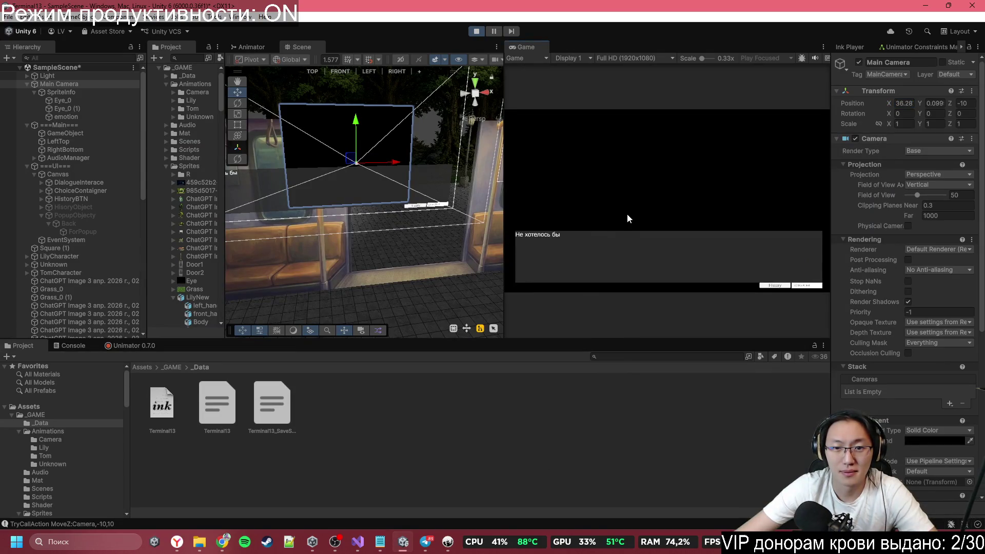
Step: Advance one more line, then stop and restart the game from the beginning
{"action": "left_click", "coordinate": [628, 213]}
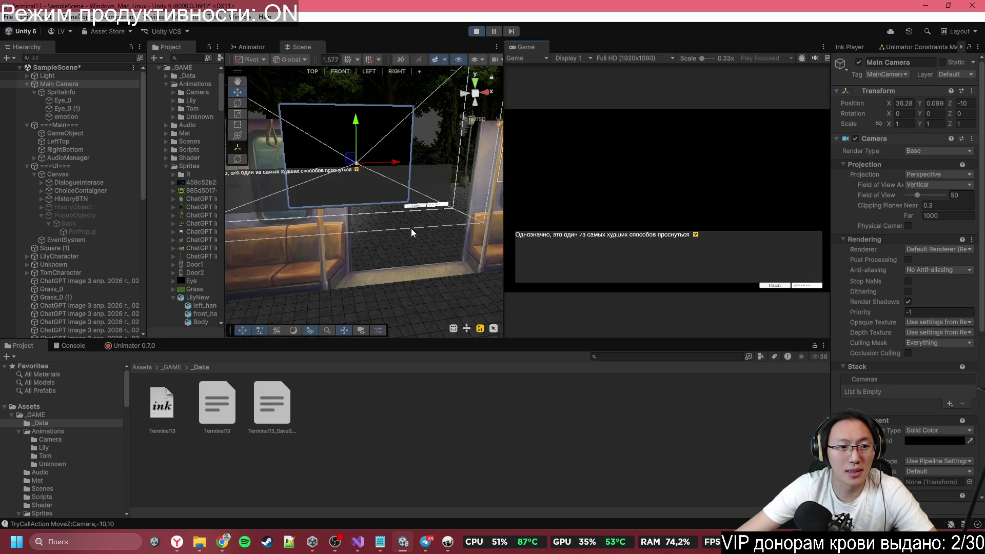
{"action": "left_click", "coordinate": [476, 32]}
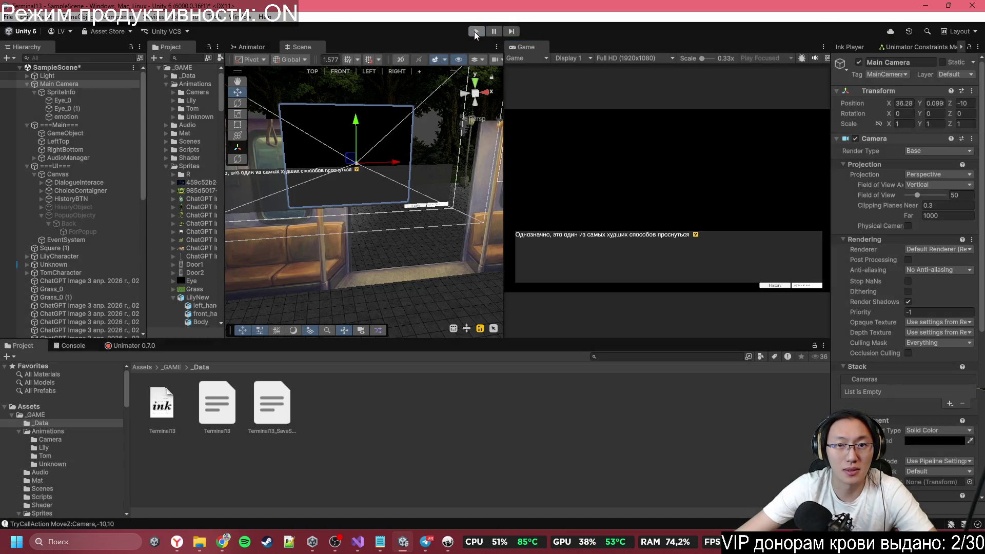
{"action": "left_click", "coordinate": [474, 32]}
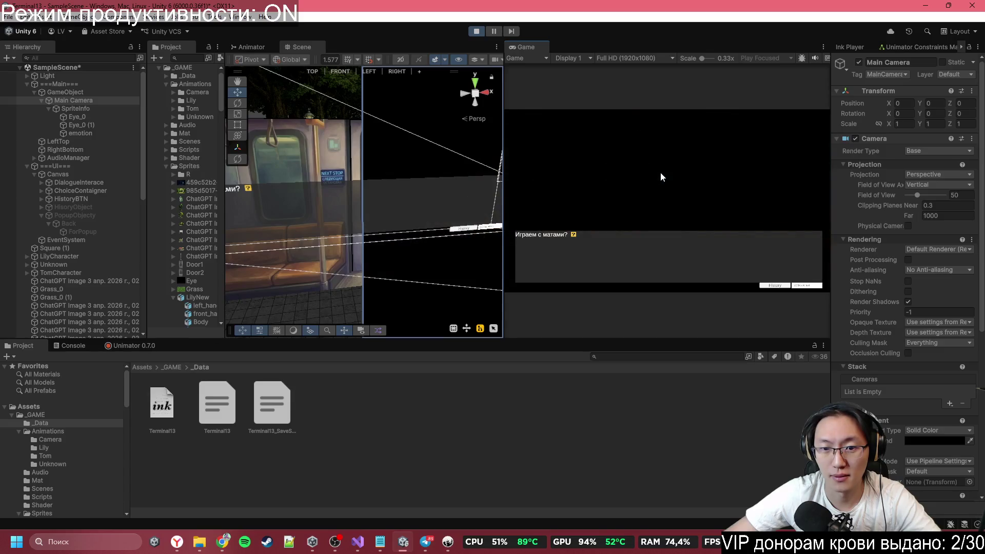
Step: Step through the opening and train-interior lines until the camera pans out of the train
{"action": "left_click", "coordinate": [673, 201]}
{"action": "left_click", "coordinate": [673, 197]}
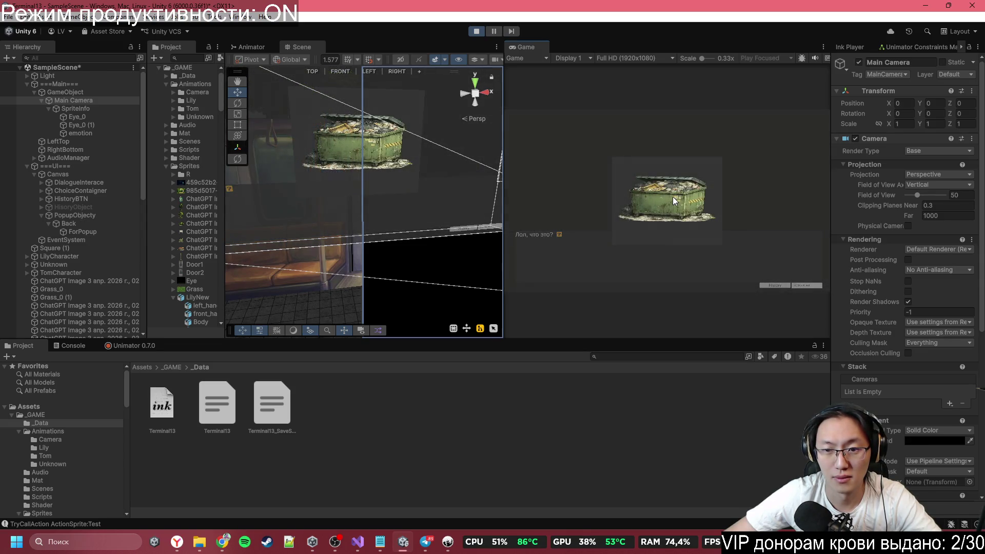
{"action": "left_click", "coordinate": [673, 196]}
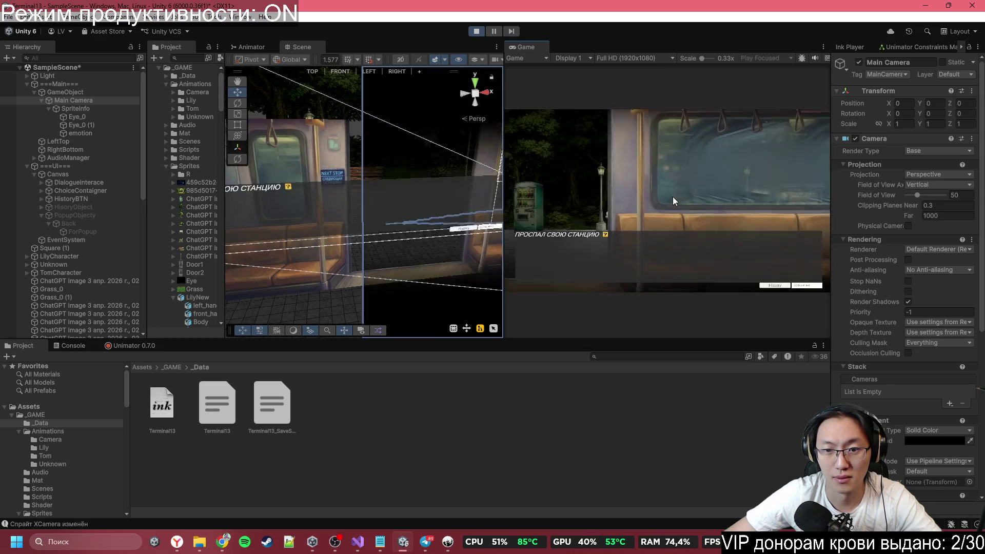
{"action": "left_click", "coordinate": [672, 198]}
{"action": "left_click", "coordinate": [673, 198]}
{"action": "left_click", "coordinate": [673, 198]}
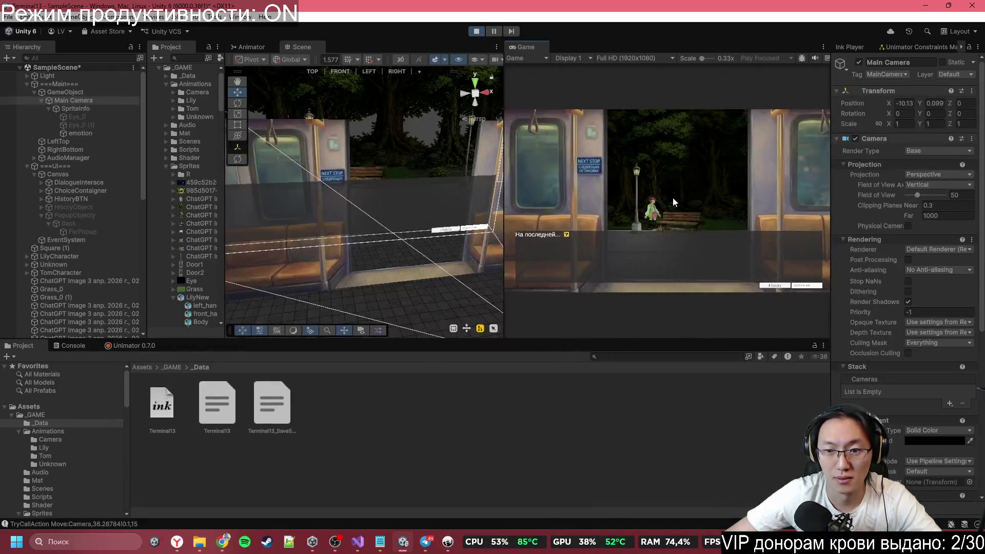
{"action": "left_click", "coordinate": [672, 198]}
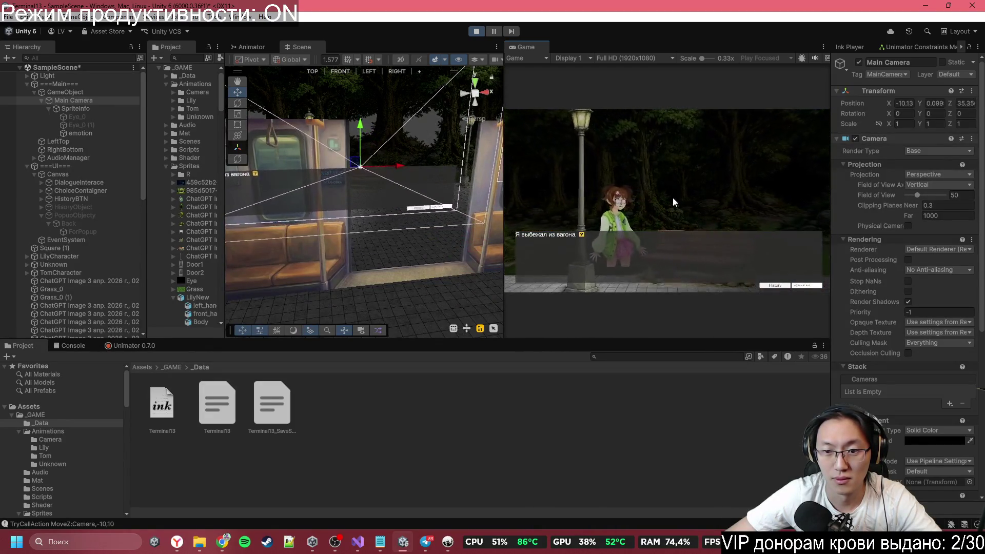
Step: Continue the dialogue through Lily's expression change, then stop play mode and orbit to the street
{"action": "left_click", "coordinate": [676, 201]}
{"action": "left_click", "coordinate": [686, 197]}
{"action": "left_click", "coordinate": [687, 197]}
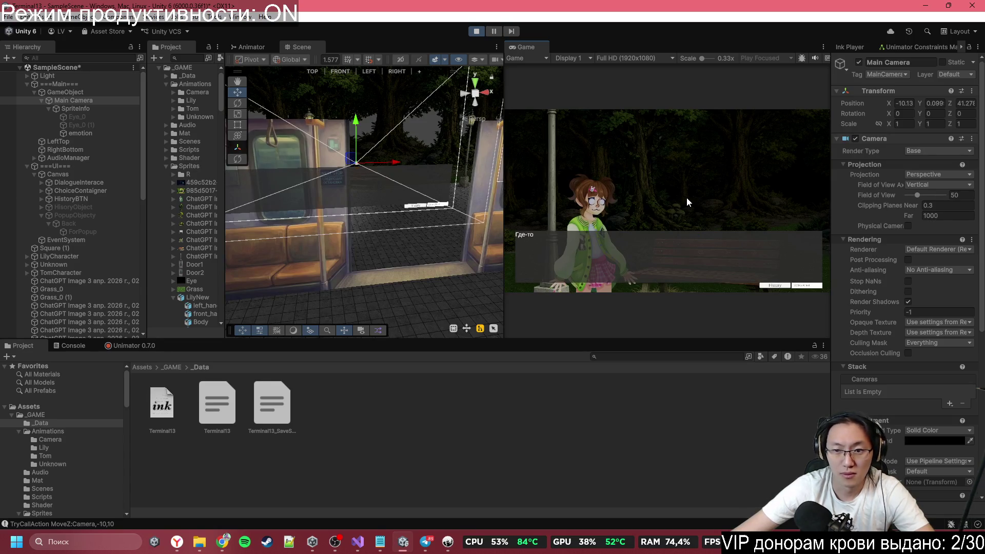
{"action": "left_click", "coordinate": [687, 197]}
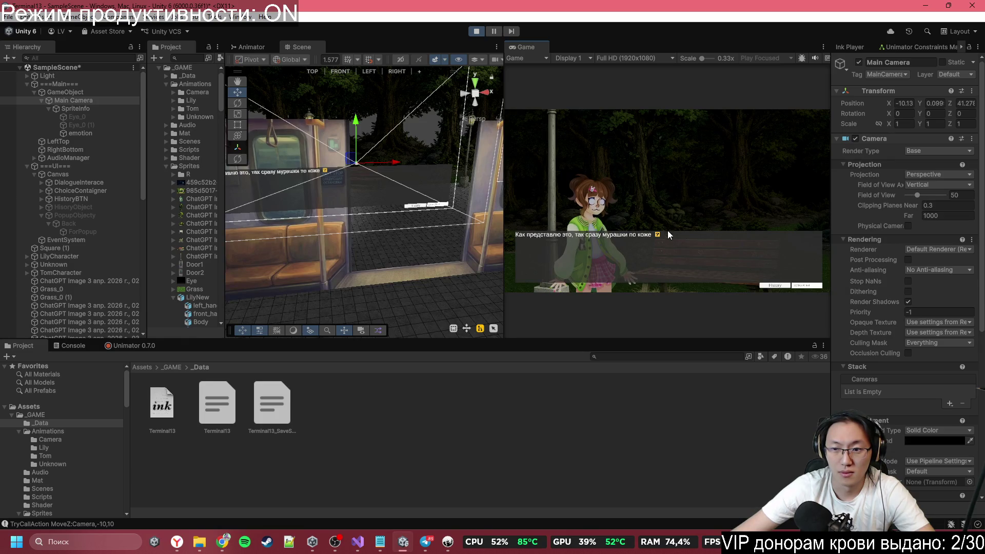
{"action": "left_click", "coordinate": [666, 275]}
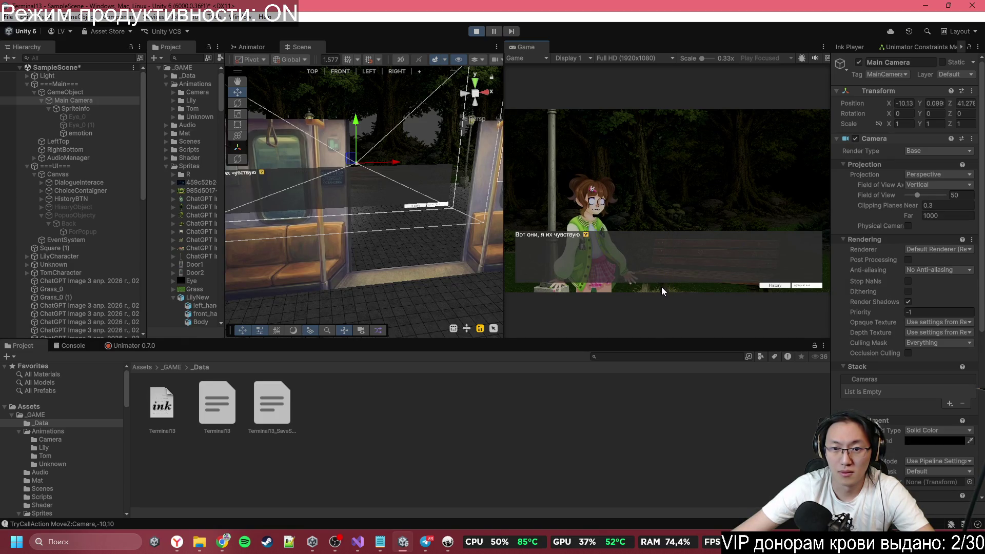
{"action": "left_click", "coordinate": [665, 240]}
{"action": "left_click", "coordinate": [674, 152]}
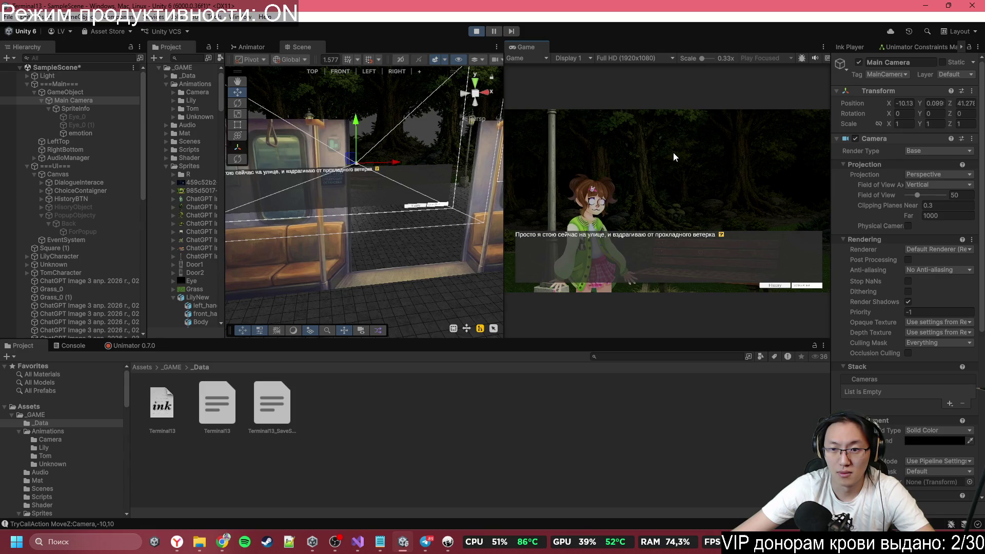
{"action": "left_click", "coordinate": [675, 157]}
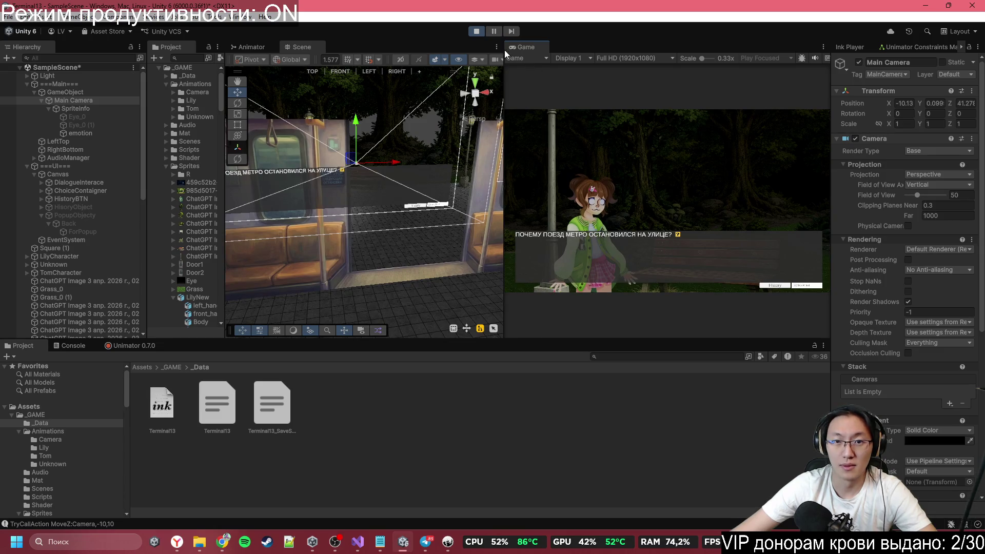
{"action": "left_click", "coordinate": [477, 32]}
{"action": "mouse_move", "coordinate": [419, 188]}
{"action": "left_mouse_down"}
{"action": "mouse_move", "coordinate": [363, 199]}
{"action": "mouse_move", "coordinate": [390, 144]}
{"action": "left_mouse_up"}
Step: Select LilyCharacter from the Hierarchy, drag her to X -41.8, and run the game
{"action": "left_click", "coordinate": [391, 140]}
{"action": "left_click", "coordinate": [392, 140]}
{"action": "left_click", "coordinate": [391, 139]}
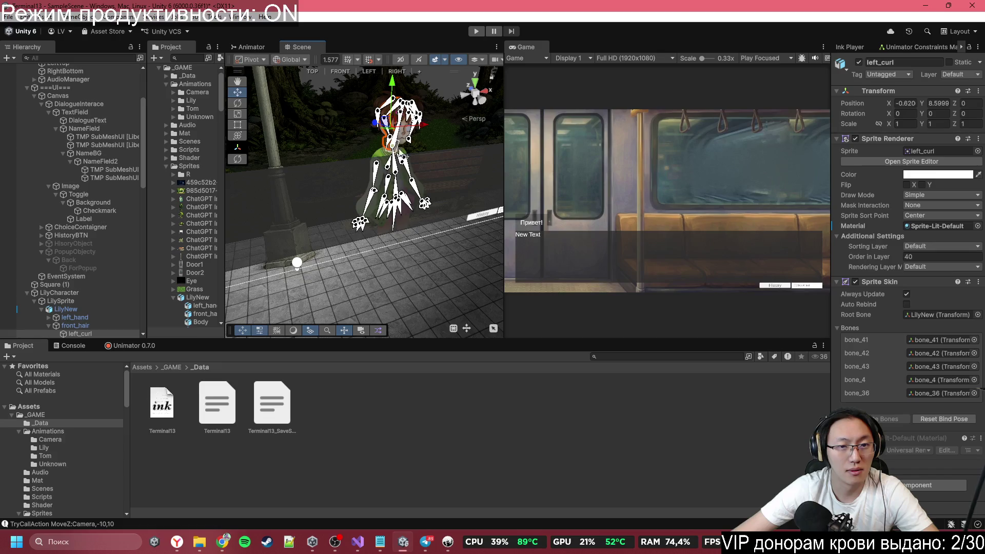
{"action": "scroll", "coordinate": [82, 178], "scroll_direction": "down", "scroll_amount": 6}
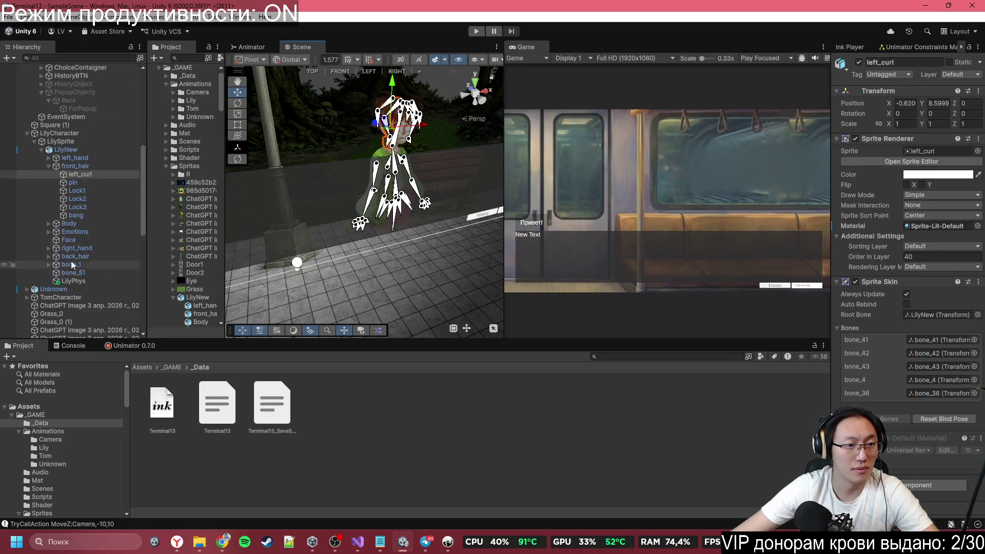
{"action": "double_click", "coordinate": [59, 132]}
{"action": "left_click_drag", "start_coordinate": [357, 215], "coordinate": [354, 218]}
{"action": "left_click_drag", "start_coordinate": [490, 206], "coordinate": [314, 206]}
{"action": "left_click", "coordinate": [476, 32]}
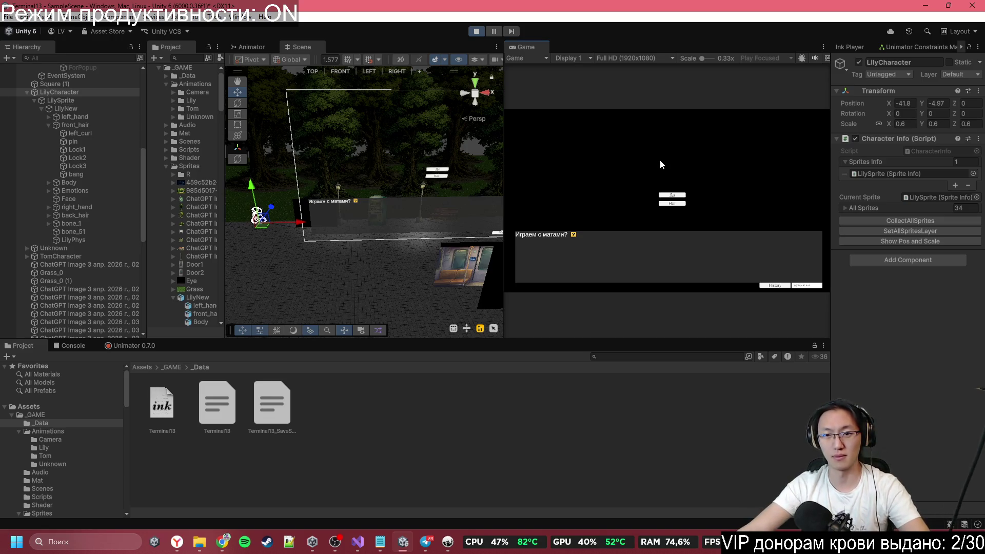
Step: Skip the opening choice and advance through the train interior and the pan to the park
{"action": "left_click", "coordinate": [663, 196]}
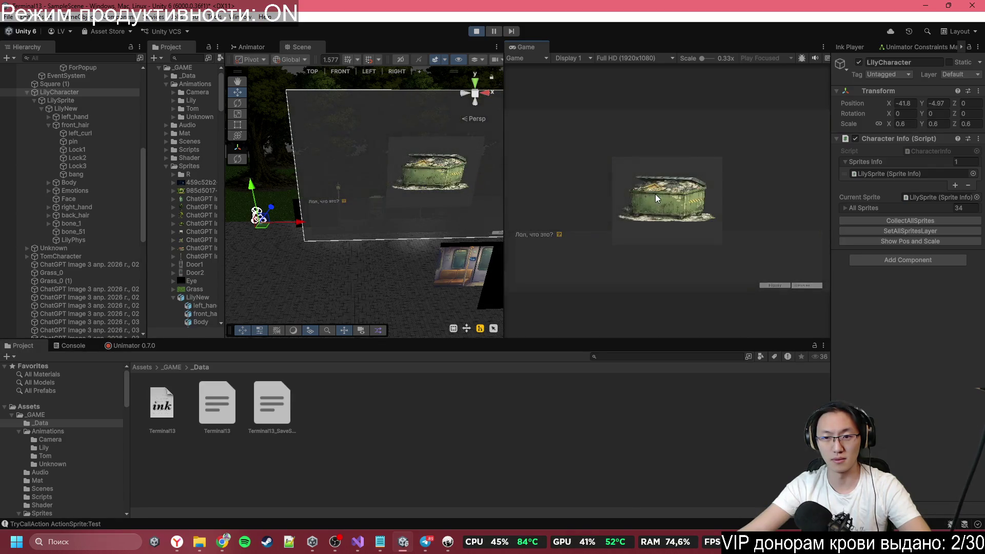
{"action": "left_click", "coordinate": [655, 194]}
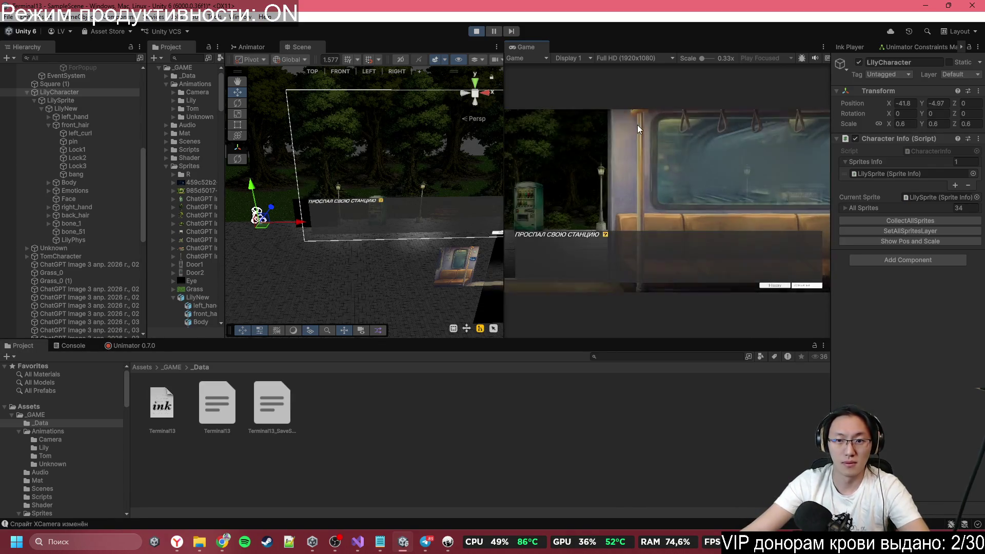
{"action": "left_click", "coordinate": [638, 128]}
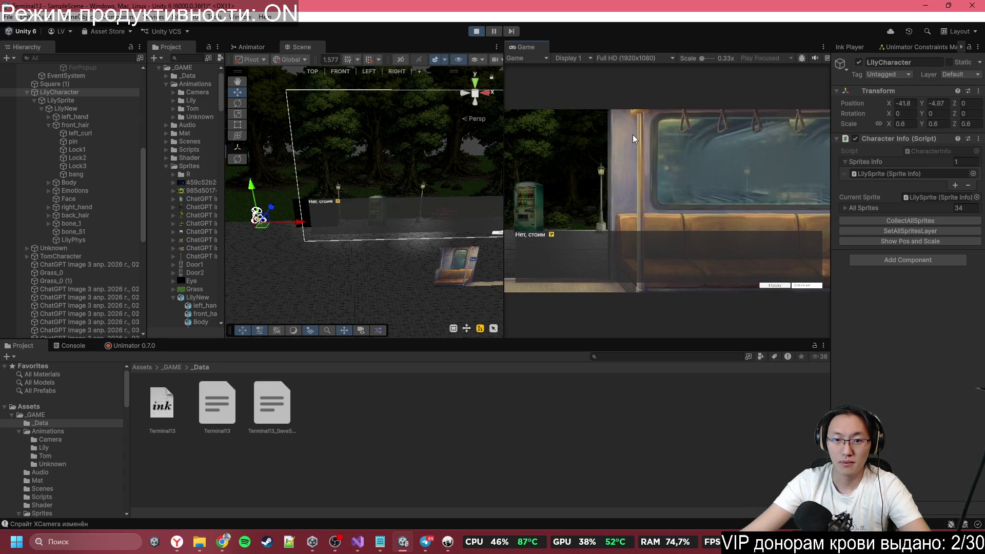
{"action": "left_click", "coordinate": [630, 134]}
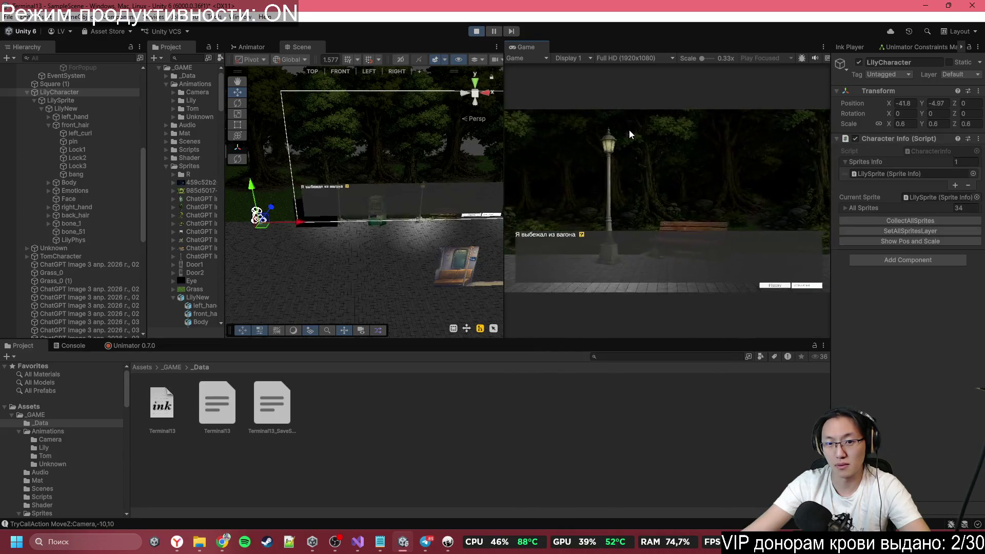
{"action": "left_click", "coordinate": [629, 131]}
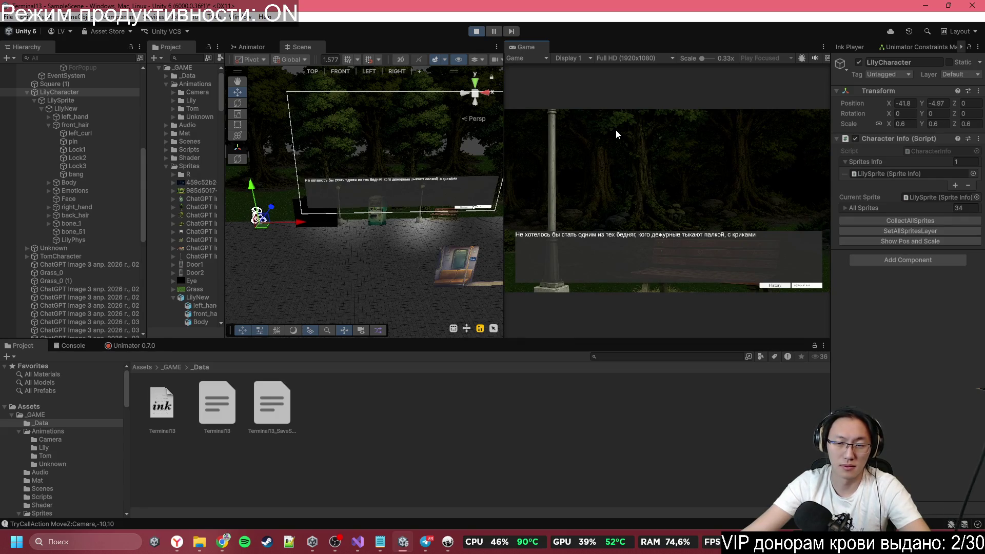
{"action": "left_click", "coordinate": [616, 130]}
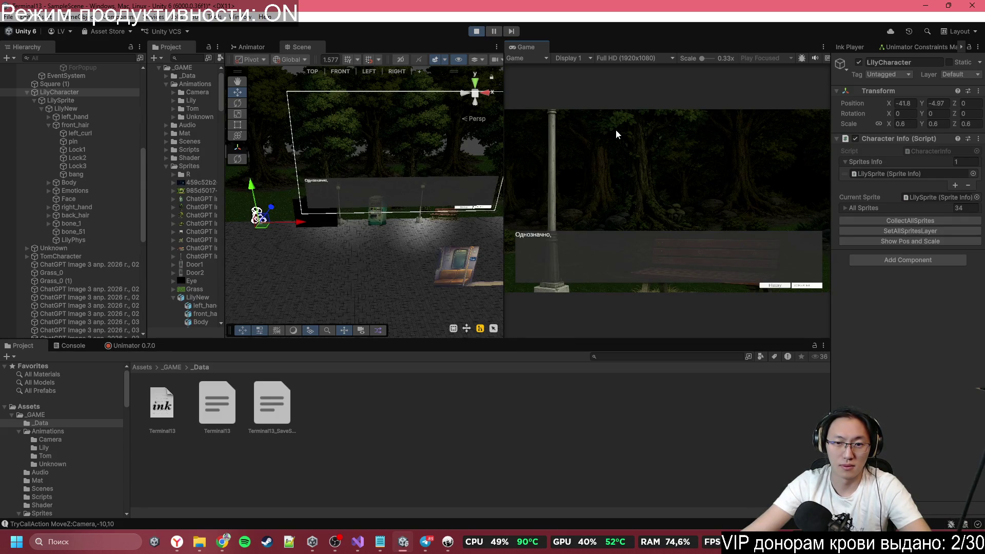
Step: Keep advancing the dialogue to the СТОП! line, then bring the Google Docs notes forward
{"action": "left_click", "coordinate": [616, 129]}
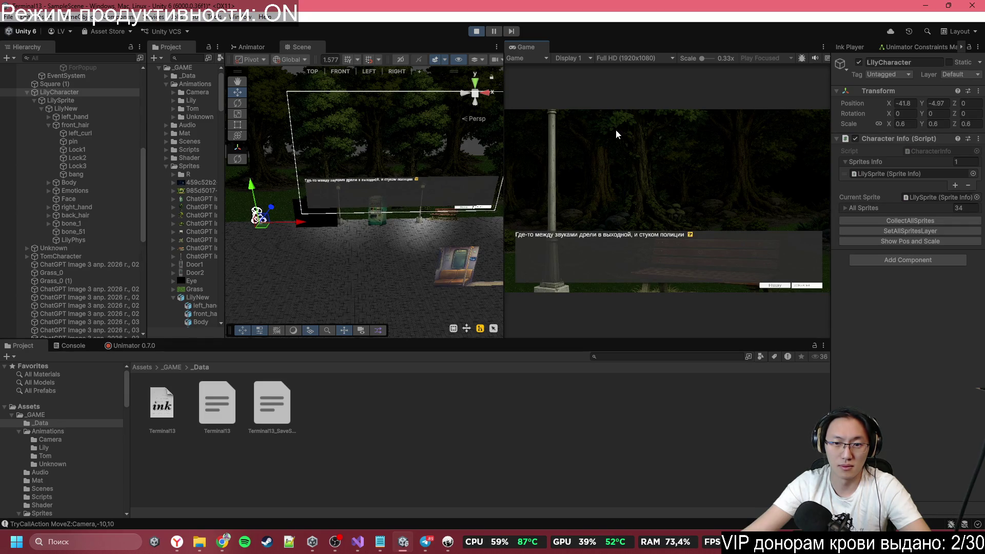
{"action": "left_click", "coordinate": [616, 129]}
{"action": "left_click", "coordinate": [616, 130]}
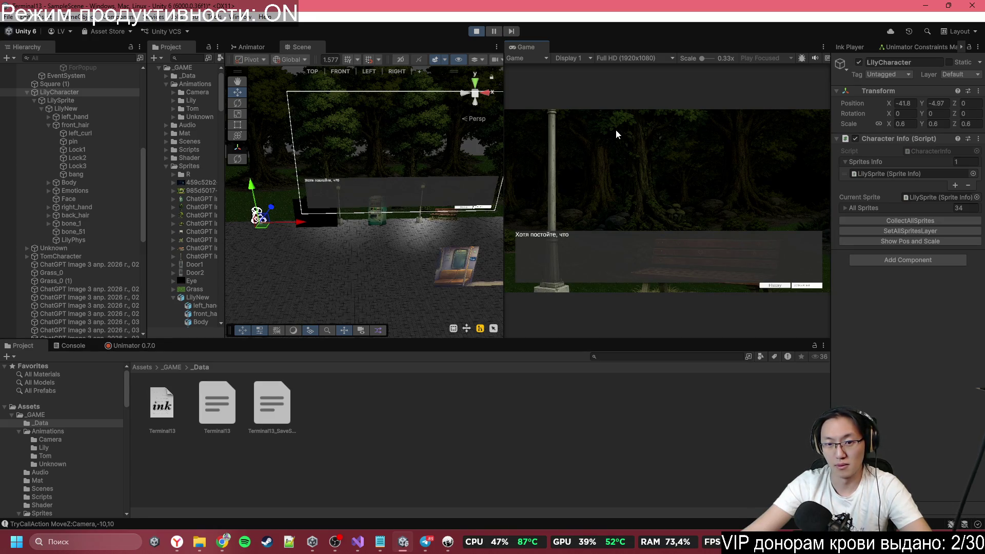
{"action": "left_click", "coordinate": [615, 129]}
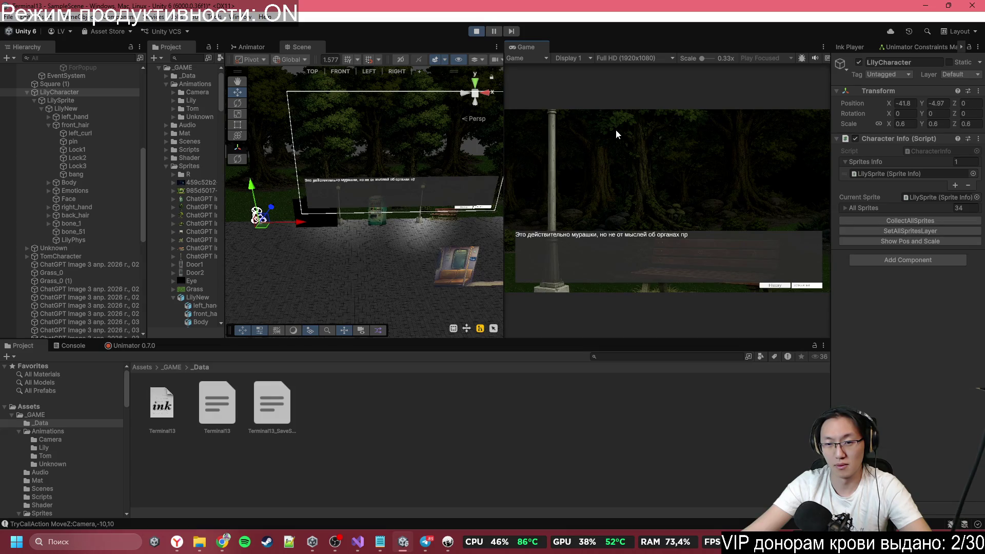
{"action": "left_click", "coordinate": [616, 130]}
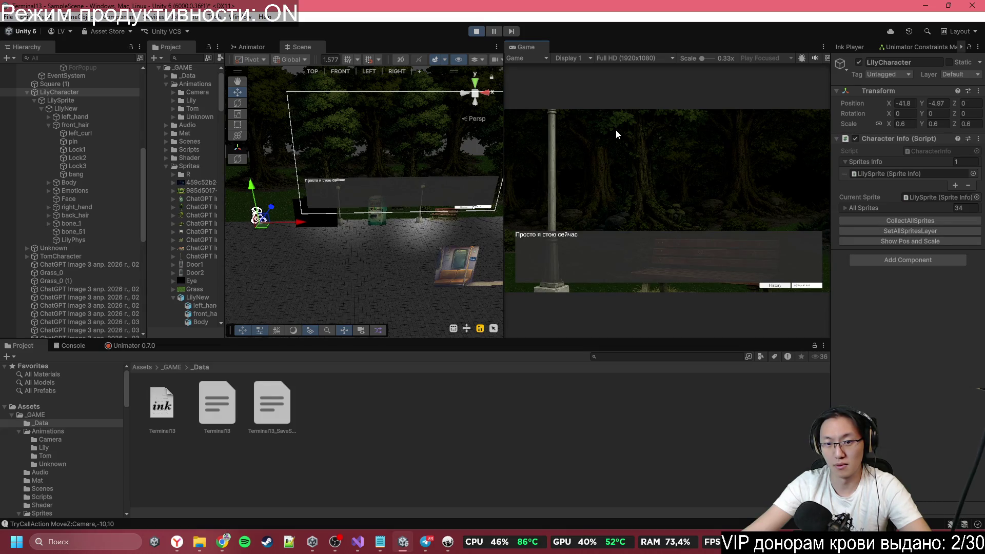
{"action": "left_click", "coordinate": [616, 129]}
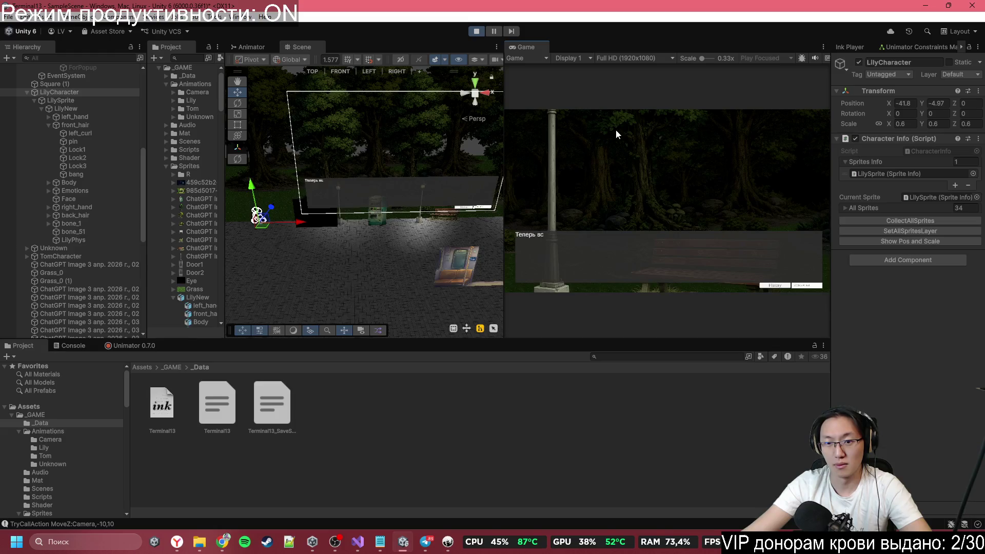
{"action": "left_click", "coordinate": [616, 129]}
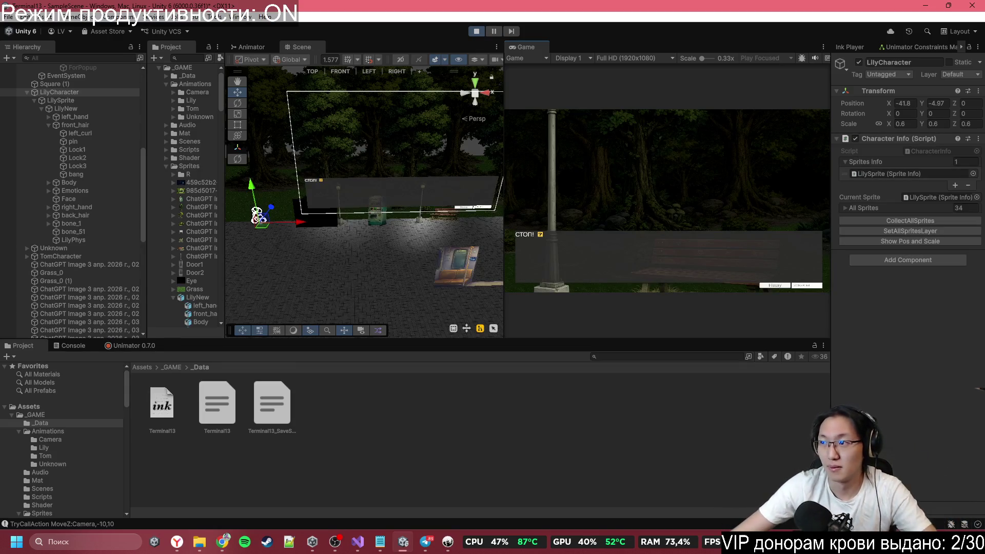
{"action": "mouse_move", "coordinate": [222, 542]}
{"action": "left_click", "coordinate": [251, 480]}
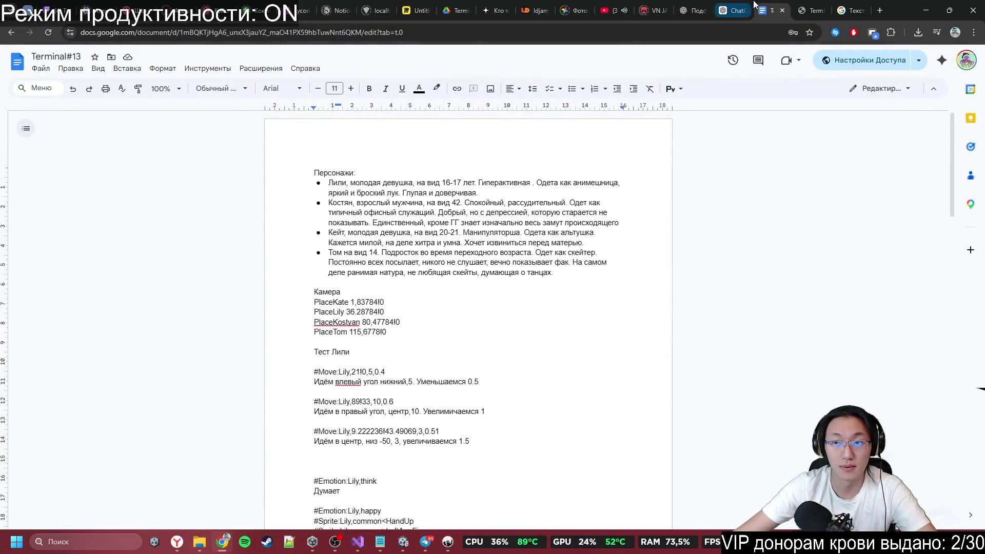
Step: In the ChatGPT tab, ask whether DOTween can shake the camera
{"action": "left_click", "coordinate": [729, 10]}
{"action": "type", "text": "V"}
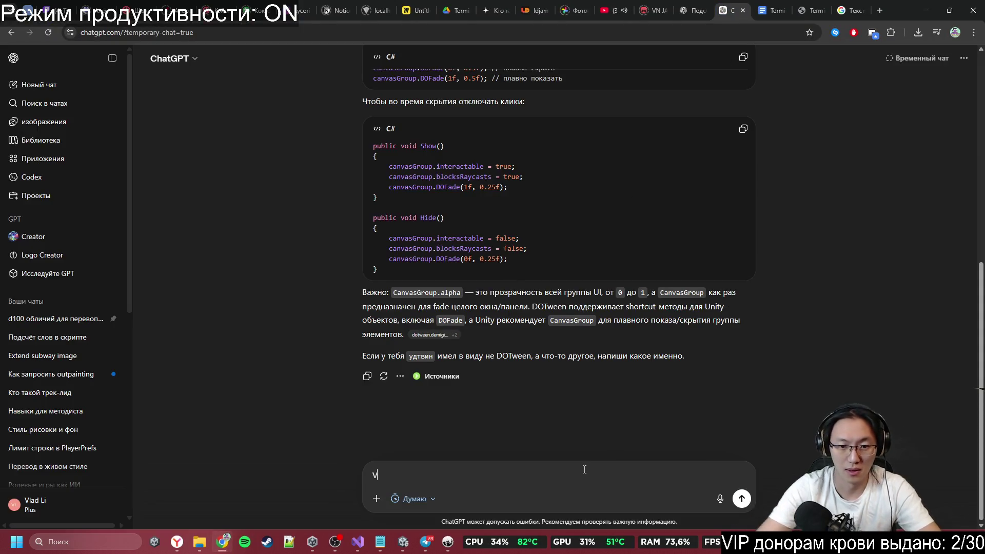
{"action": "type", "text": "yt le"}
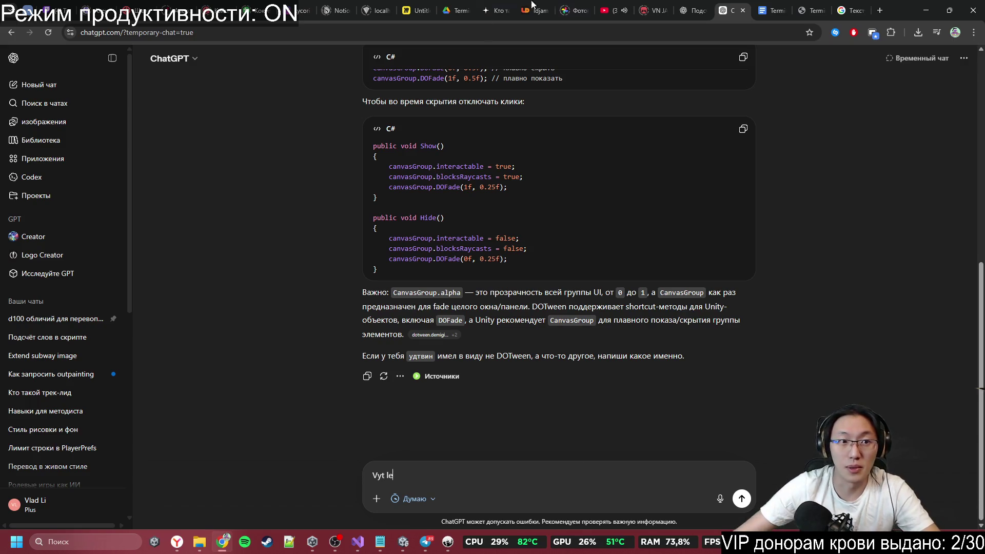
{"action": "left_click", "coordinate": [810, 10]}
{"action": "left_click", "coordinate": [734, 10]}
{"action": "left_click", "coordinate": [852, 11]}
{"action": "left_click", "coordinate": [731, 10]}
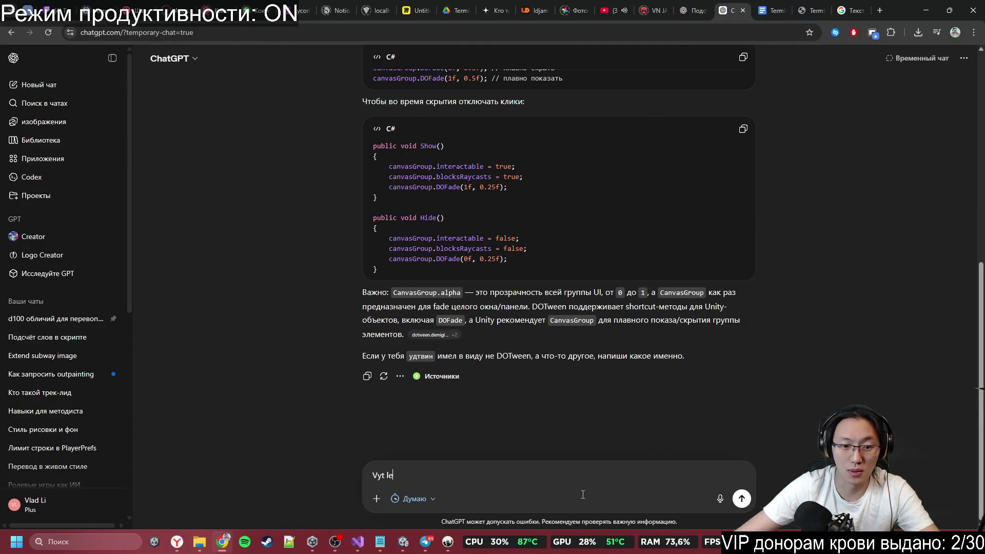
{"action": "key", "text": "BackSpace"}
{"action": "key", "text": "BackSpace"}
{"action": "key", "text": "BackSpace"}
{"action": "type", "text": "Vy"}
{"action": "key", "text": "BackSpace"}
{"action": "key", "text": "BackSpace"}
{"action": "type", "text": "Мне дутв"}
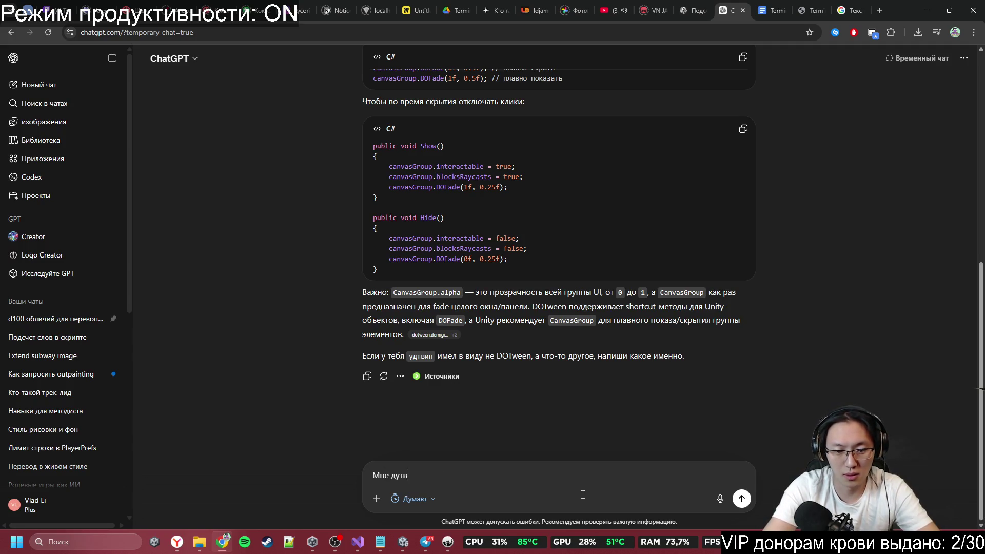
{"action": "type", "text": "ин может пошейкать камеру"}
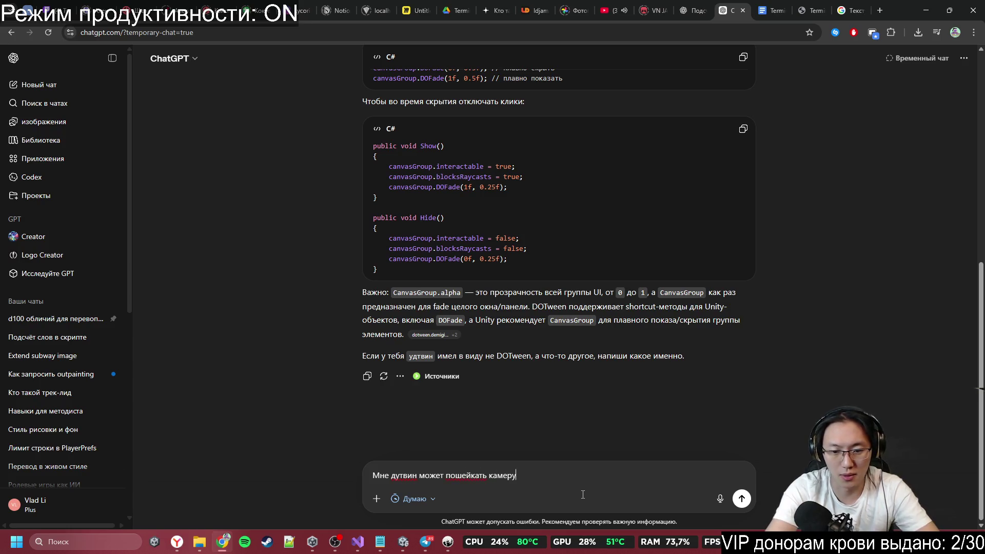
{"action": "type", "text": "?"}
{"action": "key", "text": "Return"}
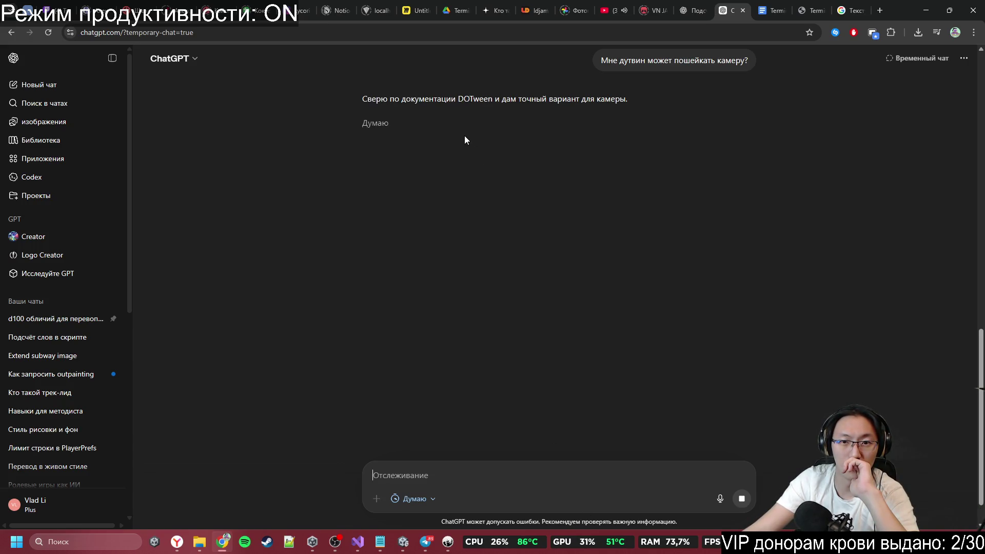
Step: Read through the reply's DOShakePosition and DOShakeRotation examples
{"action": "left_click_drag", "start_coordinate": [362, 99], "coordinate": [576, 99]}
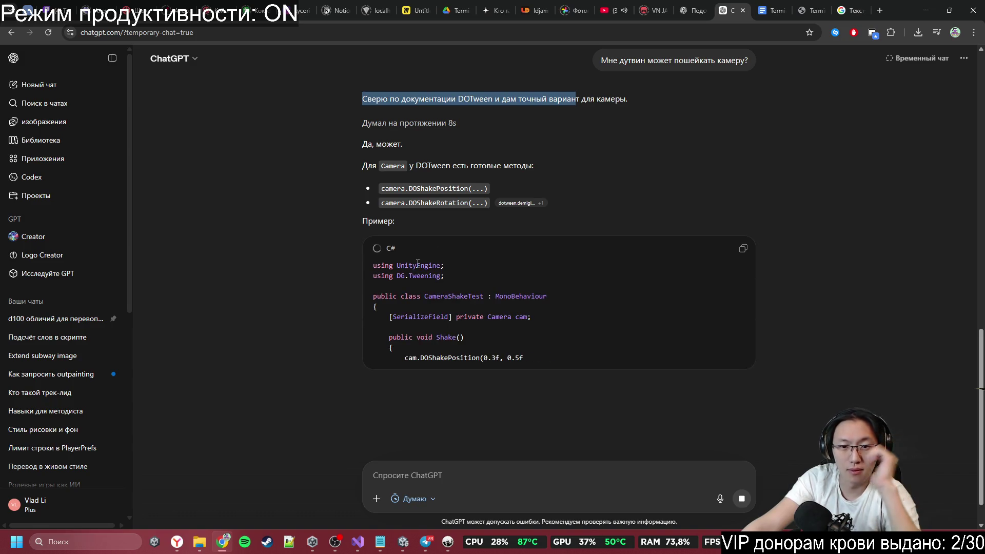
{"action": "scroll", "coordinate": [446, 293], "scroll_direction": "down", "scroll_amount": 1}
{"action": "middle_click", "coordinate": [478, 323]}
{"action": "scroll", "coordinate": [482, 319], "scroll_direction": "down", "scroll_amount": 1}
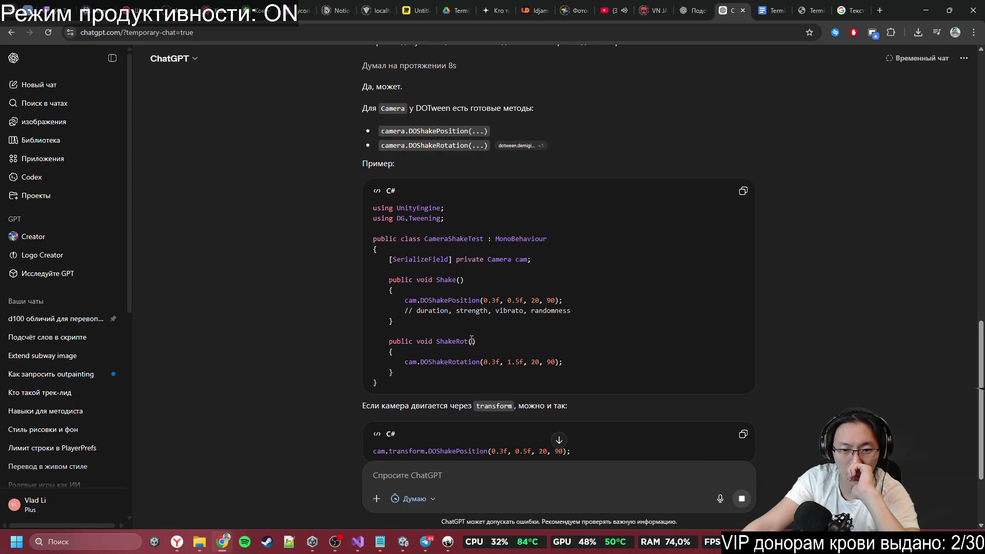
{"action": "scroll", "coordinate": [467, 352], "scroll_direction": "down", "scroll_amount": 1}
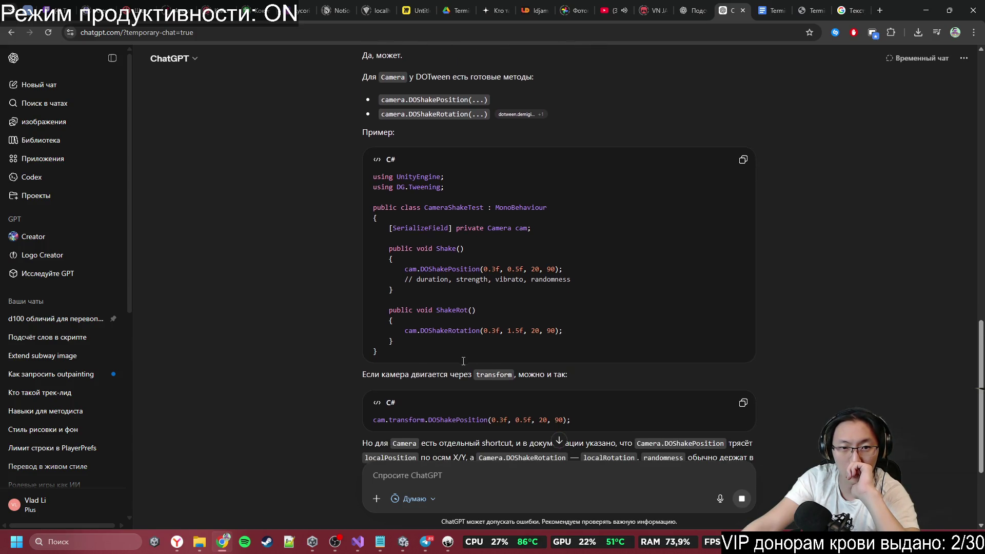
{"action": "scroll", "coordinate": [483, 406], "scroll_direction": "down", "scroll_amount": 3}
Step: Request a light 2D shake that returns to place, then select the DOPunchPosition ShakeLight code
{"action": "type", "text": "2"}
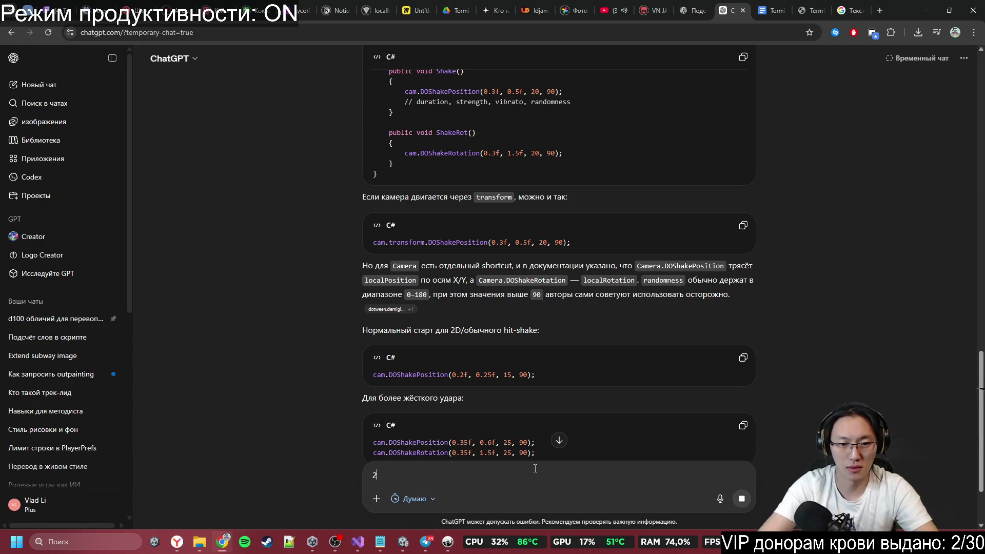
{"action": "key", "text": "BackSpace"}
{"action": "key", "text": "BackSpace"}
{"action": "key", "text": "BackSpace"}
{"action": "type", "text": "У меня "}
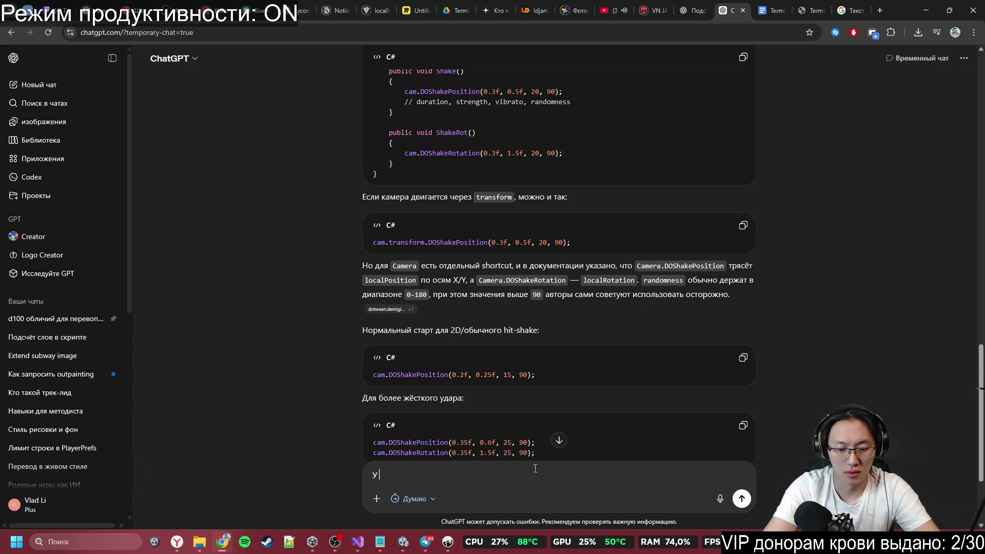
{"action": "type", "text": "2д надо чуть поще"}
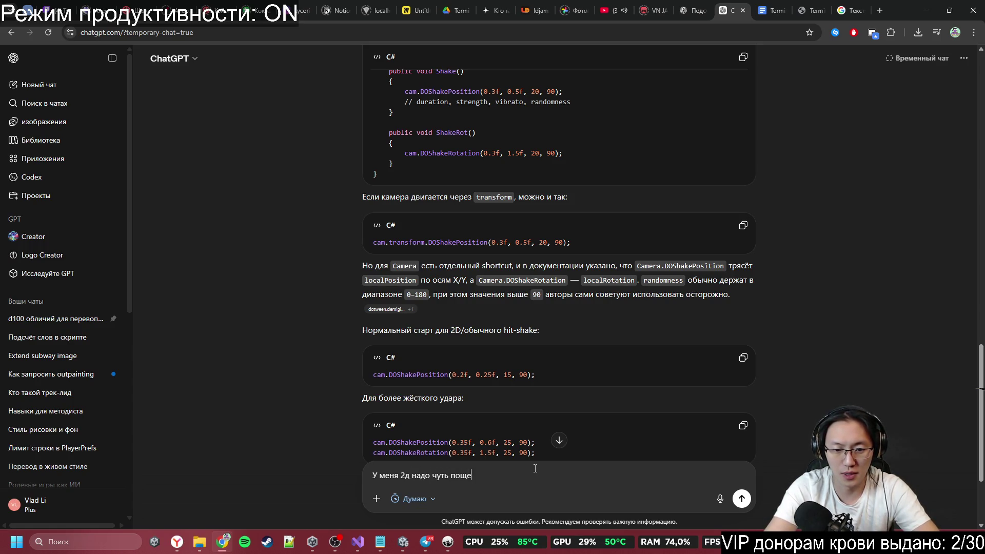
{"action": "key", "text": "BackSpace"}
{"action": "type", "text": "по"}
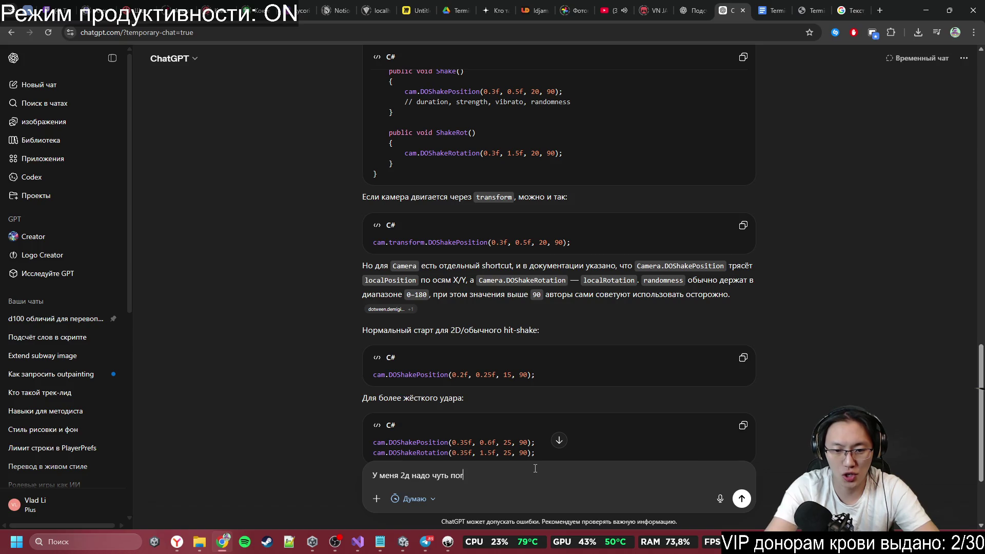
{"action": "type", "text": "еши"}
{"action": "key", "text": "BackSpace"}
{"action": "key", "text": "BackSpace"}
{"action": "key", "text": "BackSpace"}
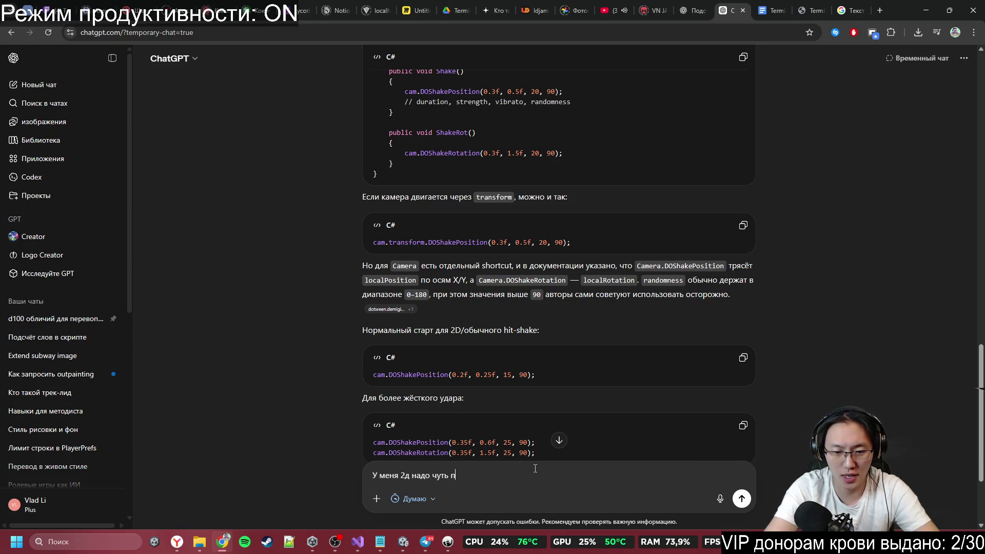
{"action": "type", "text": "ошей"}
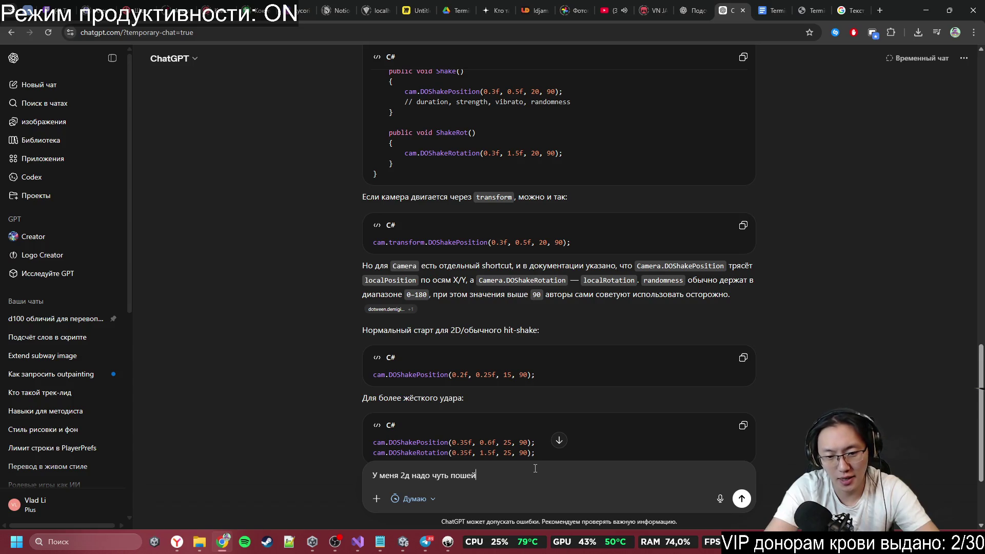
{"action": "type", "text": "кать и в"}
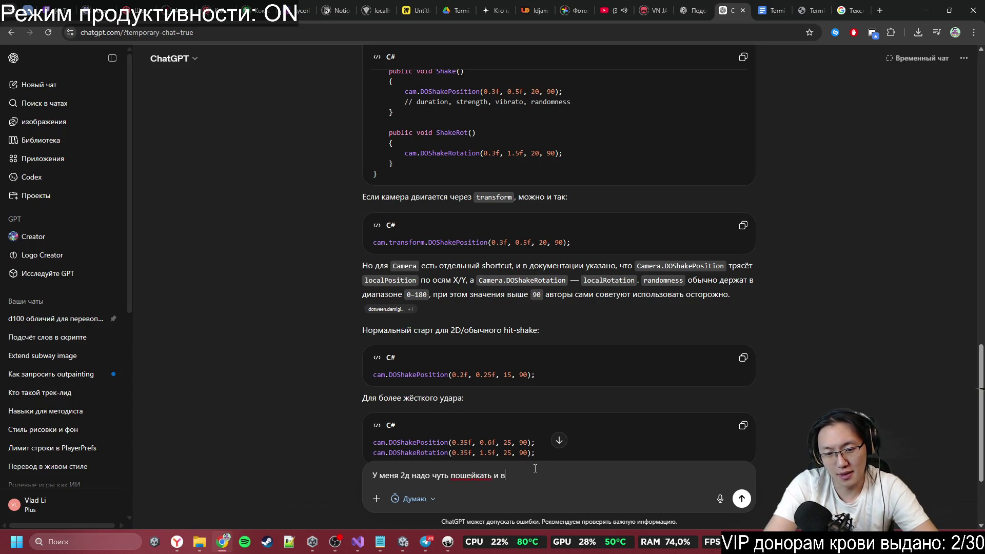
{"action": "type", "text": "д"}
{"action": "key", "text": "Return"}
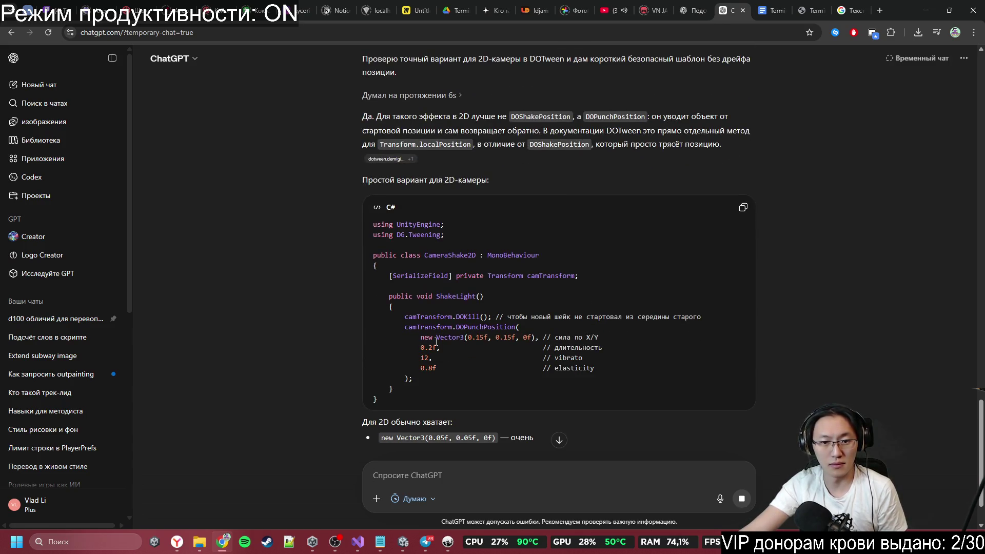
{"action": "mouse_move", "coordinate": [390, 296]}
{"action": "left_mouse_down"}
{"action": "mouse_move", "coordinate": [462, 338]}
{"action": "mouse_move", "coordinate": [459, 389]}
{"action": "left_mouse_up"}
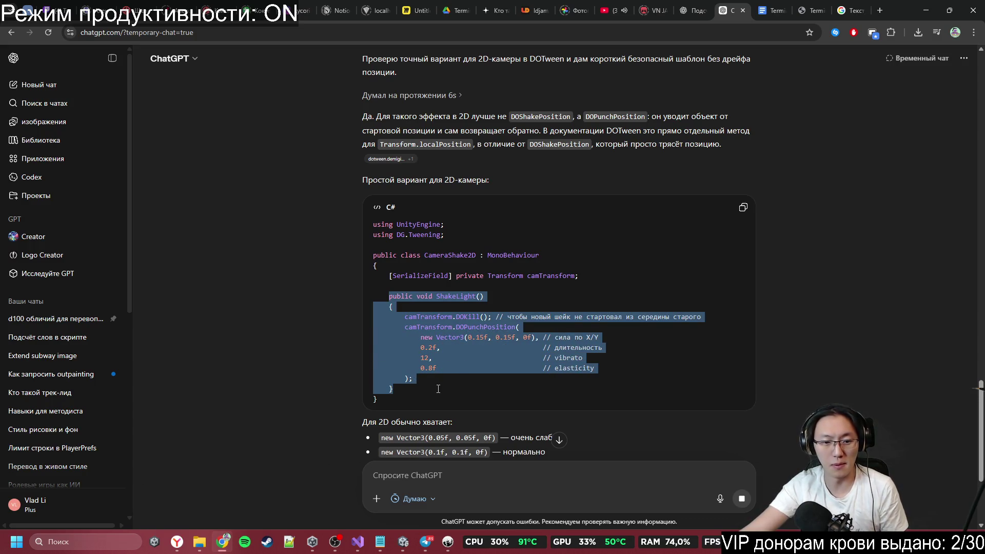
{"action": "left_click", "coordinate": [361, 541]}
Step: Find listVoid in Start(), jump to its declaration with F12, and start a text search
{"action": "scroll", "coordinate": [392, 333], "scroll_direction": "down", "scroll_amount": 9}
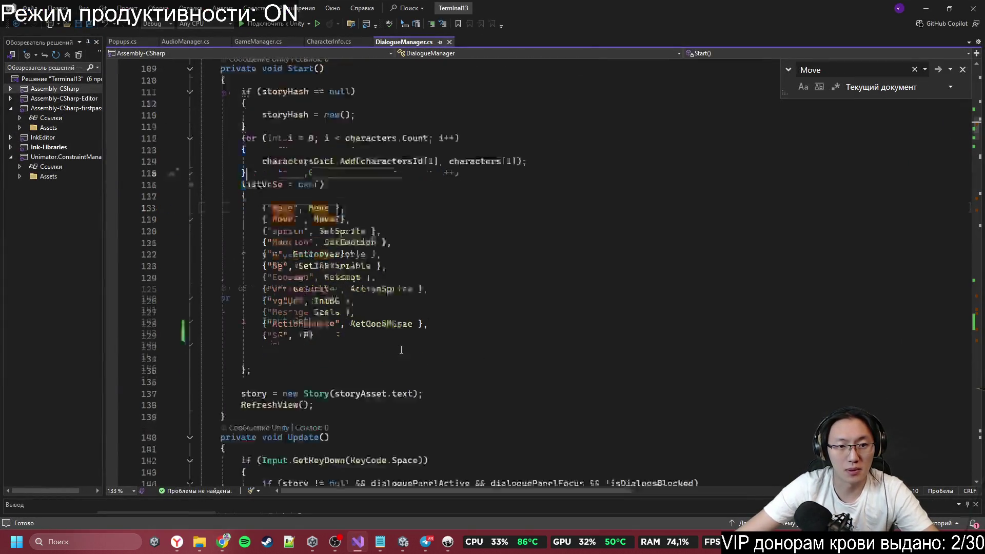
{"action": "scroll", "coordinate": [311, 281], "scroll_direction": "up", "scroll_amount": 20}
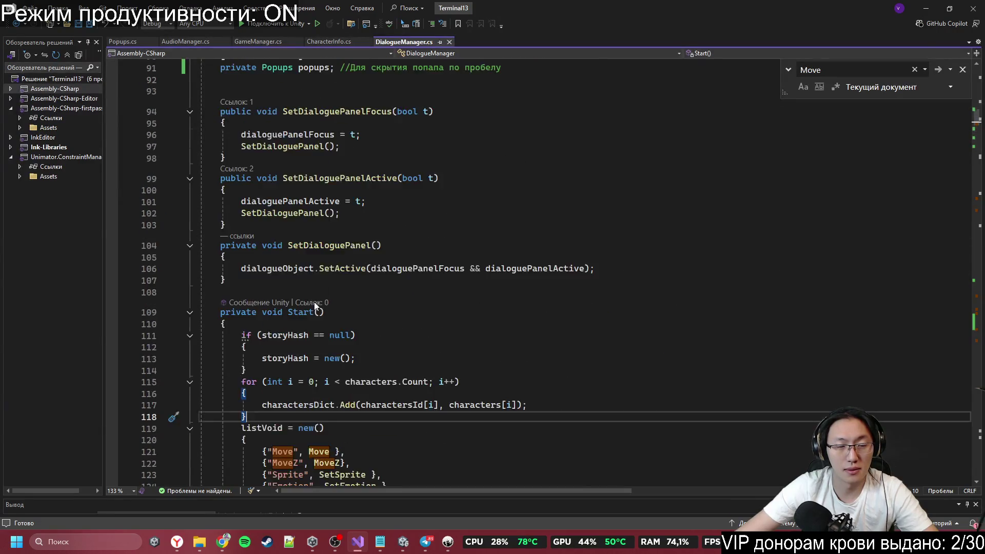
{"action": "scroll", "coordinate": [311, 359], "scroll_direction": "down", "scroll_amount": 15}
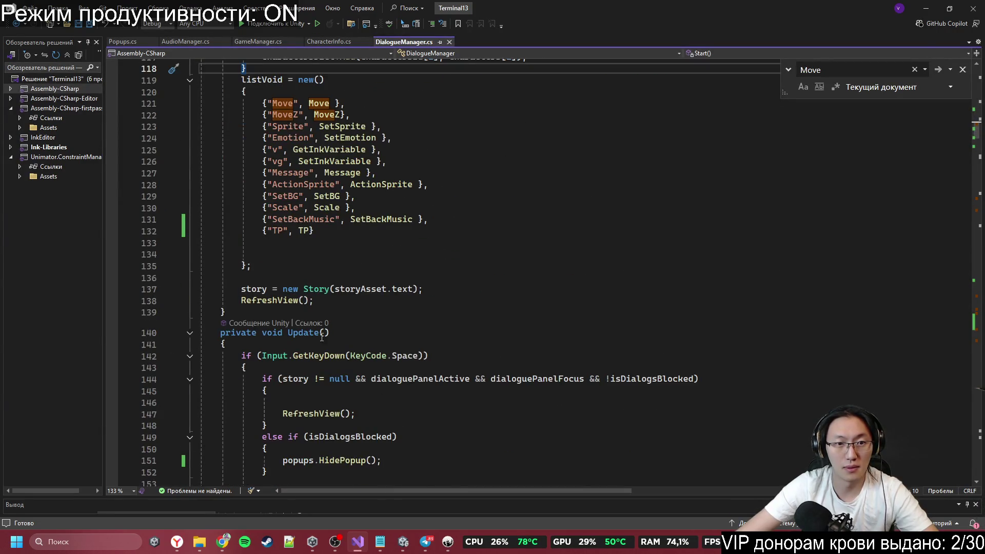
{"action": "scroll", "coordinate": [330, 367], "scroll_direction": "down", "scroll_amount": 7}
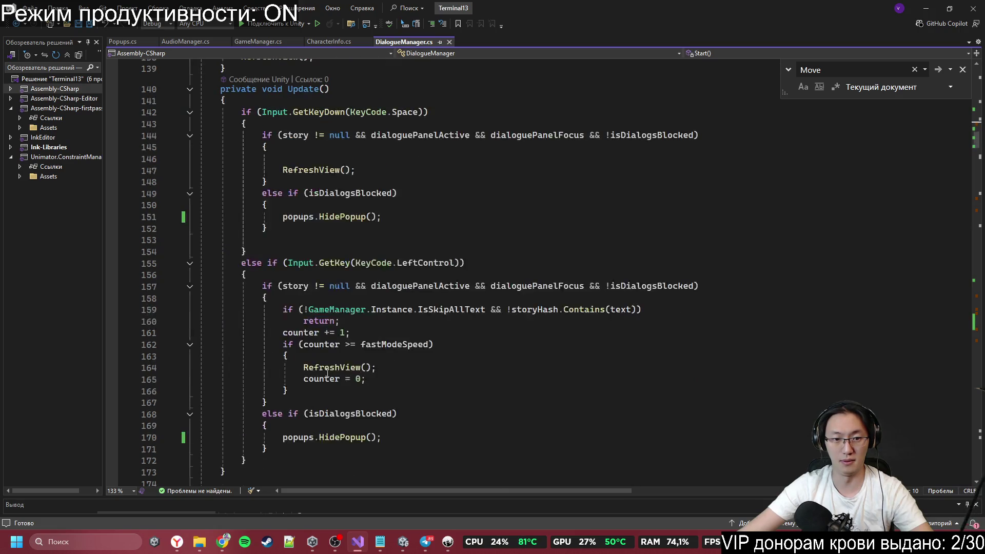
{"action": "scroll", "coordinate": [328, 373], "scroll_direction": "down", "scroll_amount": 7}
{"action": "scroll", "coordinate": [333, 359], "scroll_direction": "up", "scroll_amount": 18}
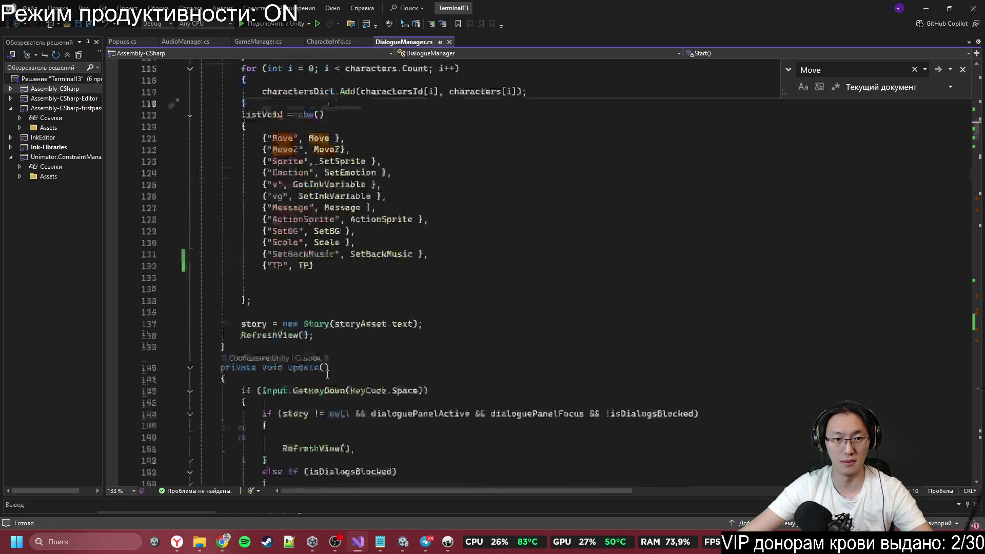
{"action": "left_click", "coordinate": [262, 253]}
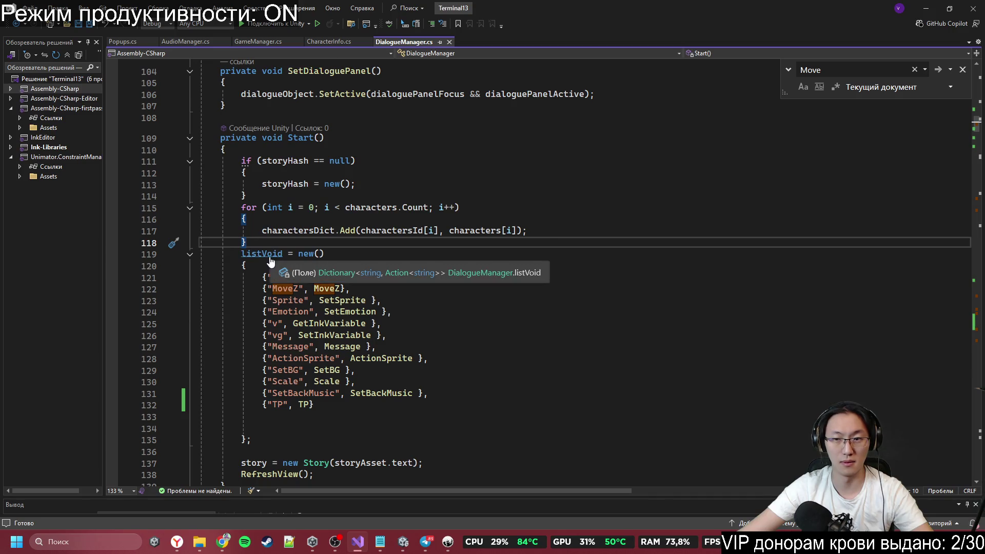
{"action": "key", "text": "F12"}
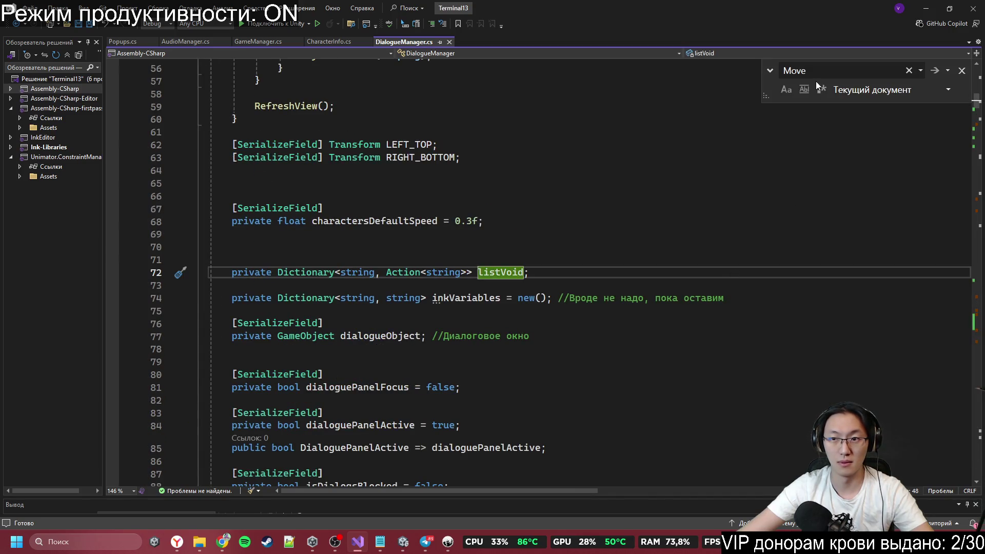
{"action": "key", "text": "ctrl+f"}
{"action": "type", "text": "дшые"}
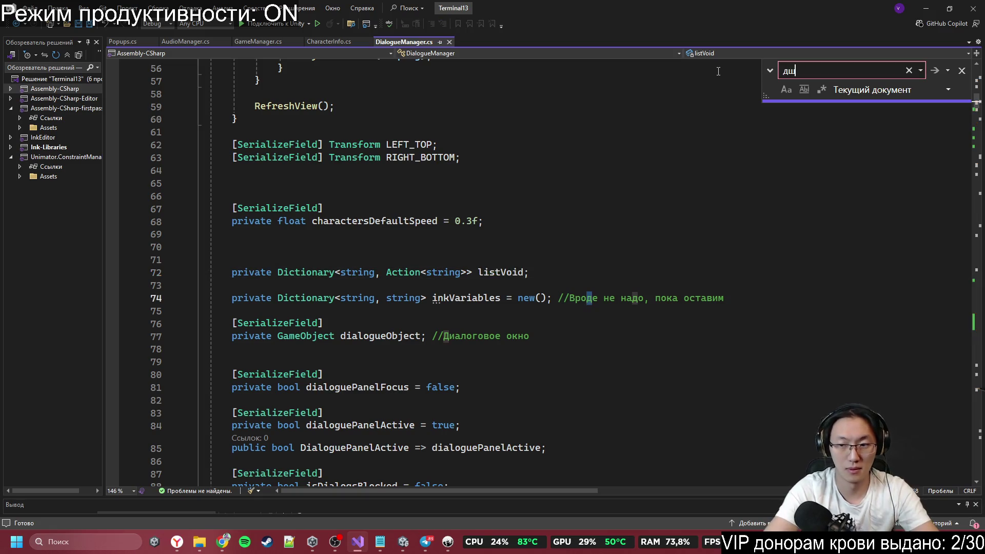